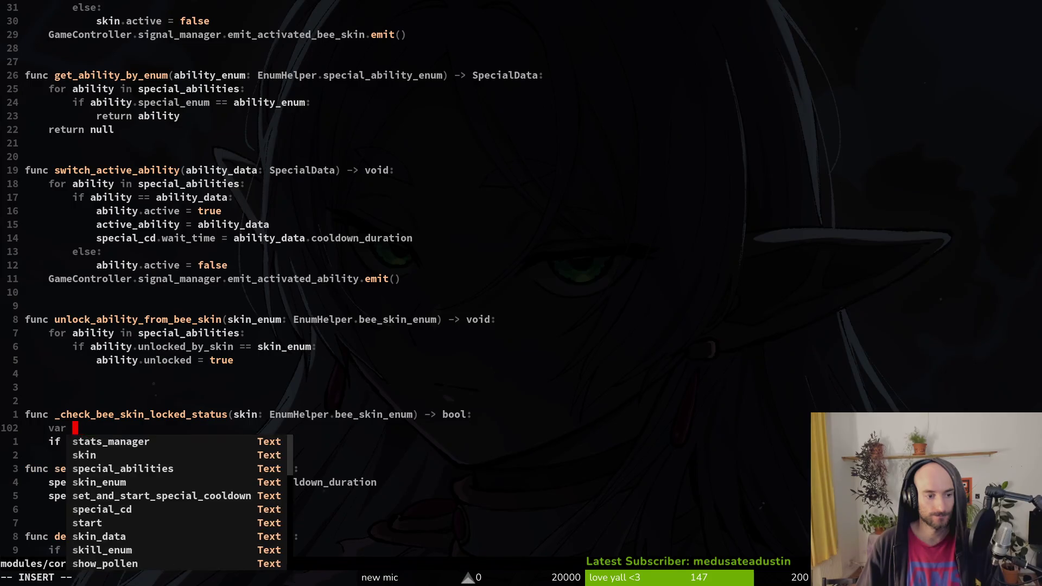
# Assign bee_skin = get_beeskin_by_enum(skin_enum) and rename the function's parameter to skin_enum.
pyautogui.write('= ')
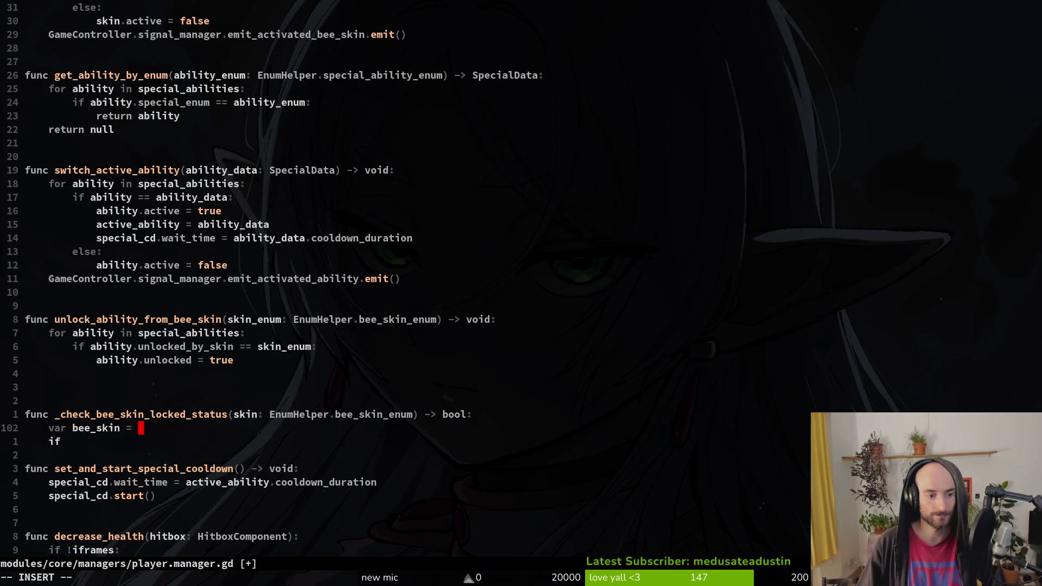
pyautogui.write('_get')
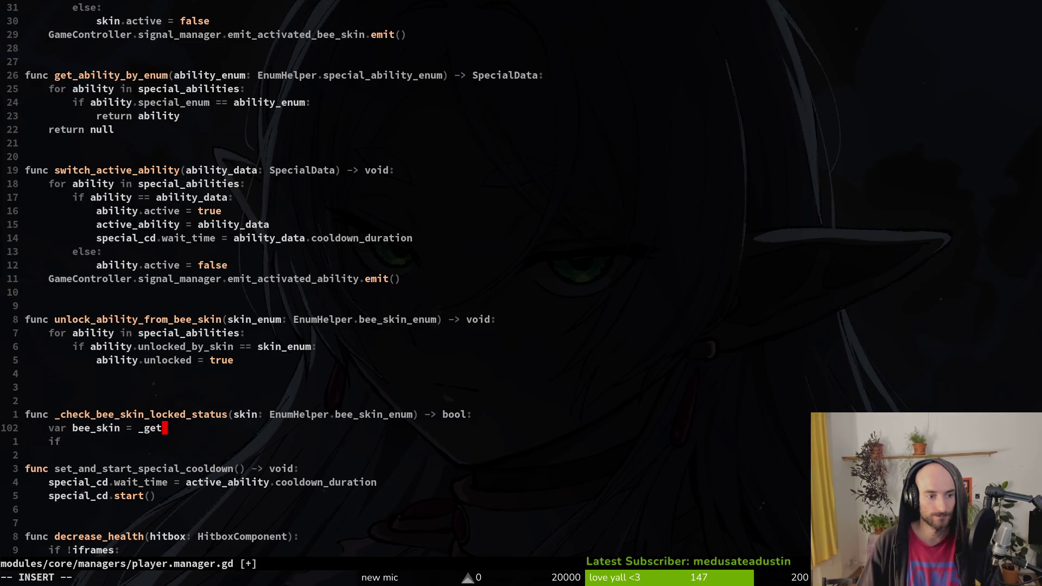
pyautogui.press('BackSpace')
pyautogui.press('BackSpace')
pyautogui.press('BackSpace')
pyautogui.write('getsk')
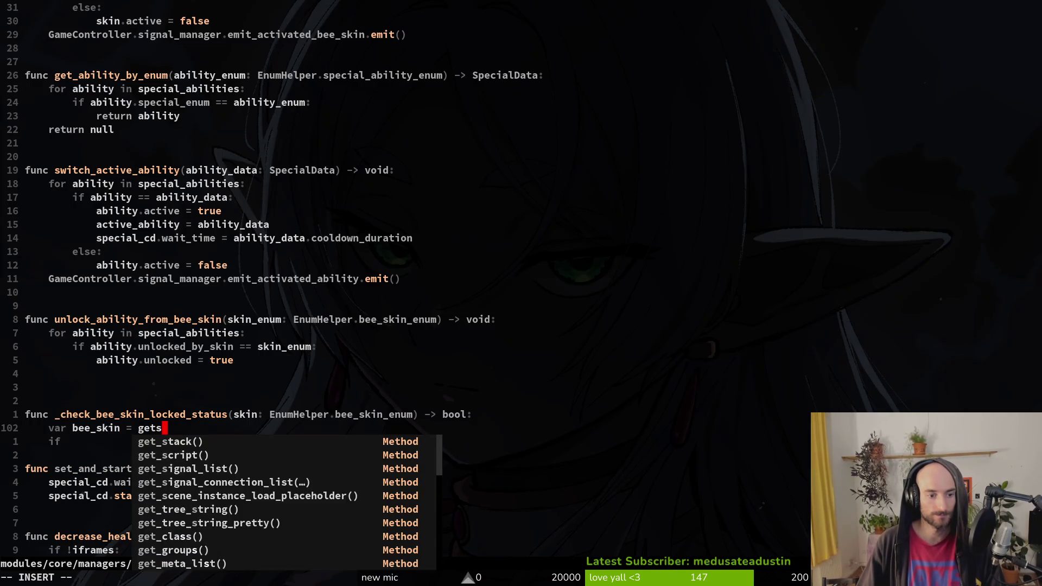
pyautogui.press('Tab')
pyautogui.press('Tab')
pyautogui.write('(ski')
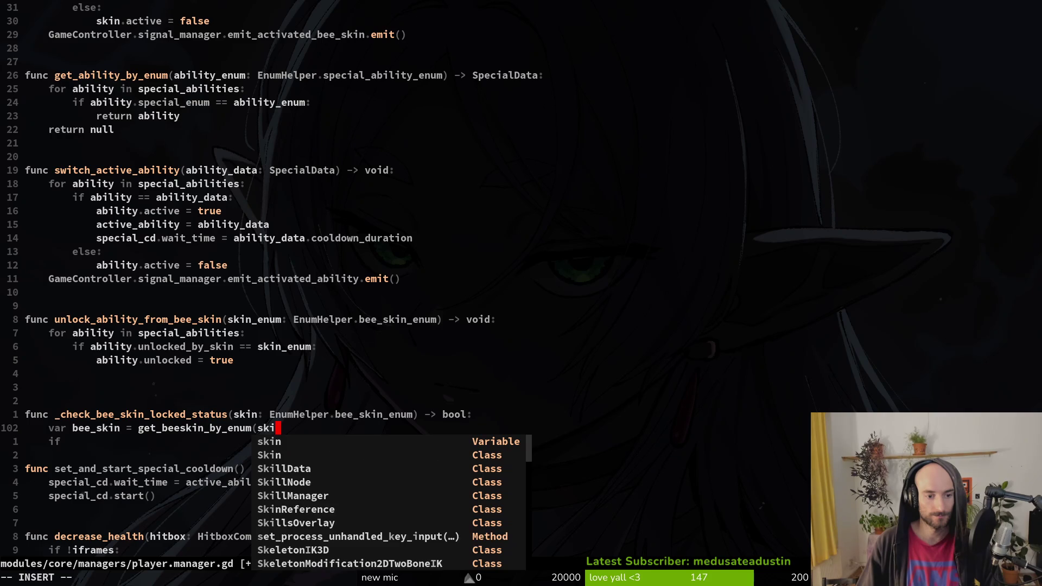
pyautogui.write('n_enum')
pyautogui.press('Escape')
pyautogui.press('k')
pyautogui.press('b')
pyautogui.press('b')
pyautogui.write('in_enum')
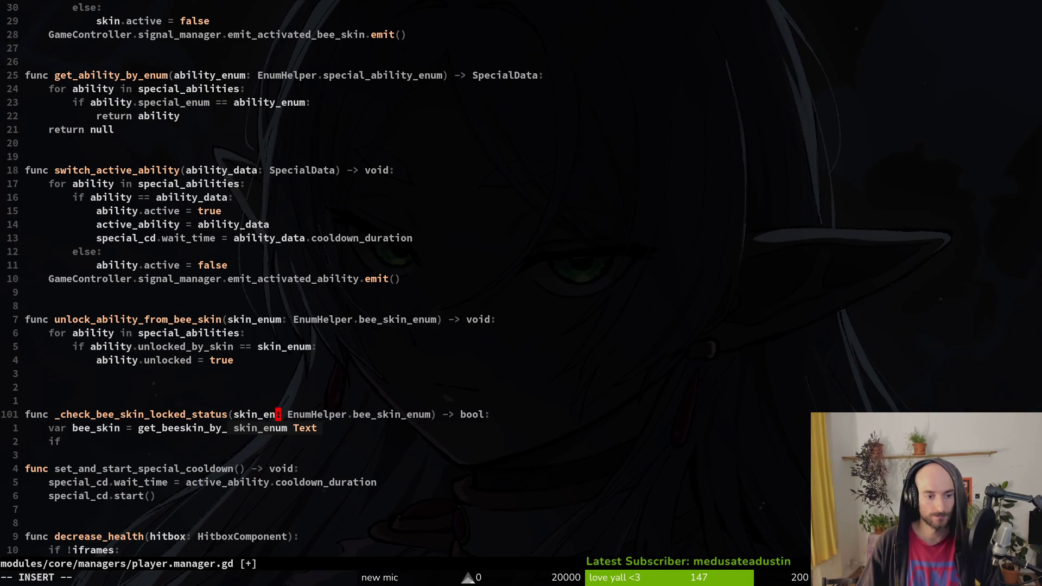
pyautogui.press('Escape')
pyautogui.write('jA')
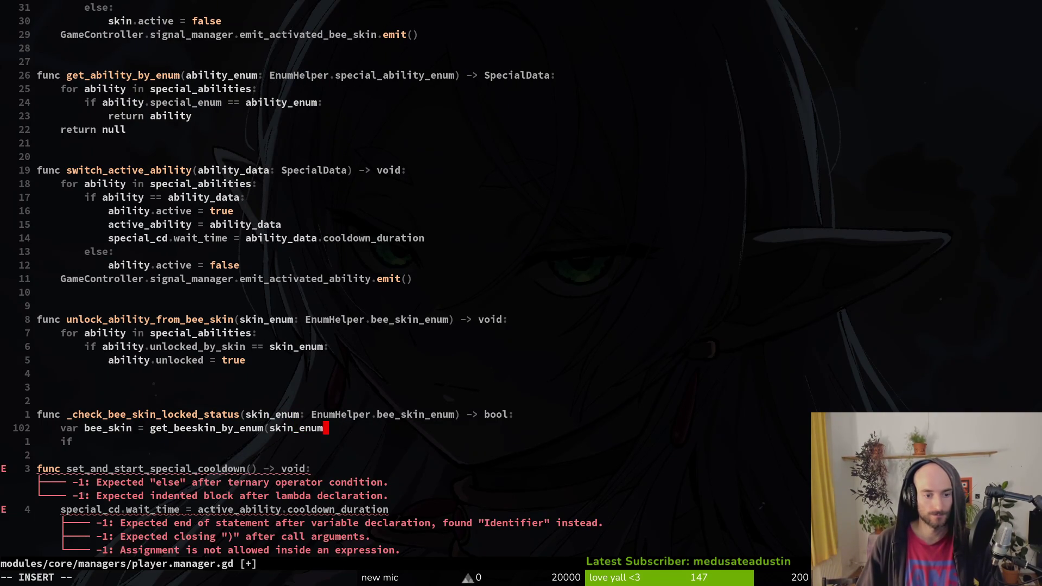
pyautogui.write(')')
pyautogui.press('Escape')
# Add an 'if bee_skin.unlocked:' check that returns true.
pyautogui.press('0')
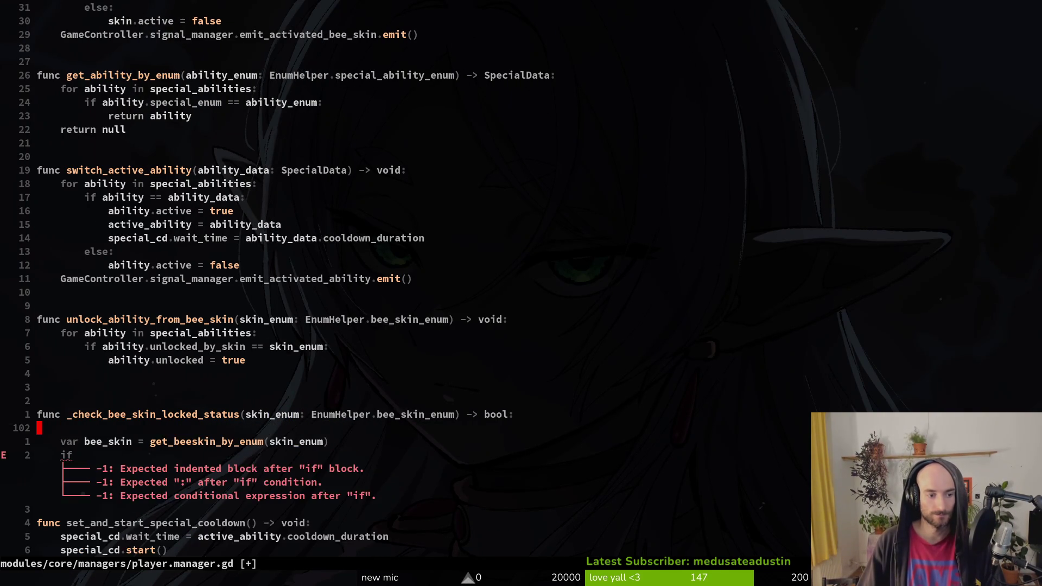
pyautogui.write('wjA bee_skin')
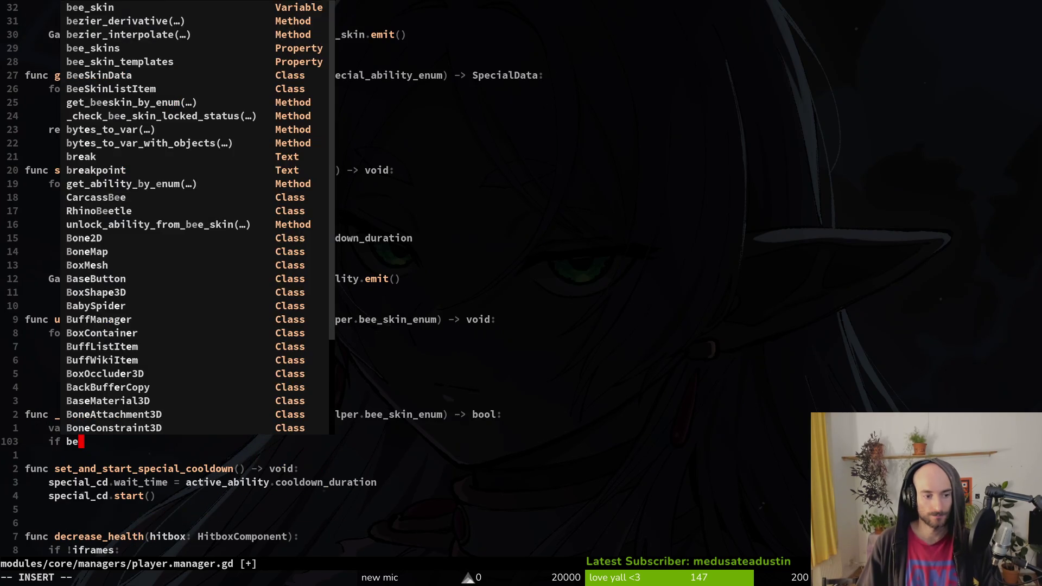
pyautogui.write('.un')
pyautogui.press('Return')
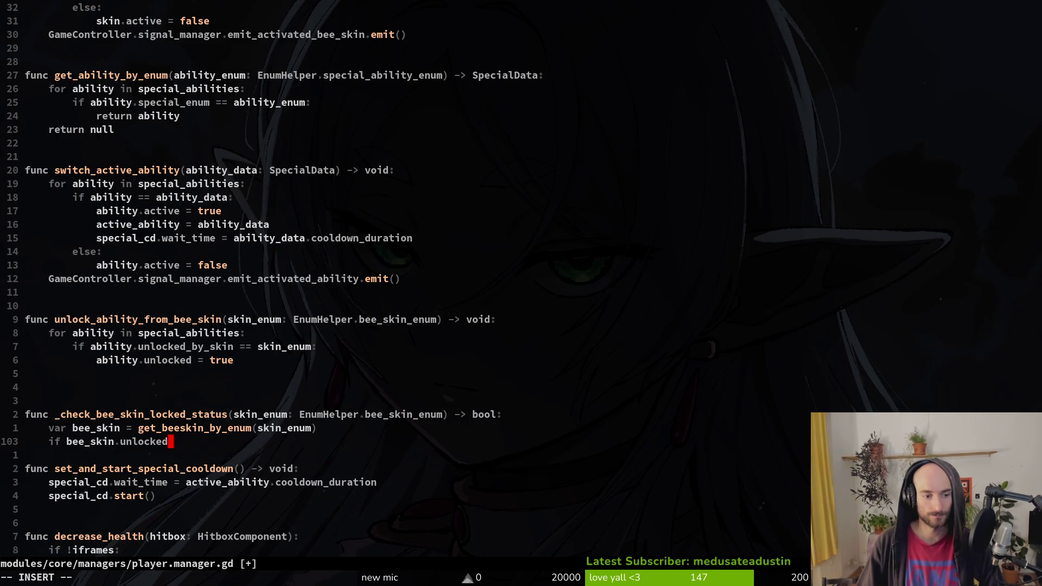
pyautogui.press('Return')
pyautogui.write('retur')
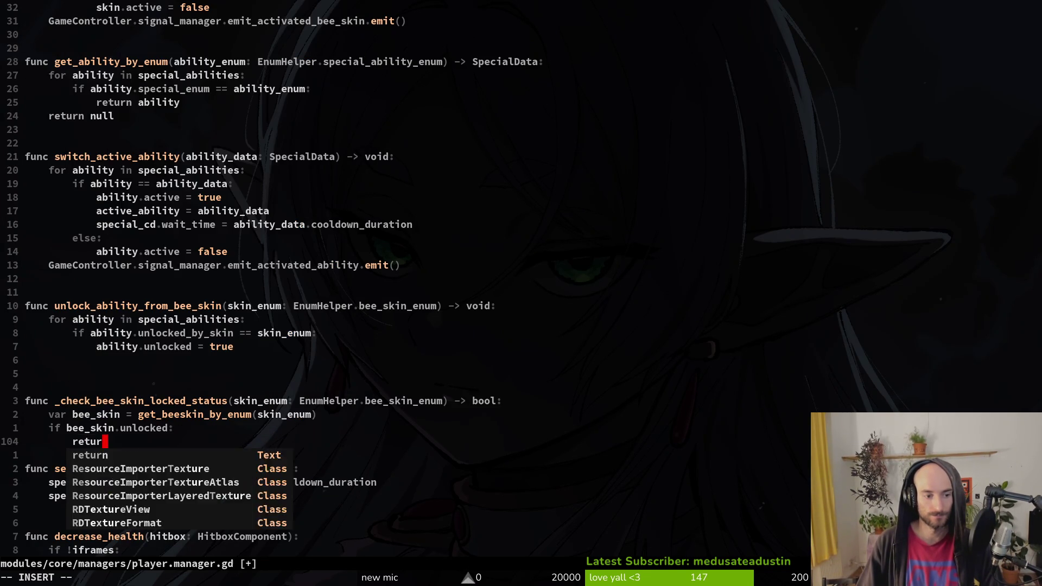
pyautogui.write('n true')
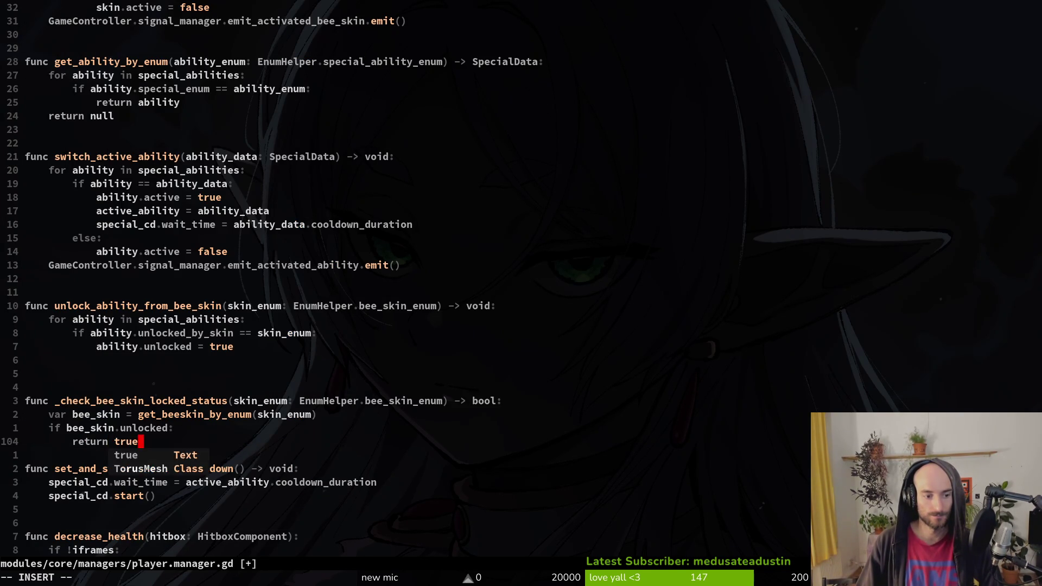
pyautogui.press('Escape')
pyautogui.press('k')
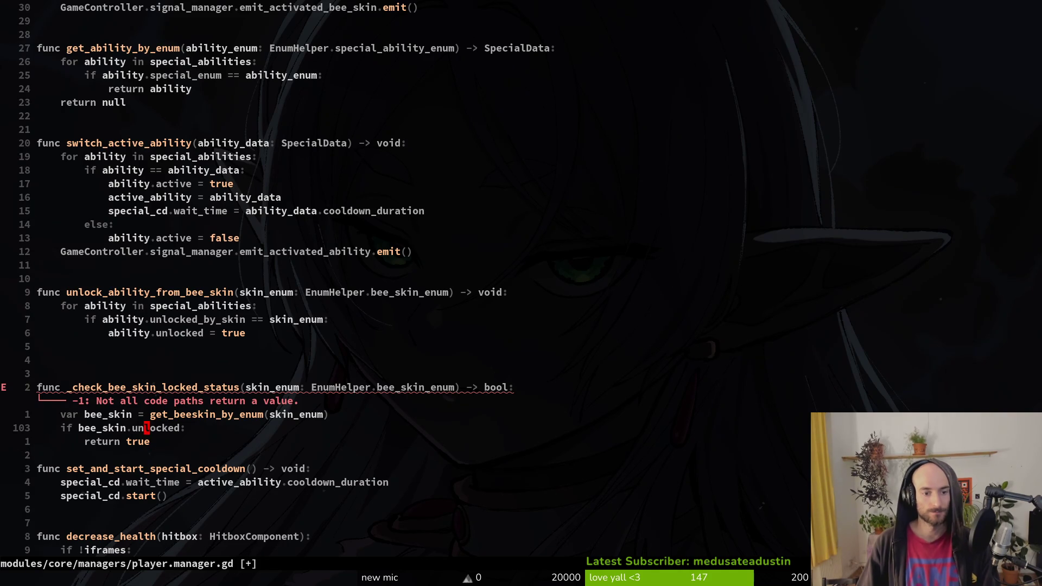
pyautogui.press('j')
pyautogui.press('k')
pyautogui.press('b')
pyautogui.press('b')
pyautogui.press('b')
pyautogui.press('i')
pyautogui.press('Escape')
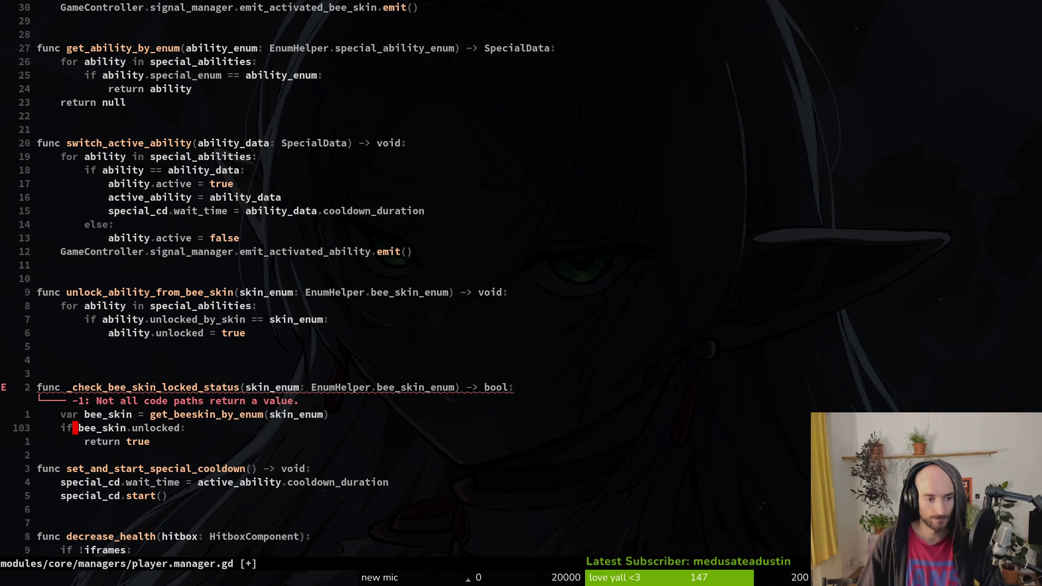
pyautogui.press('k')
pyautogui.press('j')
# Add an else branch returning false by copying the return line, then save player.manager.gd.
pyautogui.write('j')
pyautogui.write('oelse:')
pyautogui.press('Escape')
pyautogui.press('k')
pyautogui.press('y')
pyautogui.press('y')
pyautogui.press('j')
pyautogui.press('p')
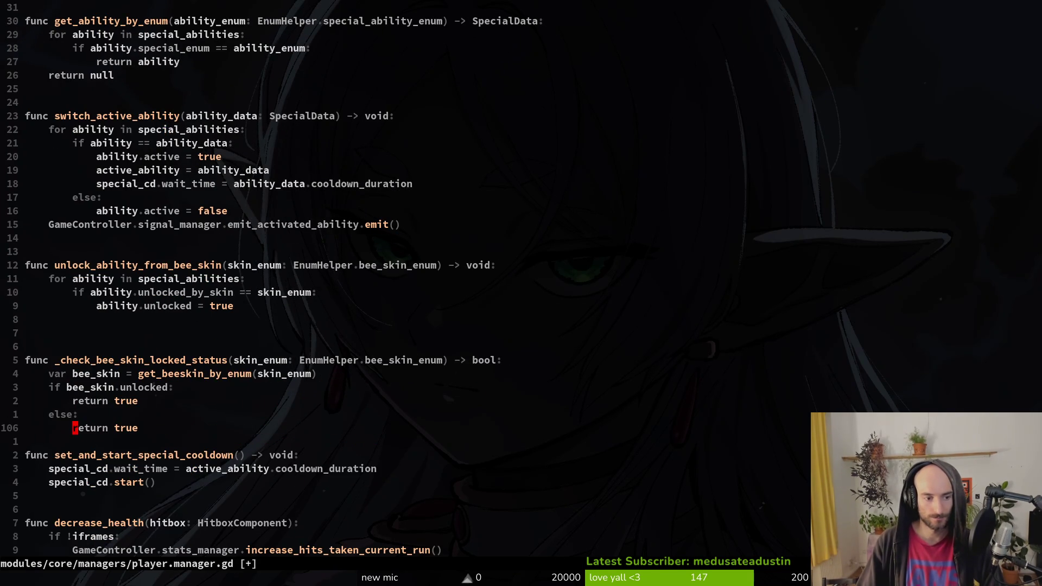
pyautogui.write('ciwfalse')
pyautogui.press('Escape')
pyautogui.write(':w')
pyautogui.press('Return')
pyautogui.press('k')
pyautogui.press('k')
pyautogui.press('k')
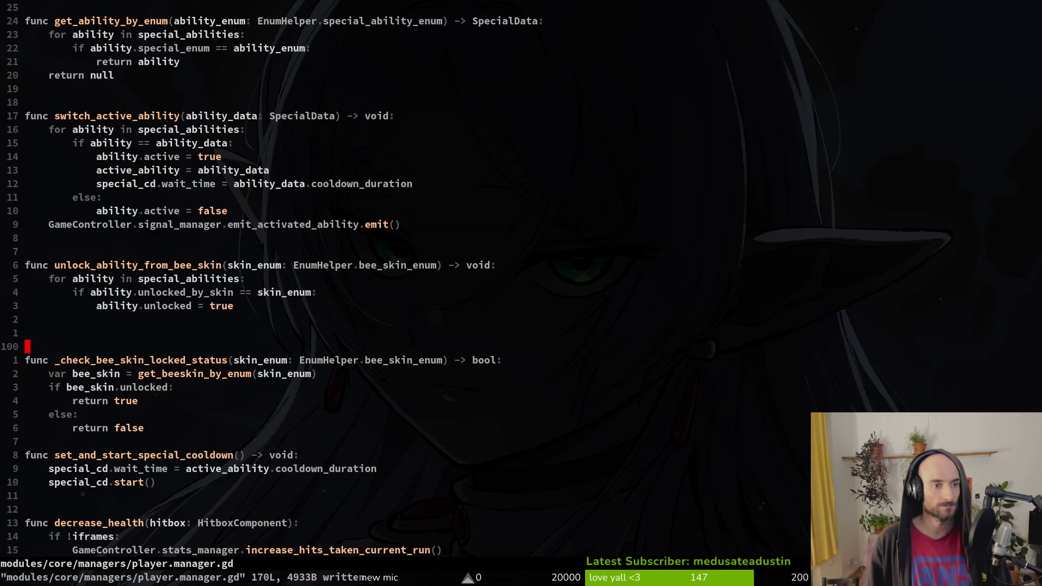
# Page through player.manager.gd from get_beeskin_by_enum to the end of the file, then start the file finder.
pyautogui.hotkey('ctrl', 'u')
pyautogui.hotkey('ctrl', 'u')
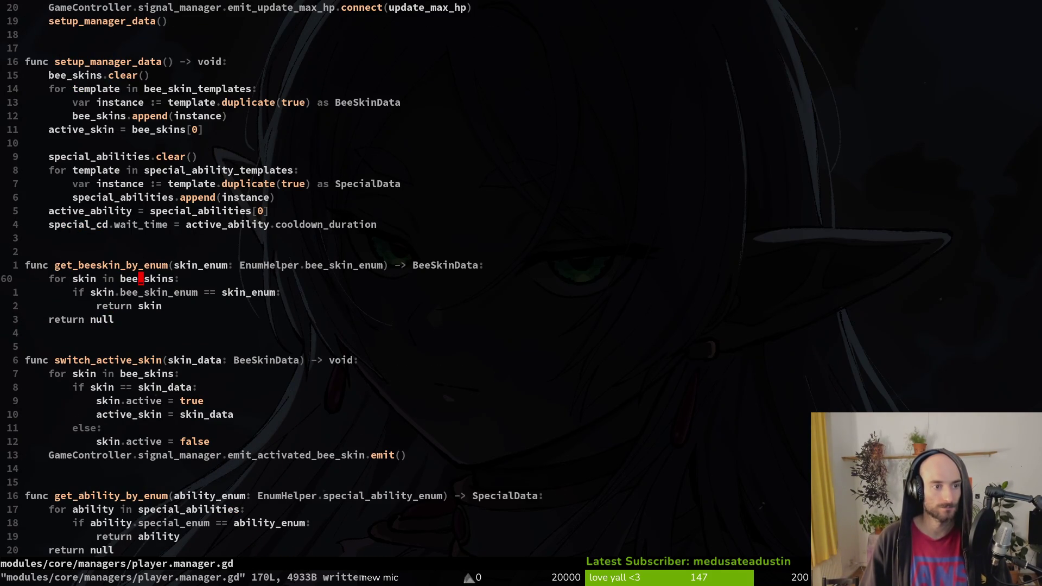
pyautogui.hotkey('ctrl', 'u')
pyautogui.hotkey('ctrl', 'd')
pyautogui.hotkey('ctrl', 'd')
pyautogui.hotkey('ctrl', 'd')
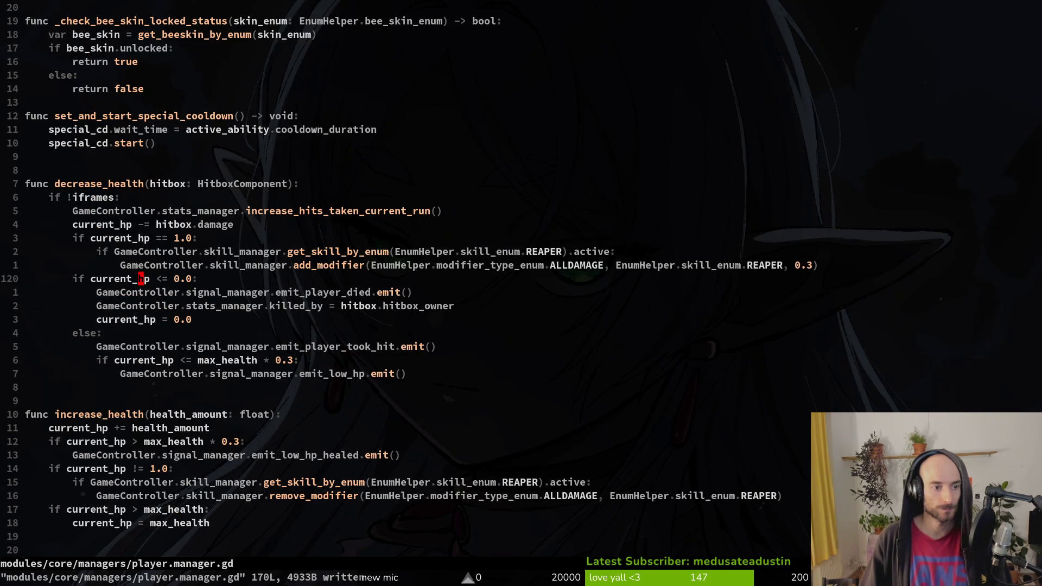
pyautogui.hotkey('ctrl', 'd')
pyautogui.hotkey('ctrl', 'd')
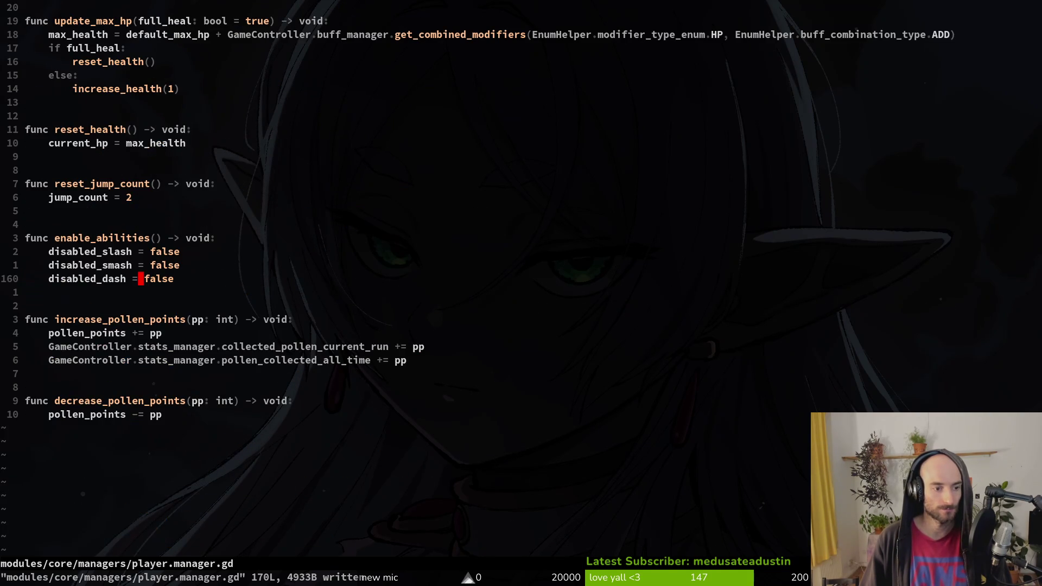
pyautogui.press('space')
# Find and open bee_skin_list_item.gd with the query 'skiitem' and scroll to its skin unlock code.
pyautogui.press('f')
pyautogui.press('f')
pyautogui.write('skiitem')
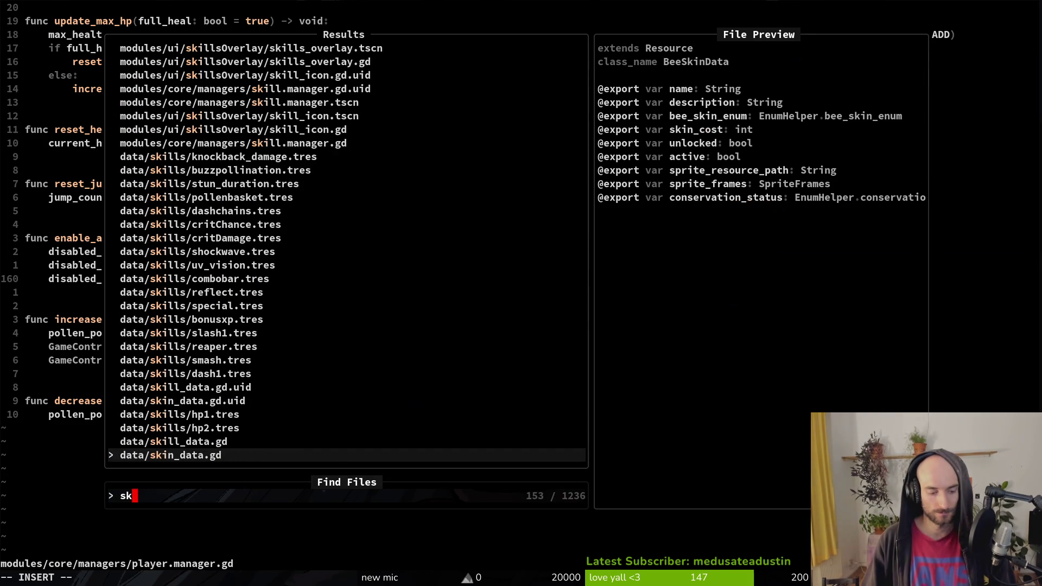
pyautogui.press('Return')
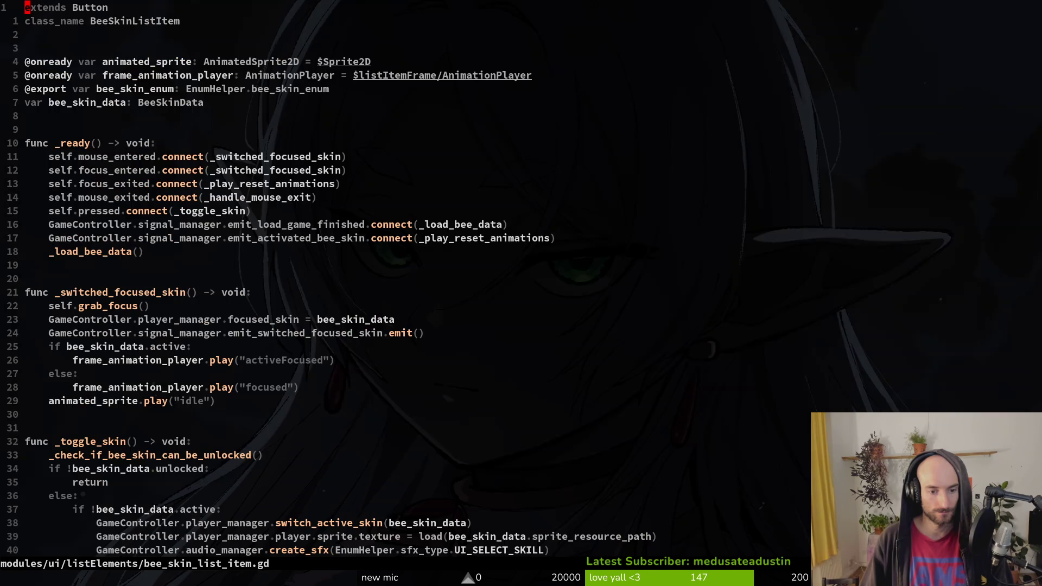
pyautogui.press('2')
pyautogui.press('9')
pyautogui.press('G')
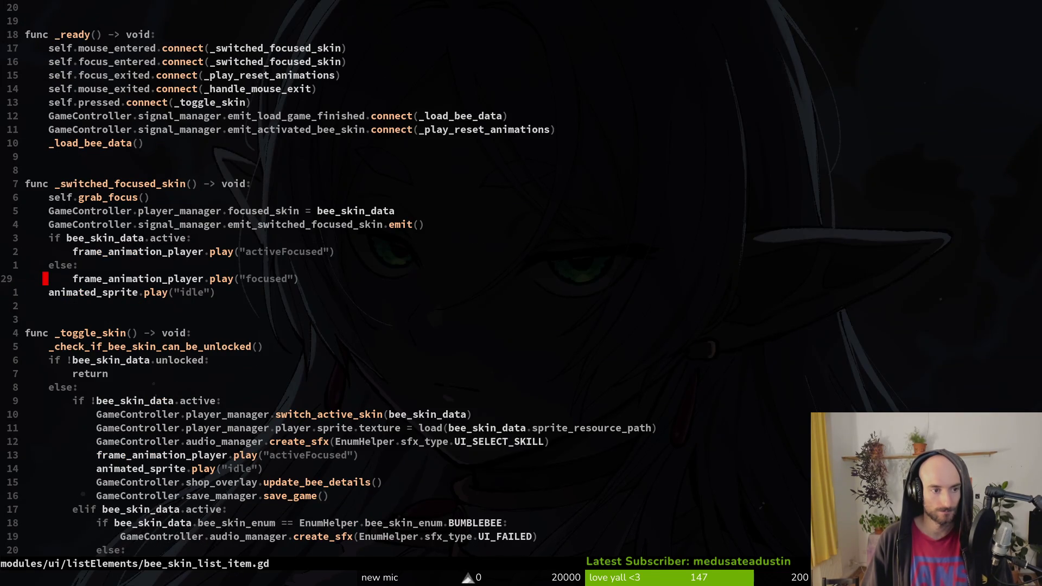
pyautogui.hotkey('ctrl', 'd')
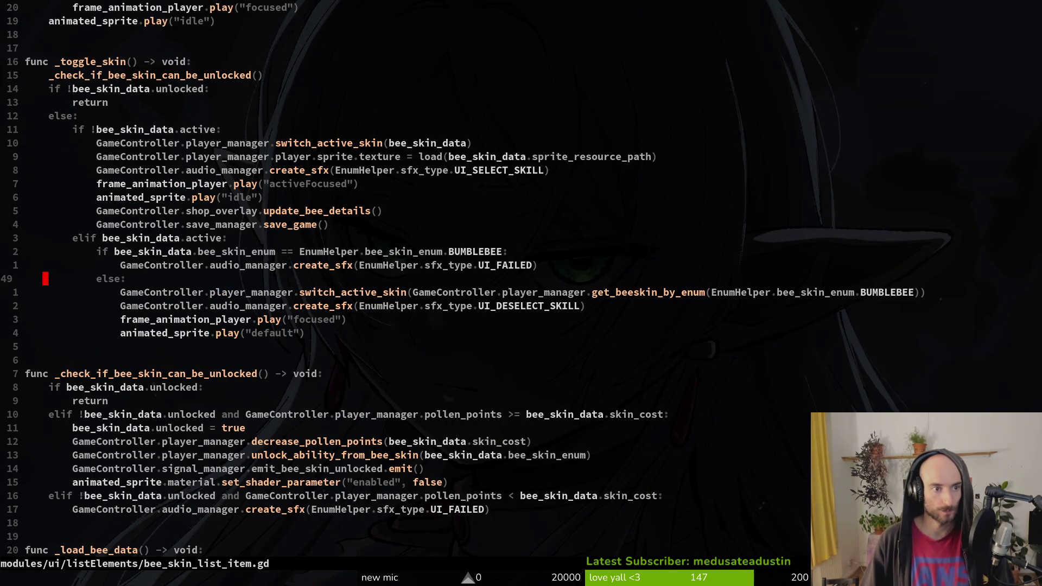
# Copy the unlocked = true line, then add and delete a trial GameController line.
pyautogui.press('j')
pyautogui.press('2')
pyautogui.press('j')
pyautogui.press('9')
pyautogui.press('j')
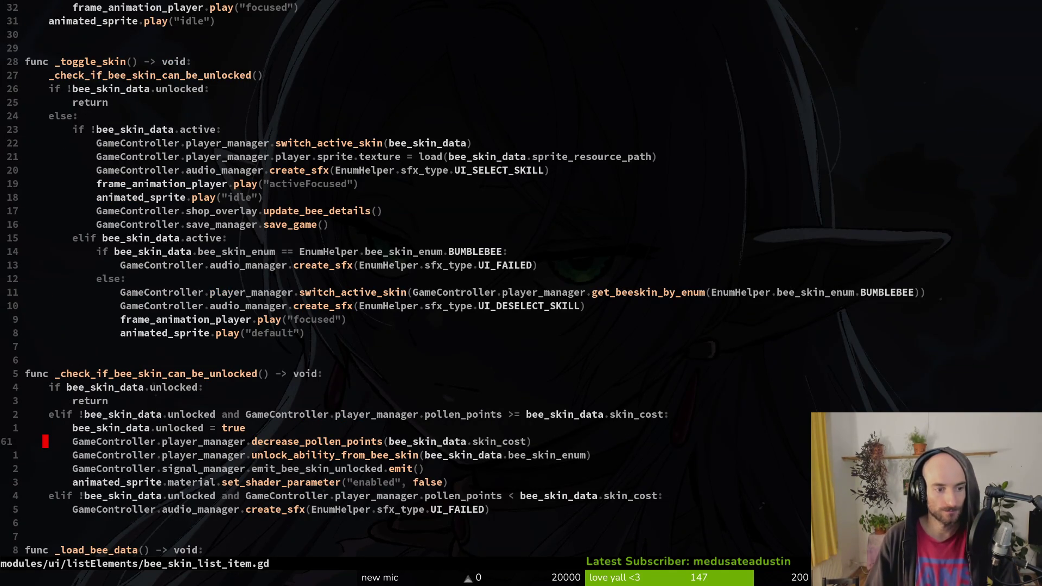
pyautogui.press('k')
pyautogui.hotkey('shift', 'v')
pyautogui.press('y')
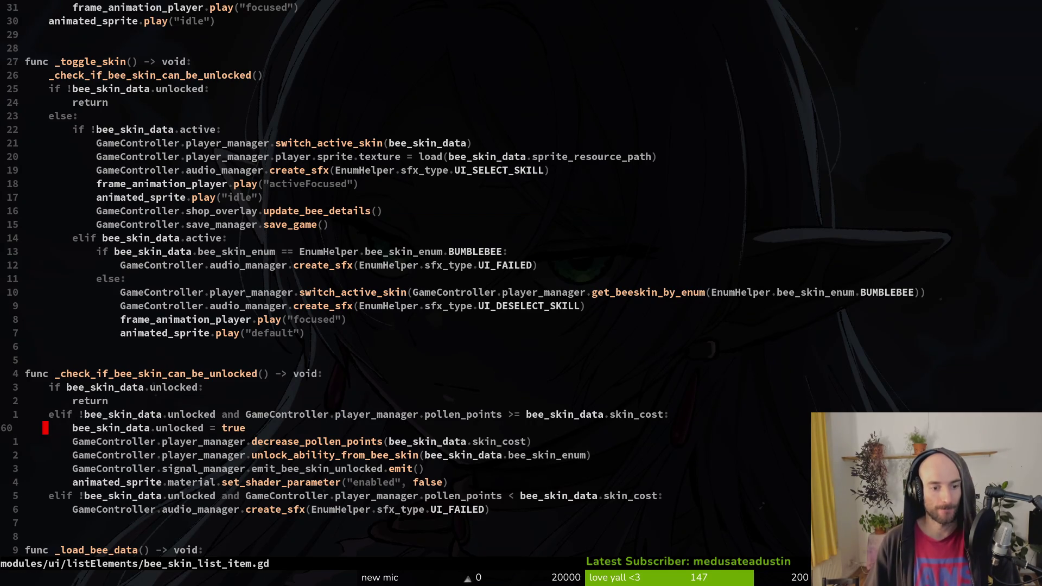
pyautogui.write('o')
pyautogui.write('GameController.')
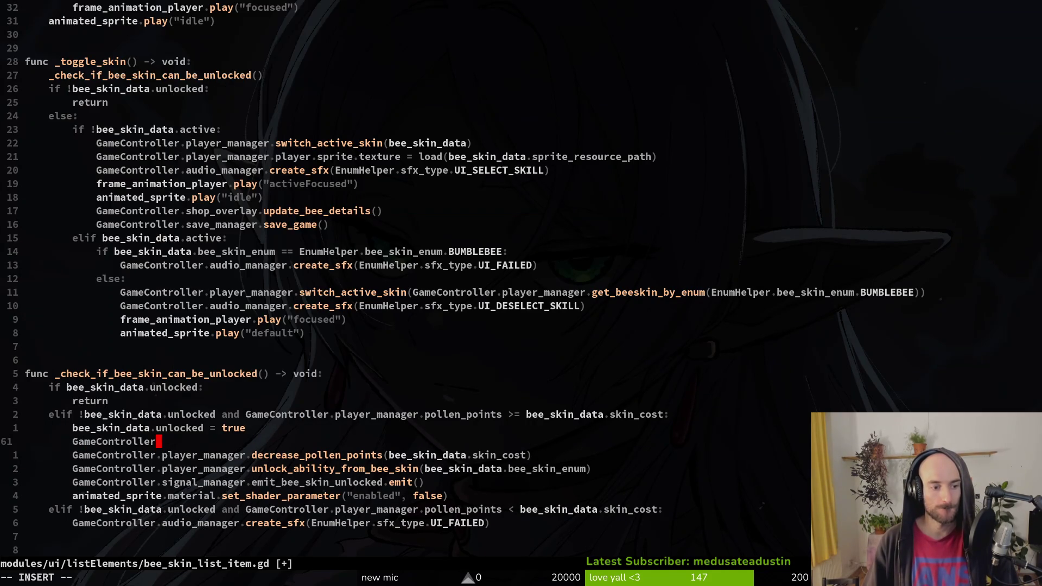
pyautogui.press('Escape')
pyautogui.press('d')
pyautogui.press('d')
pyautogui.press('j')
pyautogui.press('j')
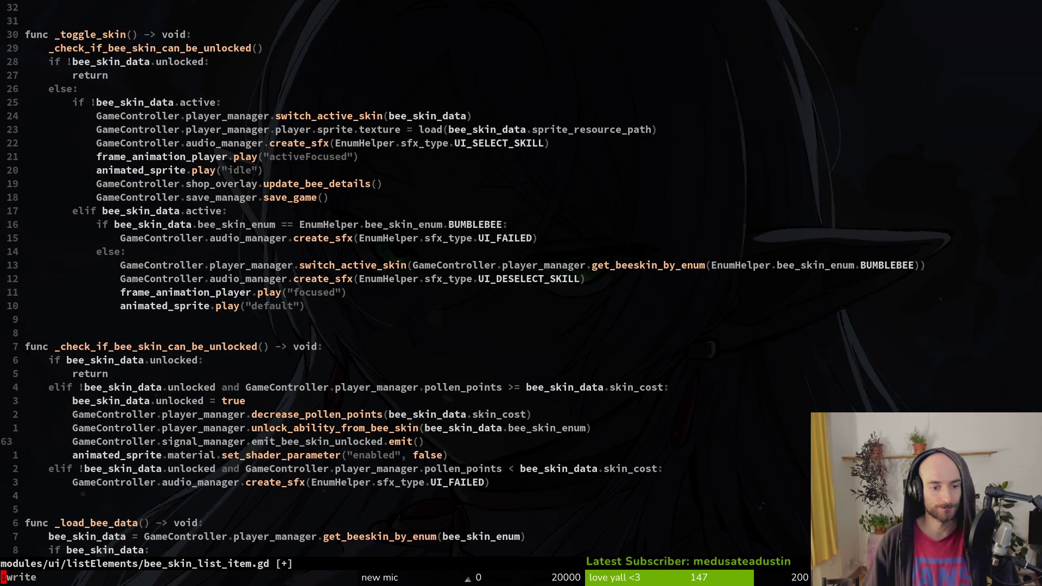
# Save bee_skin_list_item.gd and switch back to player.manager.gd.
pyautogui.write(':w')
pyautogui.press('Return')
pyautogui.hotkey('ctrl', '6')
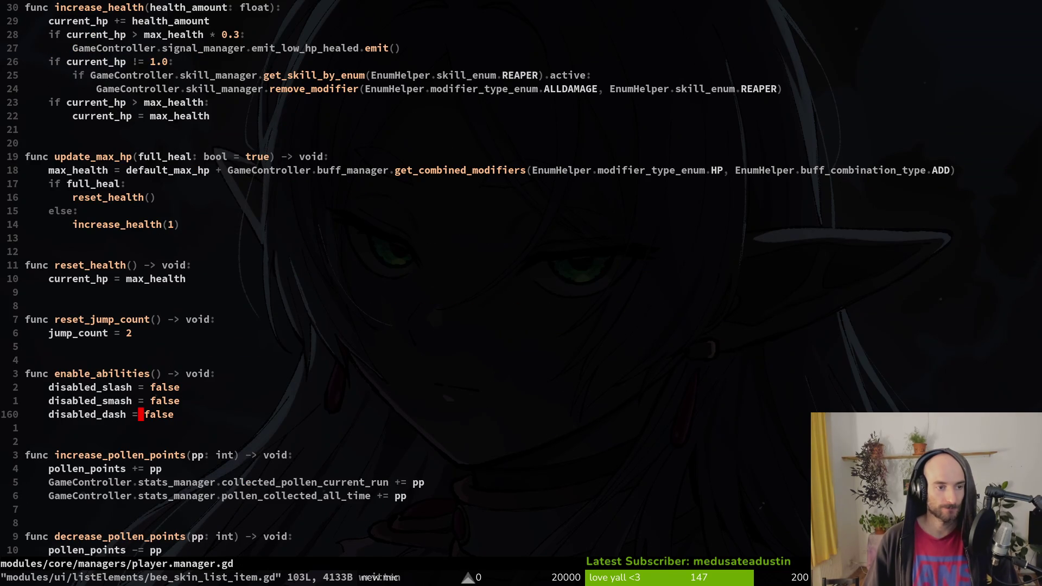
# Duplicate the max HP signal connection line in _ready.
pyautogui.hotkey('ctrl', 'u')
pyautogui.hotkey('ctrl', 'u')
pyautogui.hotkey('ctrl', 'u')
pyautogui.press('j')
pyautogui.press('j')
pyautogui.press('j')
pyautogui.hotkey('shift', 'v')
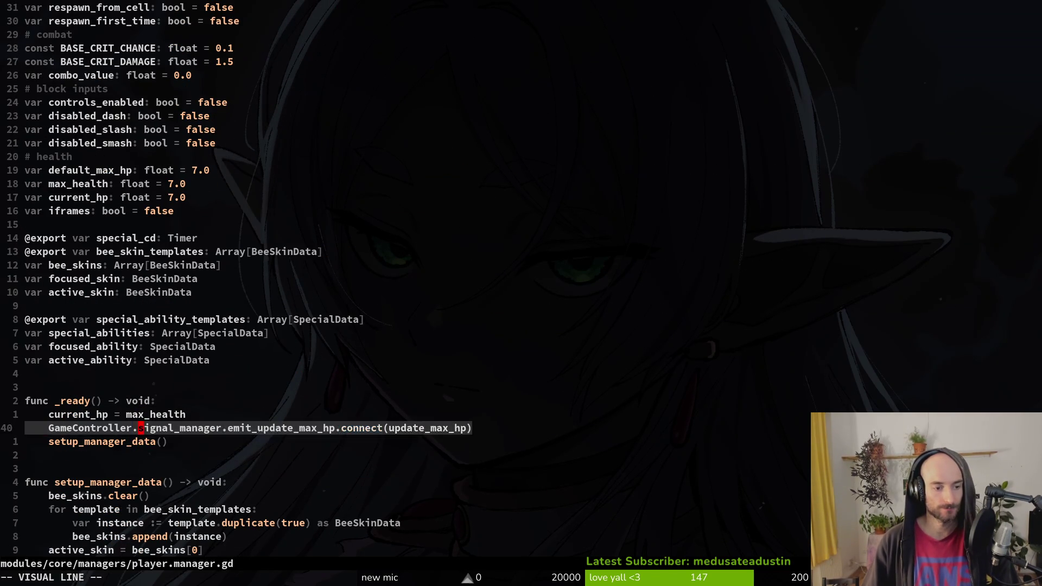
pyautogui.press('y')
pyautogui.press('p')
# Replace the duplicate's signal name with emit_bee_skin_unlocked from the clipboard history, and save.
pyautogui.press('super+v')
pyautogui.press('Down')
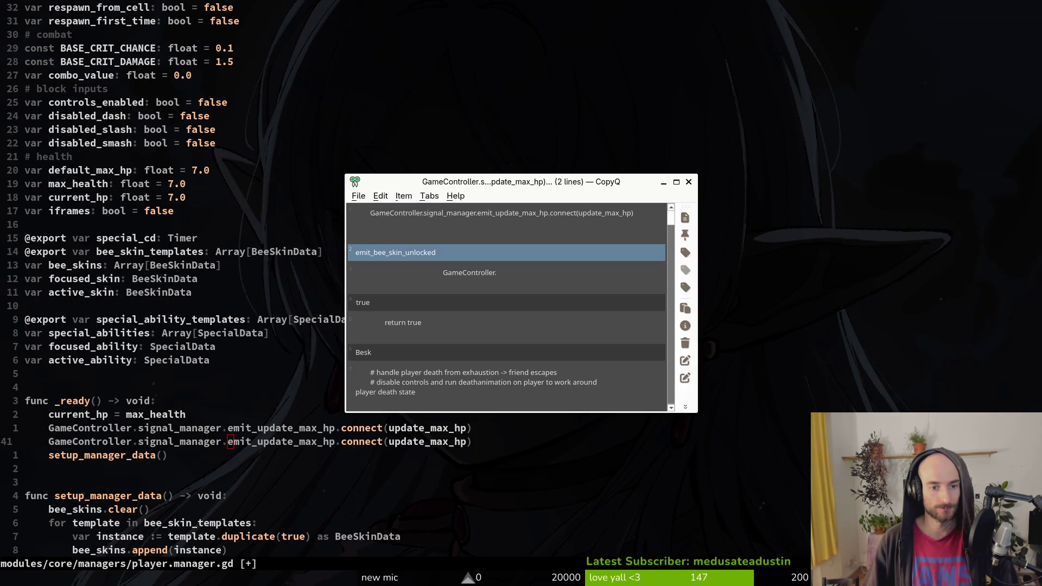
pyautogui.press('Return')
pyautogui.press('e')
pyautogui.press('p')
pyautogui.write('vlviwp')
pyautogui.press('Escape')
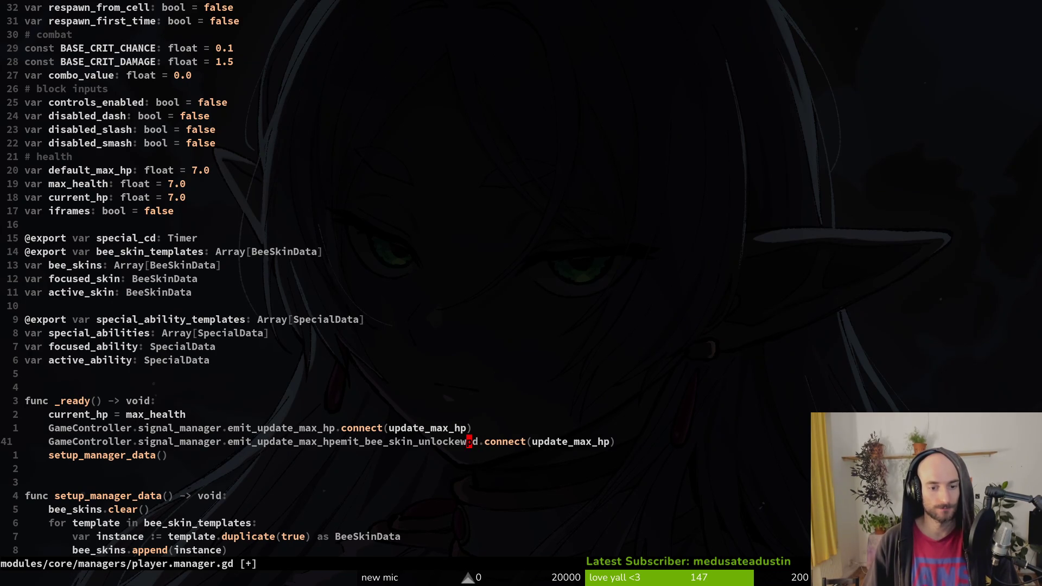
pyautogui.press('v')
pyautogui.press('i')
pyautogui.press('w')
pyautogui.press('super+v')
pyautogui.press('Return')
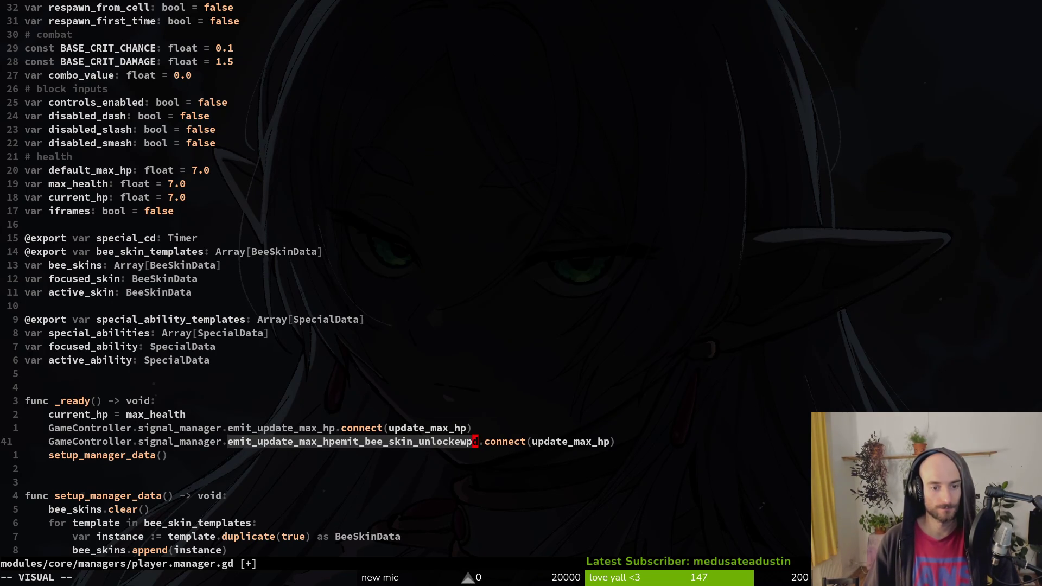
pyautogui.press('p')
pyautogui.hotkey('ctrl', 's')
# Change line 41's callback argument from update_max_hp to _check_all_bees_achievement and save.
pyautogui.press('f')
pyautogui.press('(')
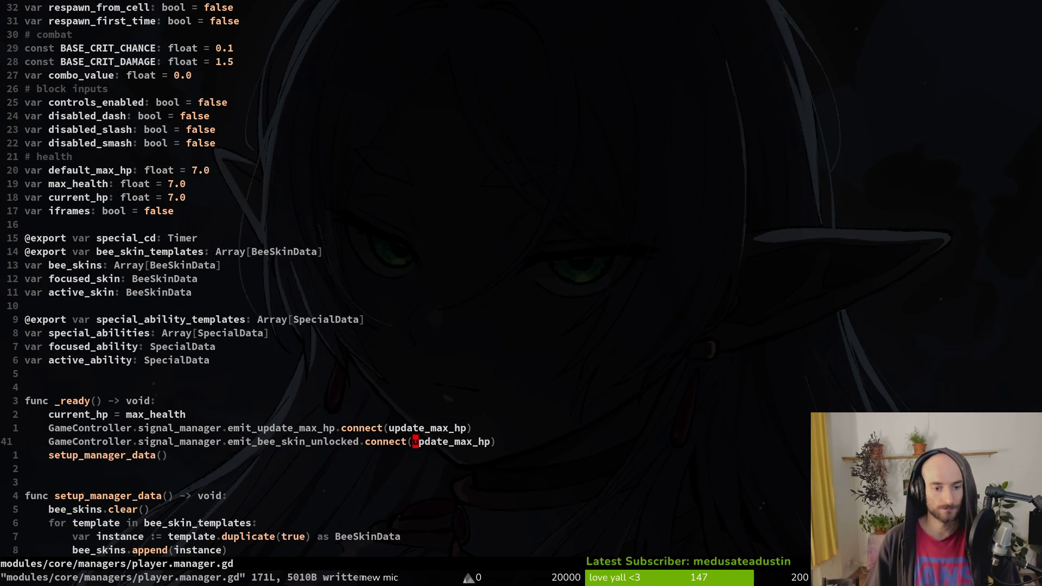
pyautogui.press('c')
pyautogui.press('i')
pyautogui.press('(')
pyautogui.write('_C')
pyautogui.press('BackSpace')
pyautogui.write('check_')
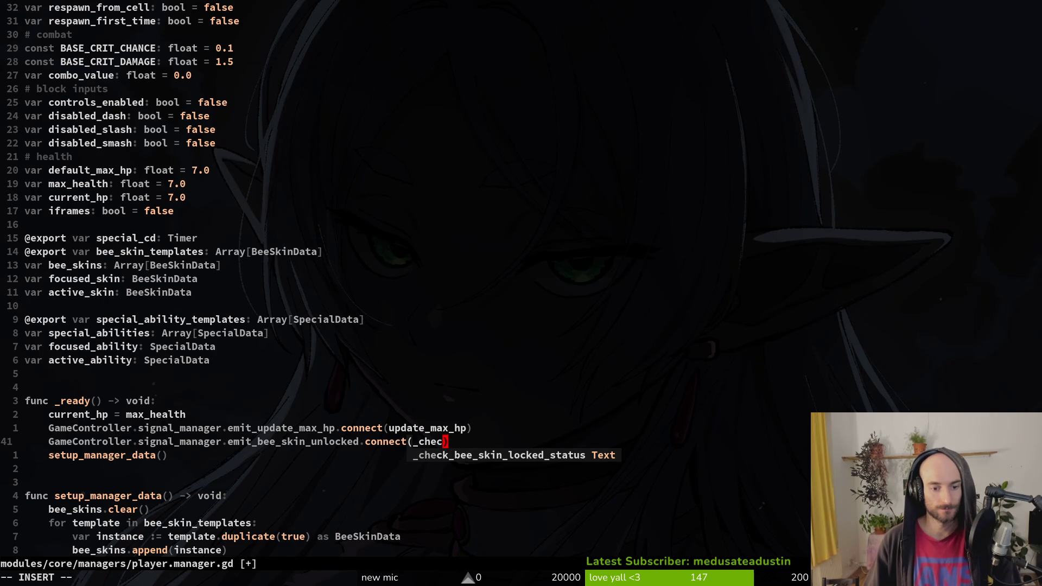
pyautogui.write('a')
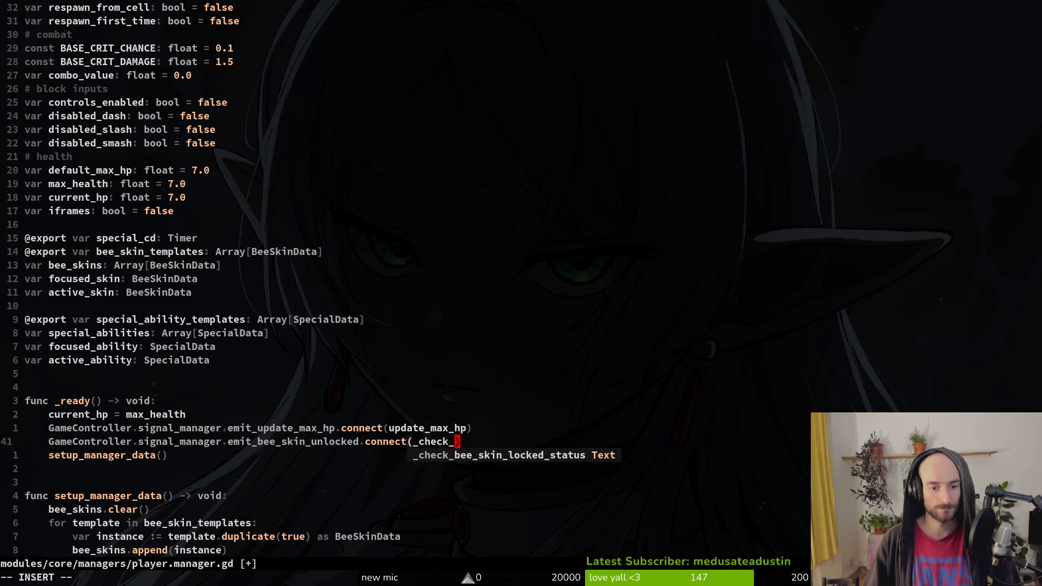
pyautogui.press('BackSpace')
pyautogui.write('all_')
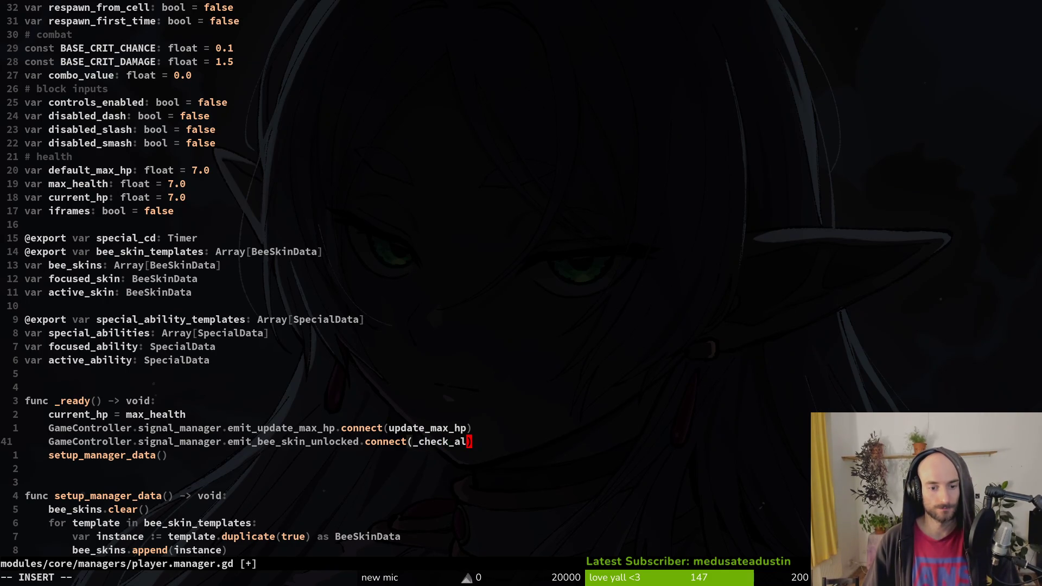
pyautogui.write('bees_achievement')
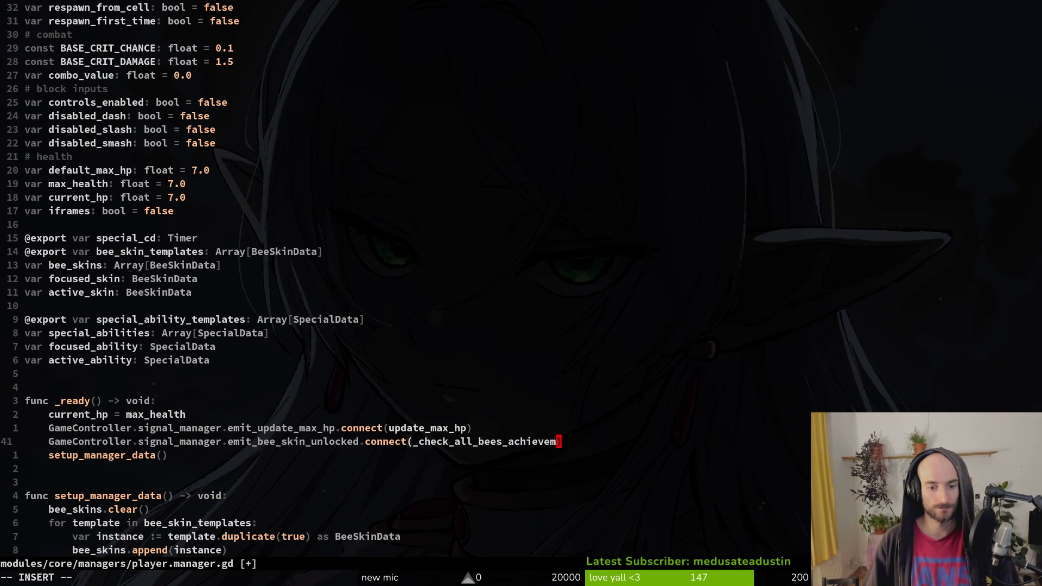
pyautogui.press('Escape')
pyautogui.write(':w')
pyautogui.press('Return')
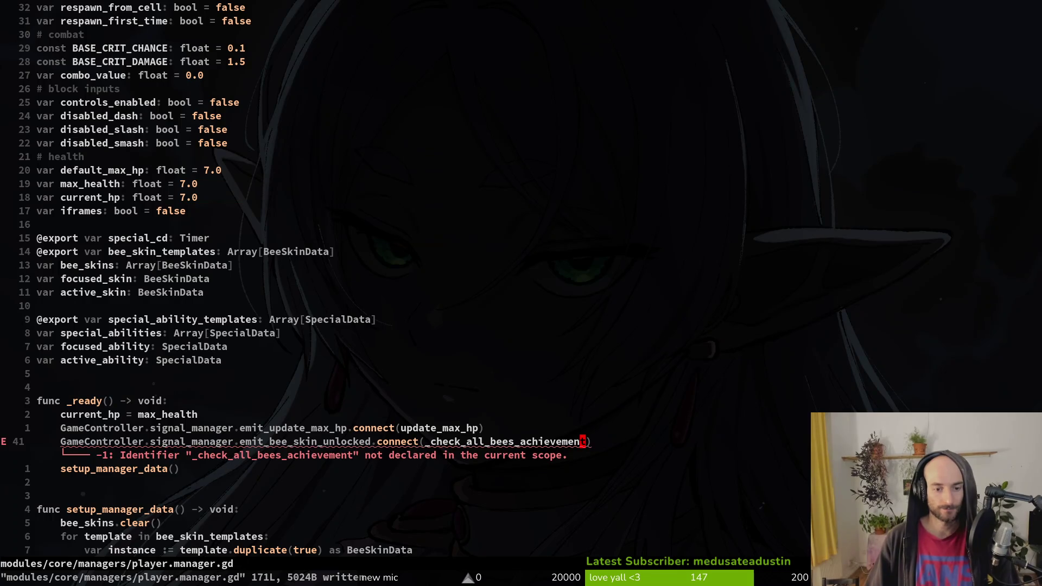
pyautogui.hotkey('ctrl', 'd')
pyautogui.hotkey('ctrl', 'd')
pyautogui.hotkey('ctrl', 'd')
pyautogui.hotkey('ctrl', 'u')
pyautogui.hotkey('ctrl', 'u')
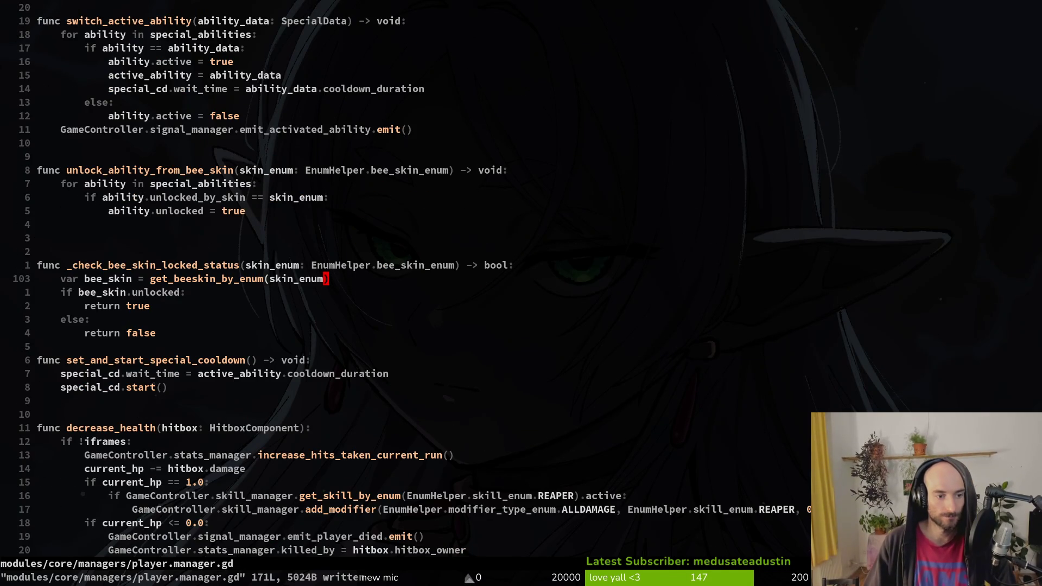
# Insert 'for bee_skin in bee_skins:' with an 'if bee_skin.unlocked: return true' body.
pyautogui.press('j')
pyautogui.press('j')
pyautogui.press('j')
pyautogui.press('o')
pyautogui.press('Escape')
pyautogui.press('k')
pyautogui.press('k')
pyautogui.press('k')
pyautogui.press('k')
pyautogui.press('k')
pyautogui.press('k')
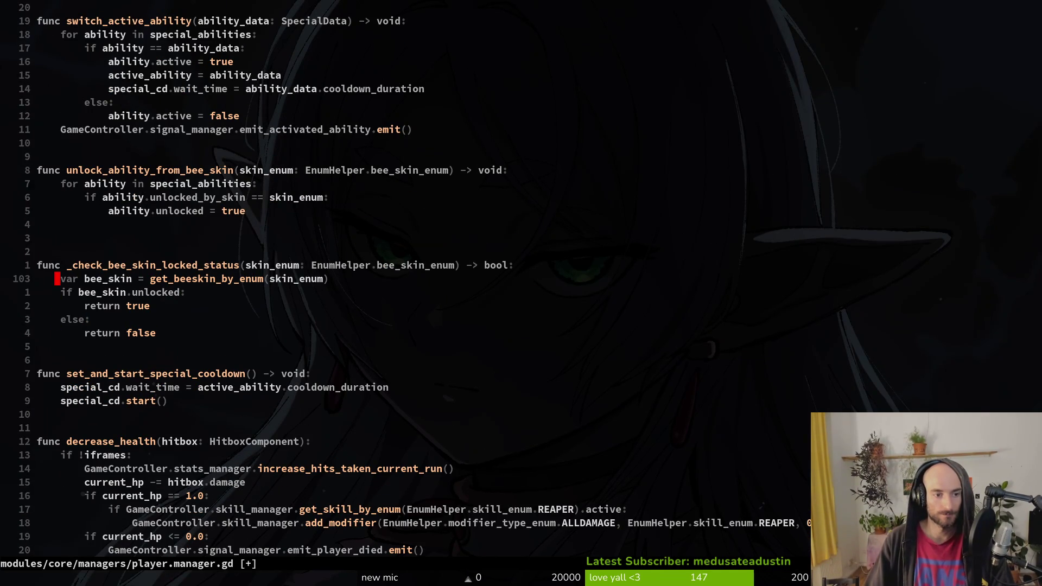
pyautogui.press('w')
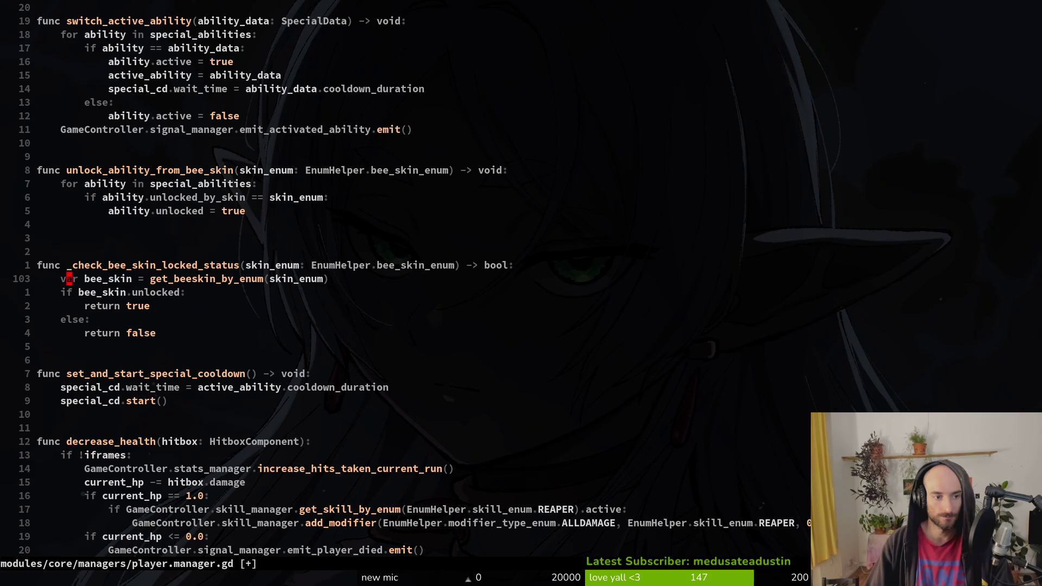
pyautogui.write('ofor ')
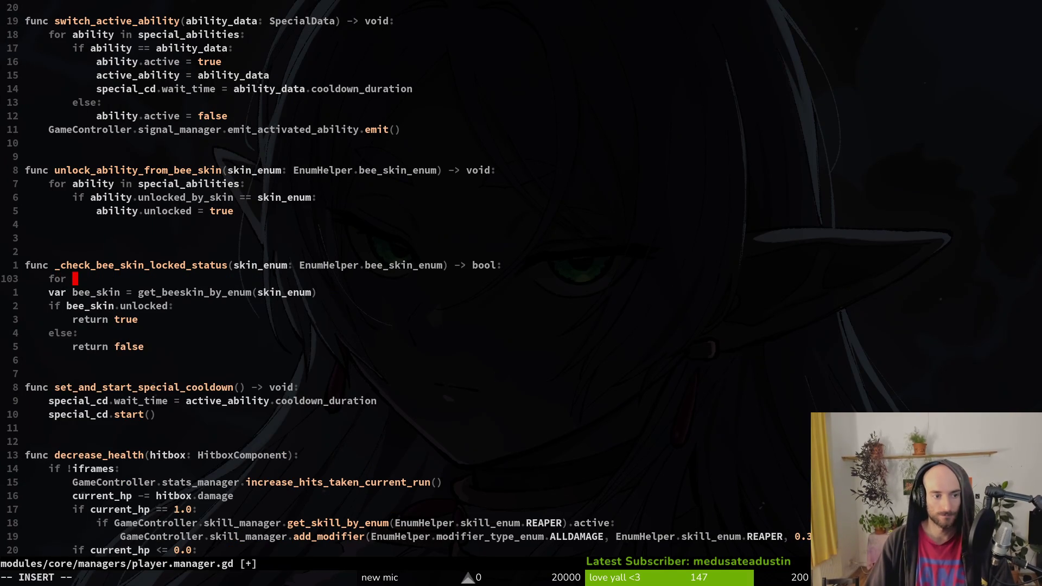
pyautogui.write('bee_skin ')
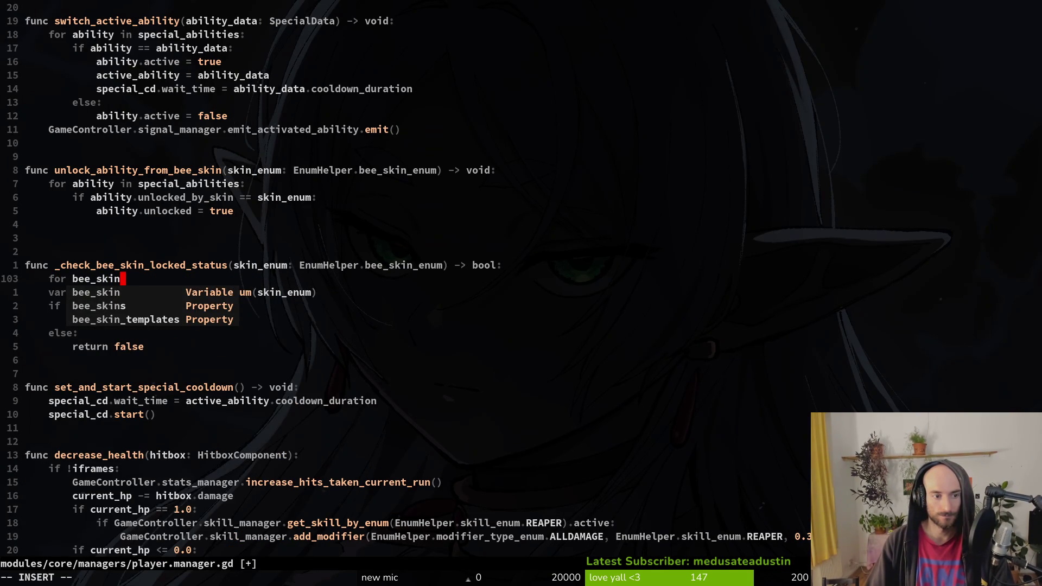
pyautogui.write('n in')
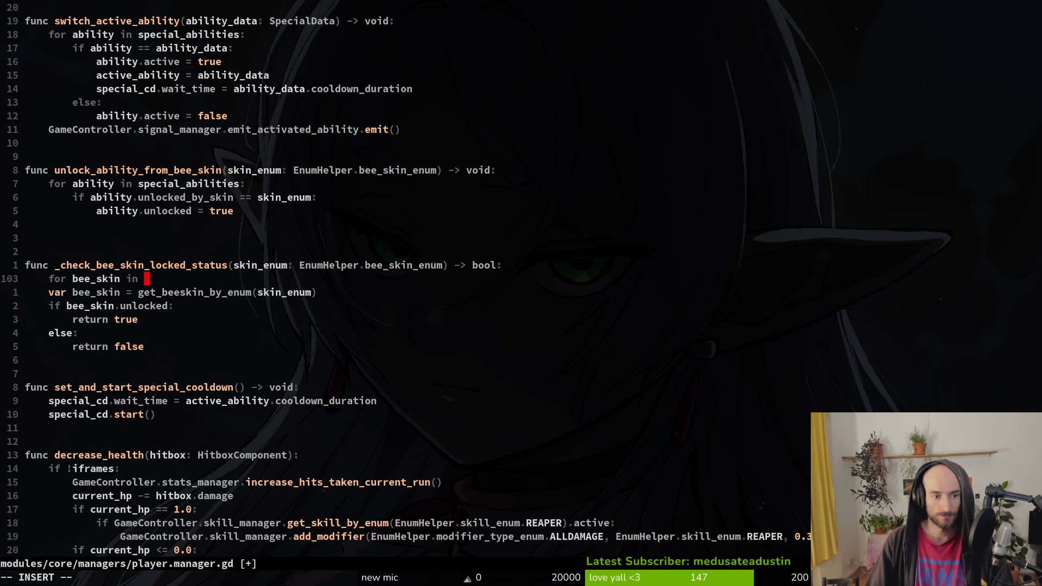
pyautogui.write('bee')
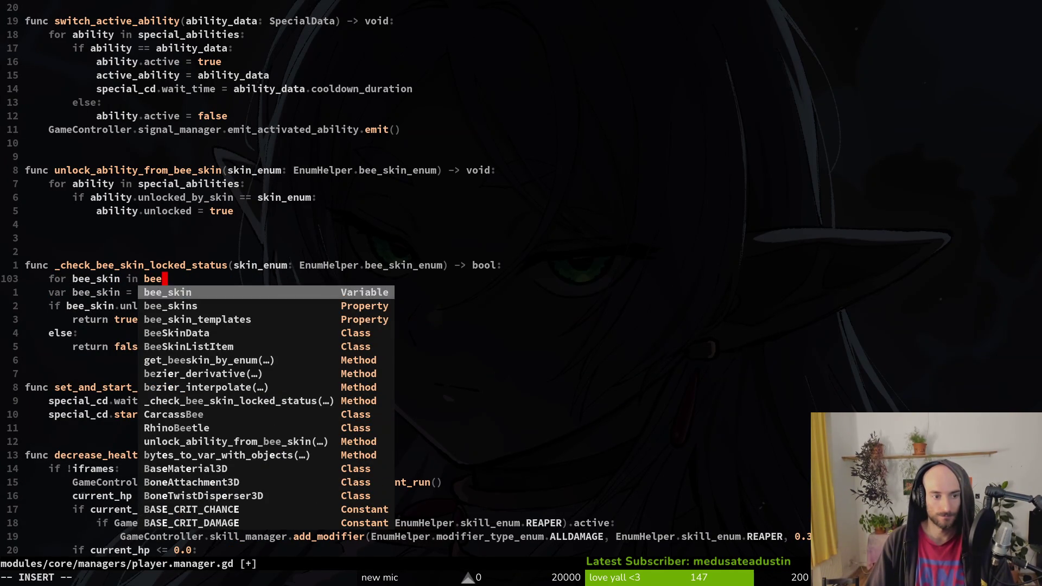
pyautogui.write('_skins:')
pyautogui.press('Return')
pyautogui.press('Tab')
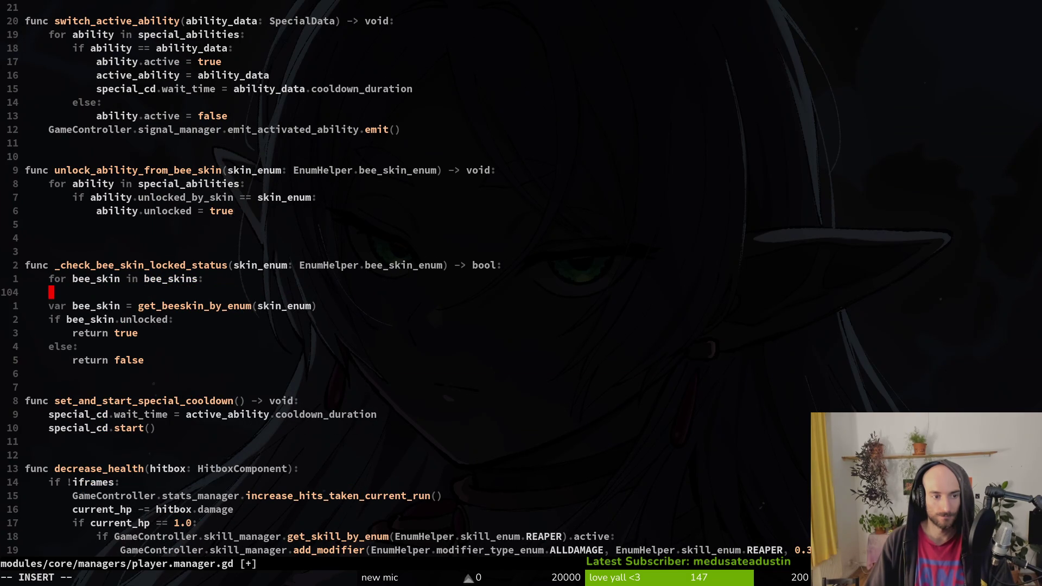
pyautogui.write('if bee_skins')
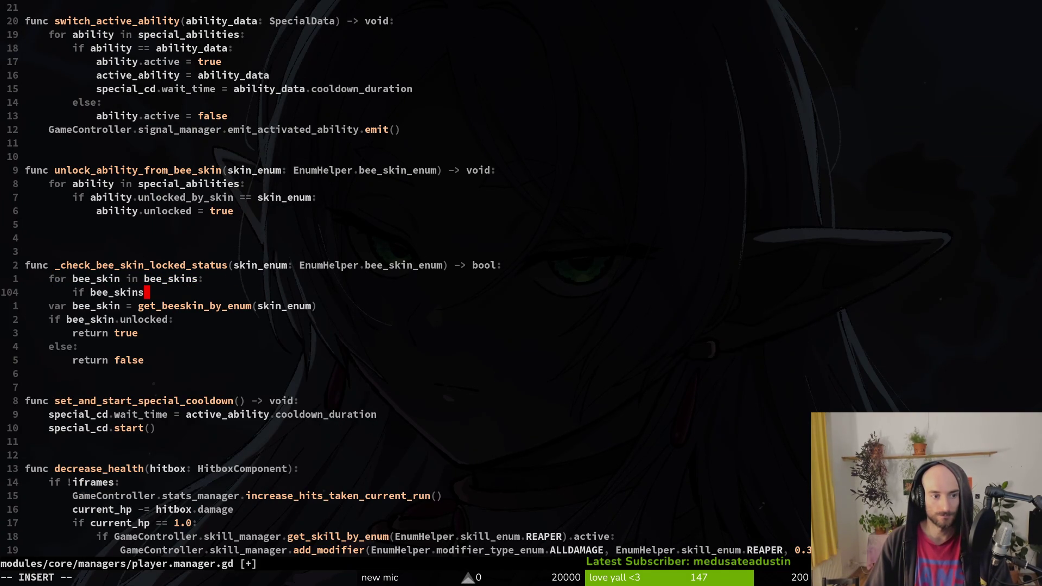
pyautogui.write('.')
pyautogui.press('BackSpace')
pyautogui.press('BackSpace')
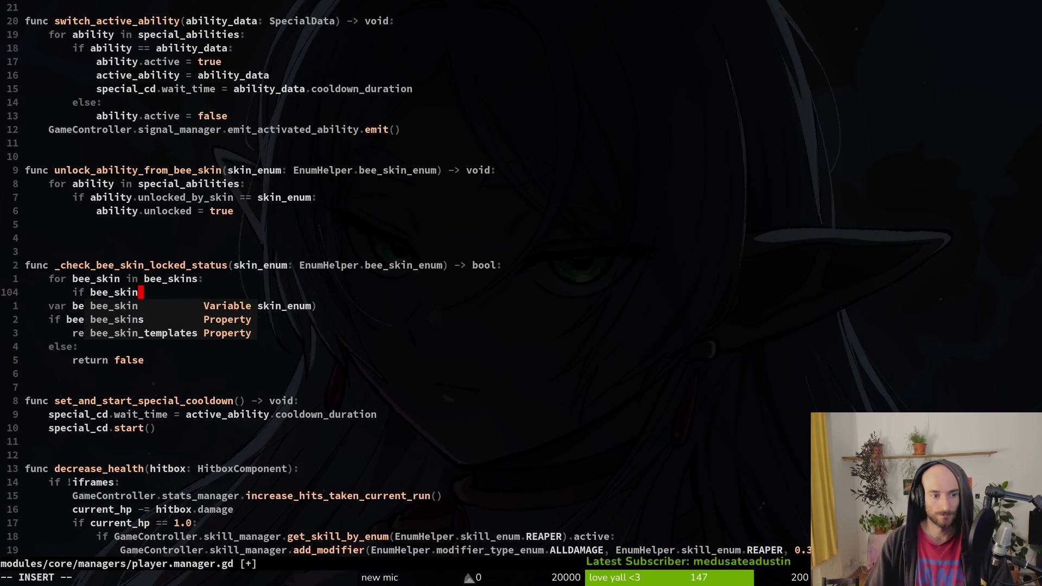
pyautogui.write('.unlocked = true')
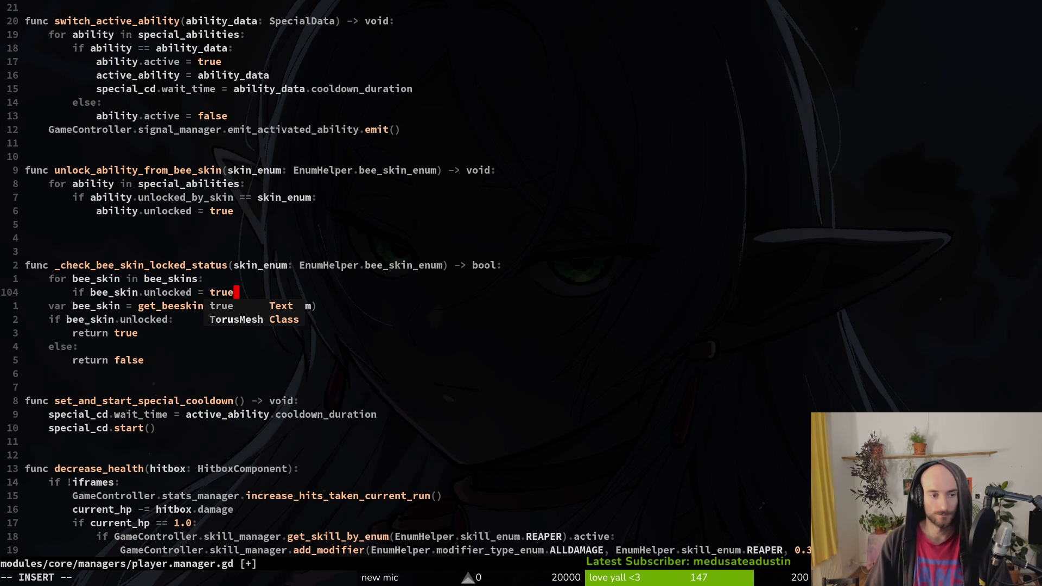
pyautogui.press('BackSpace')
pyautogui.press('BackSpace')
pyautogui.press('BackSpace')
pyautogui.press('BackSpace')
pyautogui.press('BackSpace')
pyautogui.press('BackSpace')
pyautogui.press('BackSpace')
pyautogui.write(':')
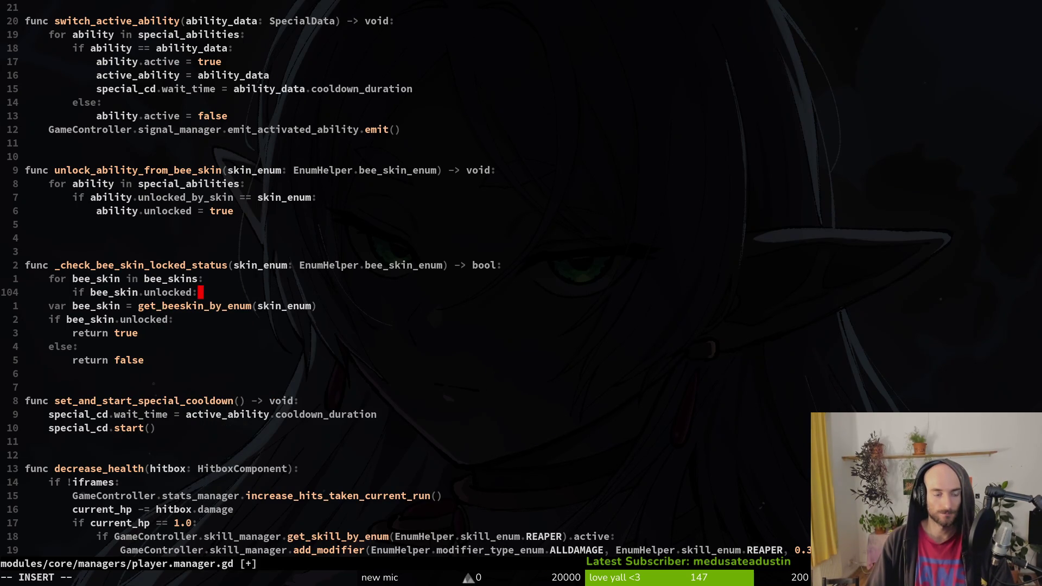
pyautogui.press('Return')
pyautogui.write('turn true')
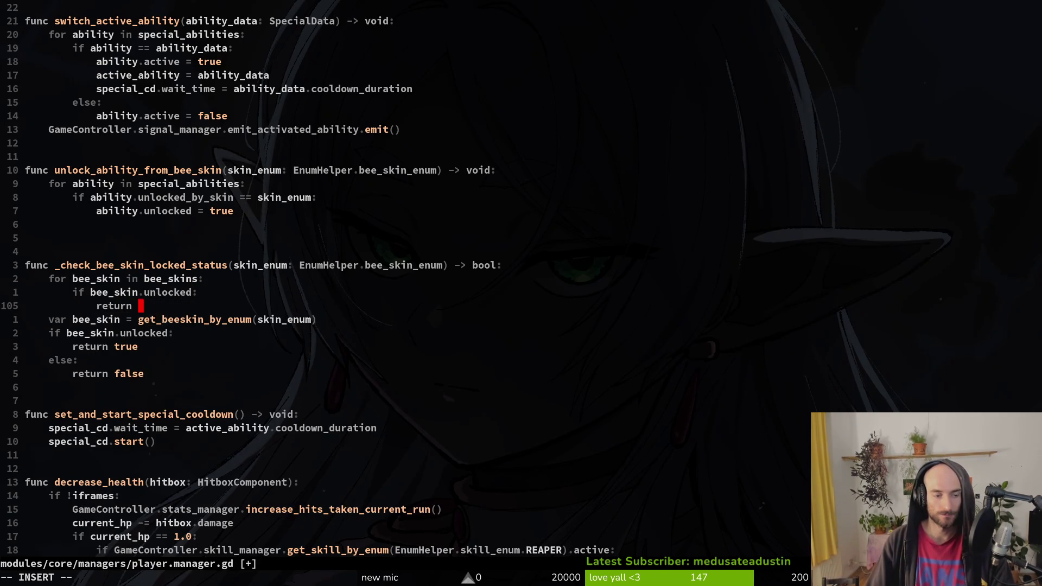
pyautogui.press('Escape')
# Delete the old var bee_skin, if, return and else lines, and review the new loop.
pyautogui.press('j')
pyautogui.press('d')
pyautogui.press('d')
pyautogui.press('d')
pyautogui.press('d')
pyautogui.press('d')
pyautogui.press('d')
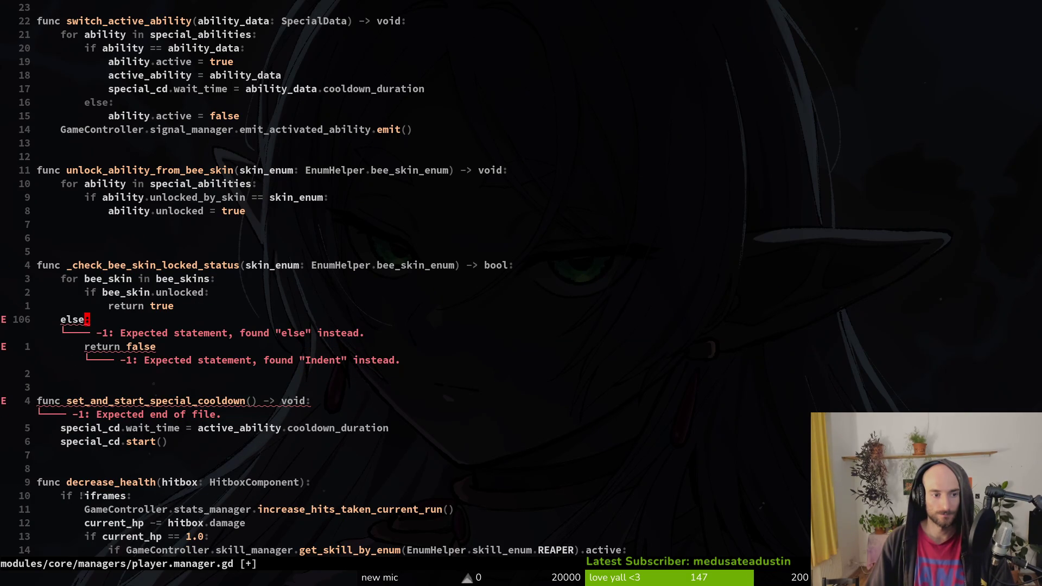
pyautogui.press('d')
pyautogui.press('d')
pyautogui.press('k')
pyautogui.press('k')
pyautogui.press('k')
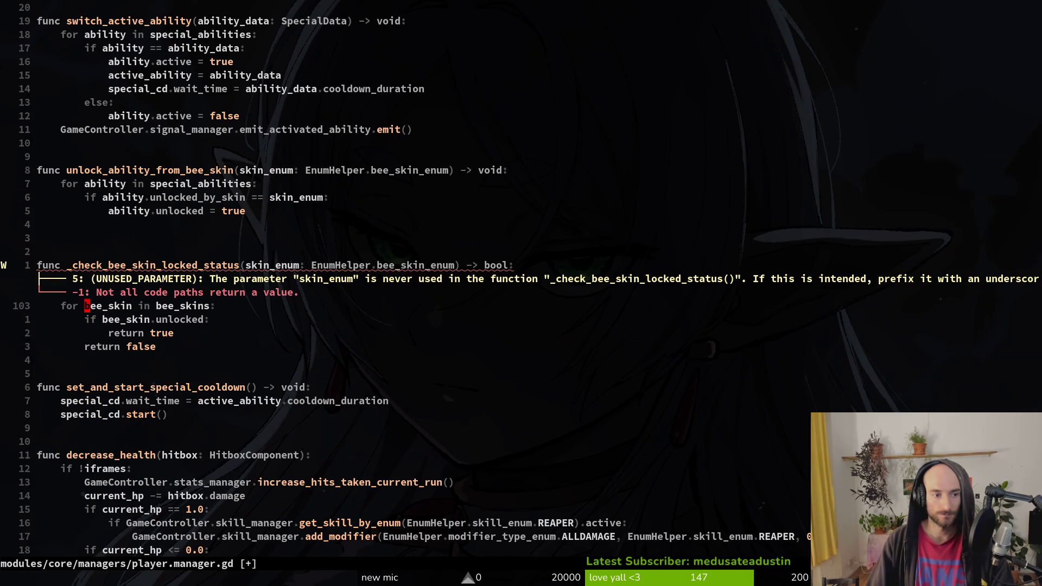
pyautogui.press('j')
pyautogui.press('j')
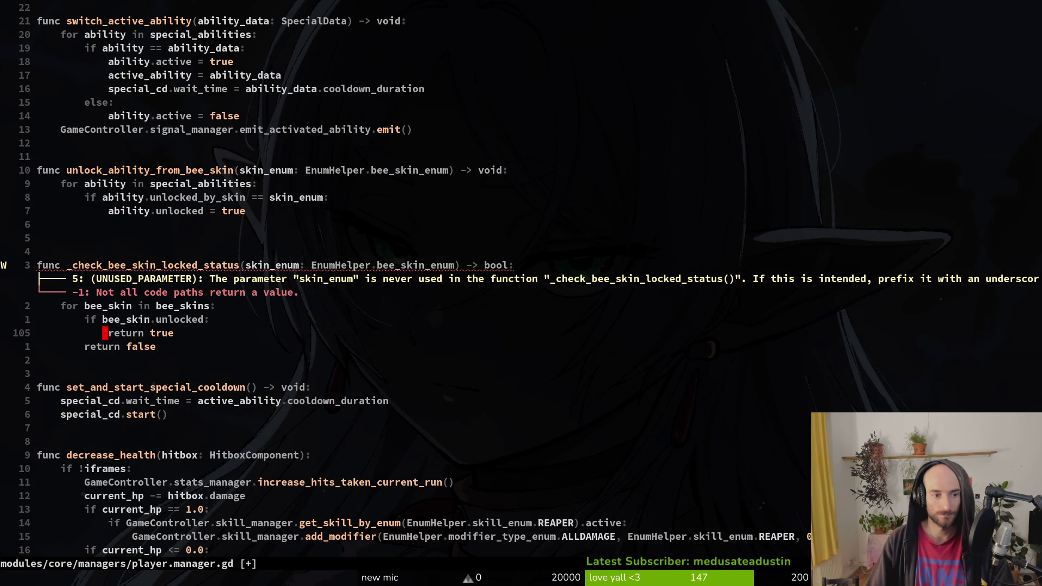
pyautogui.press('k')
pyautogui.press('k')
pyautogui.press('k')
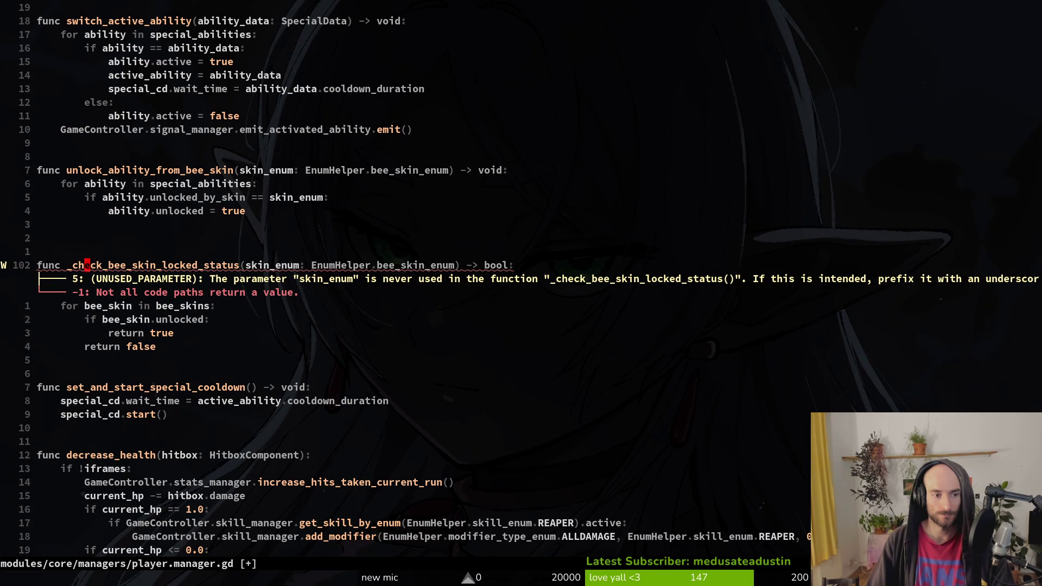
pyautogui.press('j')
pyautogui.press('j')
pyautogui.press('j')
pyautogui.press('k')
pyautogui.press('k')
pyautogui.press('k')
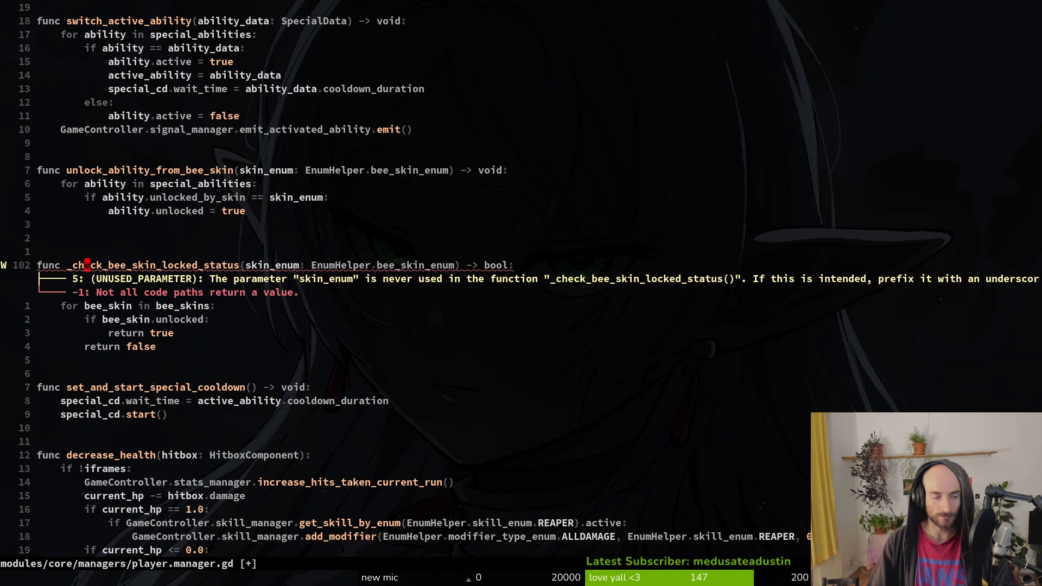
pyautogui.press('j')
pyautogui.press('j')
pyautogui.press('j')
pyautogui.press('k')
pyautogui.press('k')
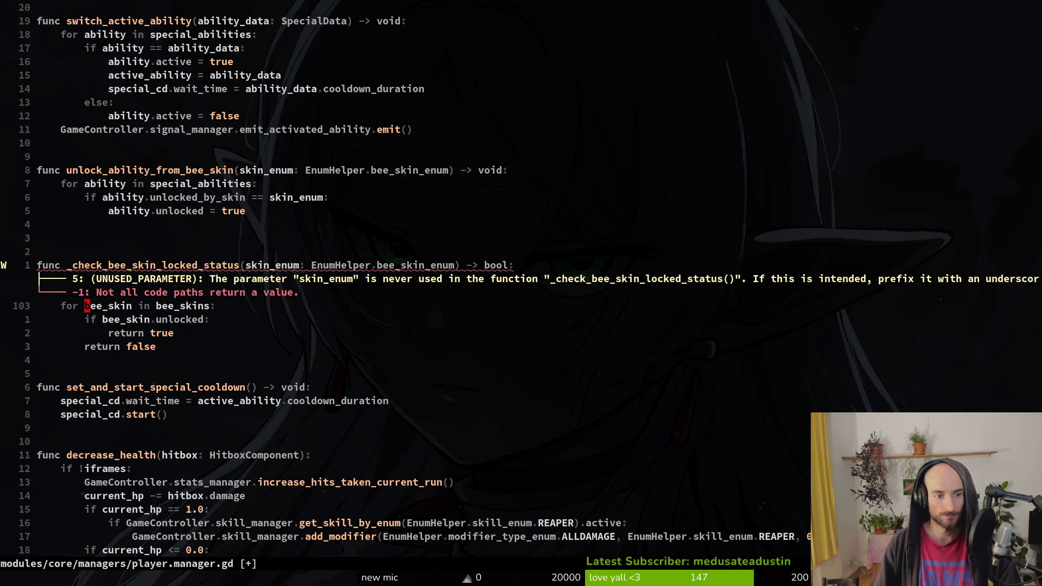
pyautogui.hotkey('shift', 'o')
# Declare 'var _all_unlocked: bool = true' at the start of the function and save.
pyautogui.write('a')
pyautogui.press('BackSpace')
pyautogui.write('var _')
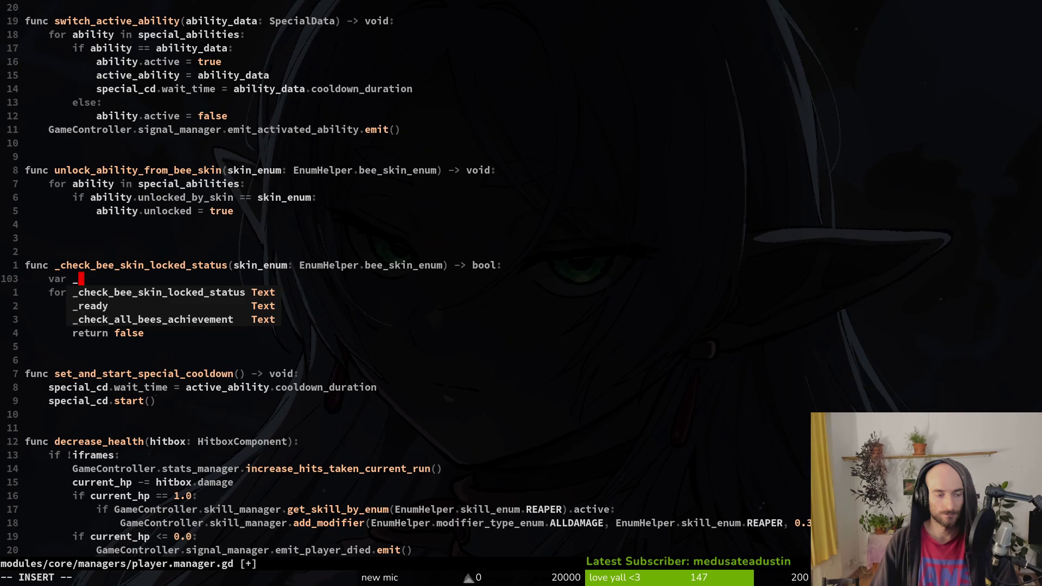
pyautogui.press('BackSpace')
pyautogui.write('_all_unlocked')
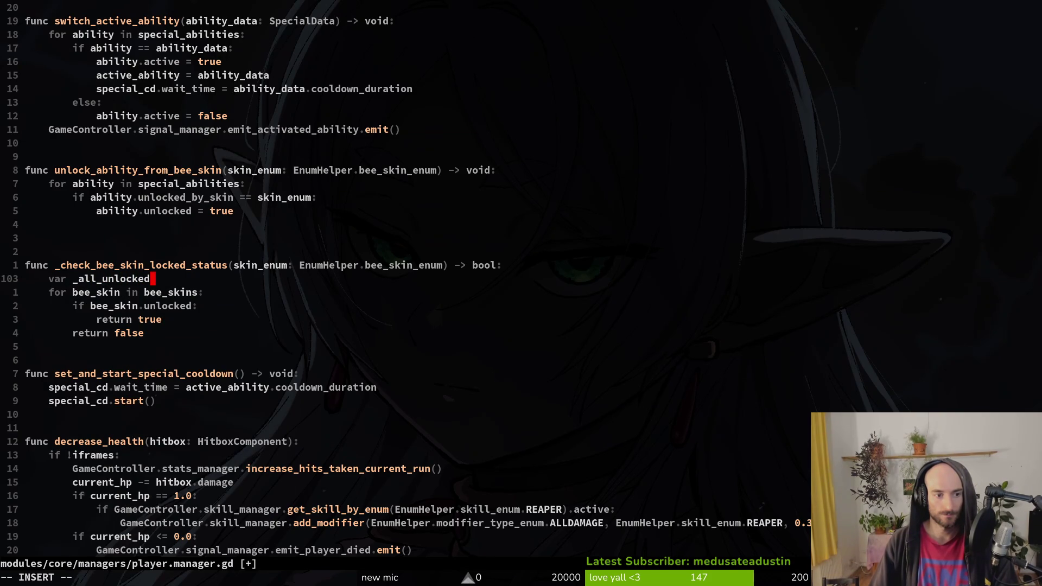
pyautogui.write(': bool = true')
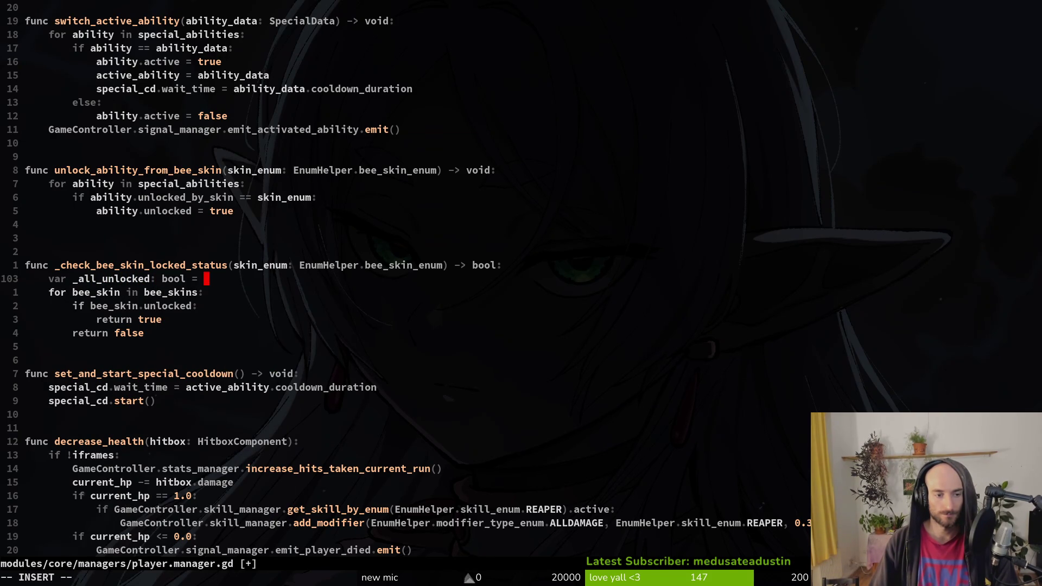
pyautogui.press('Escape')
pyautogui.write('cbfal')
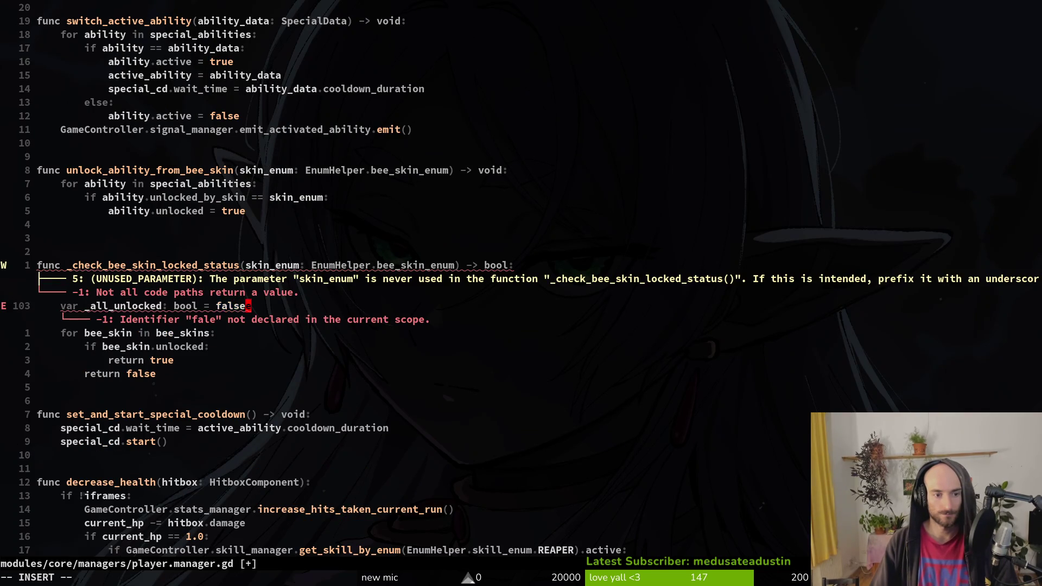
pyautogui.press('Escape')
pyautogui.write(':w')
pyautogui.press('Return')
pyautogui.press('j')
pyautogui.press('j')
pyautogui.press('j')
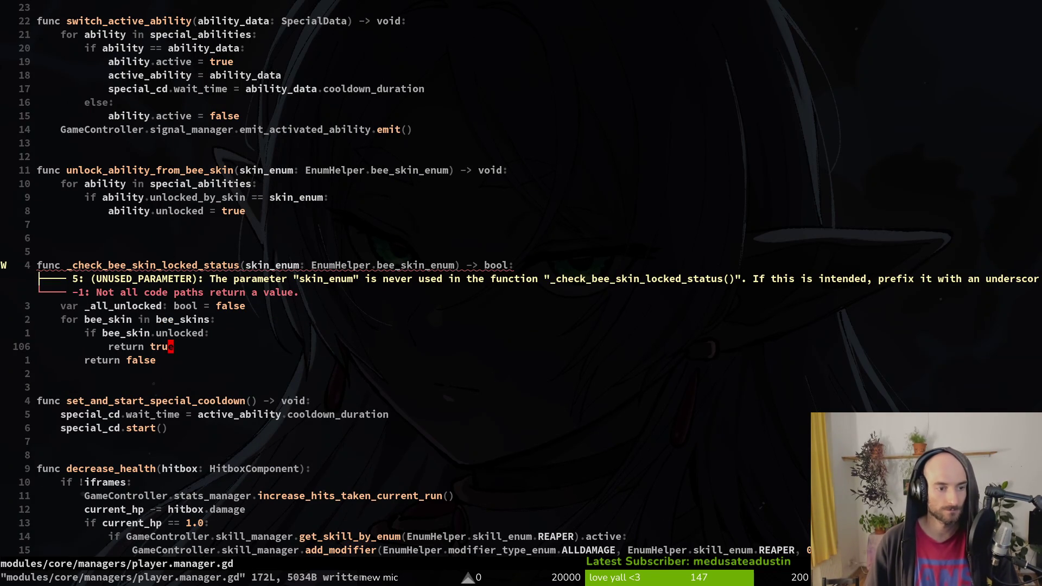
# Keep 'return true' and make sure the initial value on line 103 is true.
pyautogui.press('c')
pyautogui.press('i')
pyautogui.press('w')
pyautogui.press('Escape')
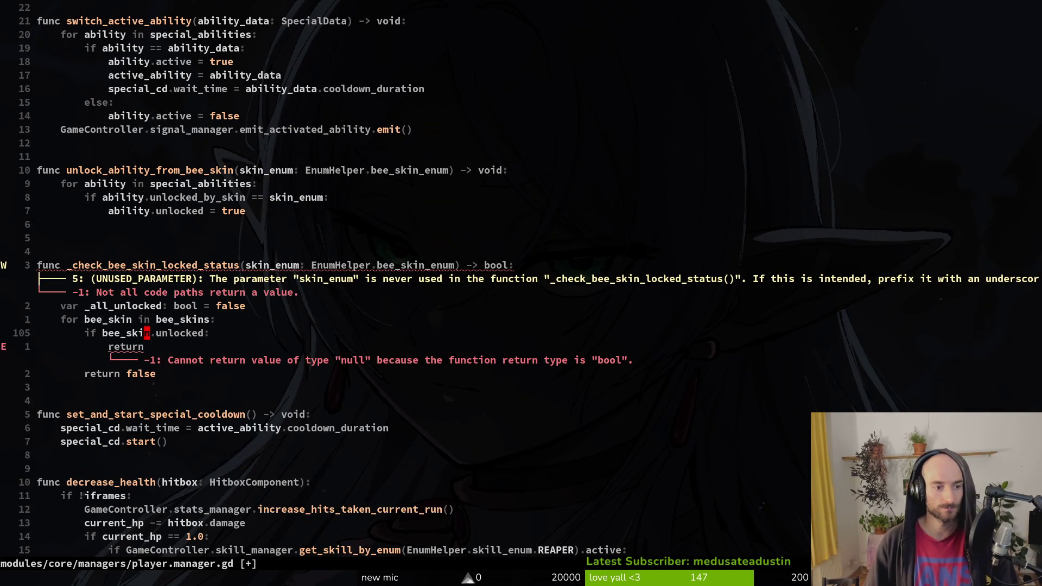
pyautogui.press('u')
pyautogui.press('k')
pyautogui.press('k')
pyautogui.press('k')
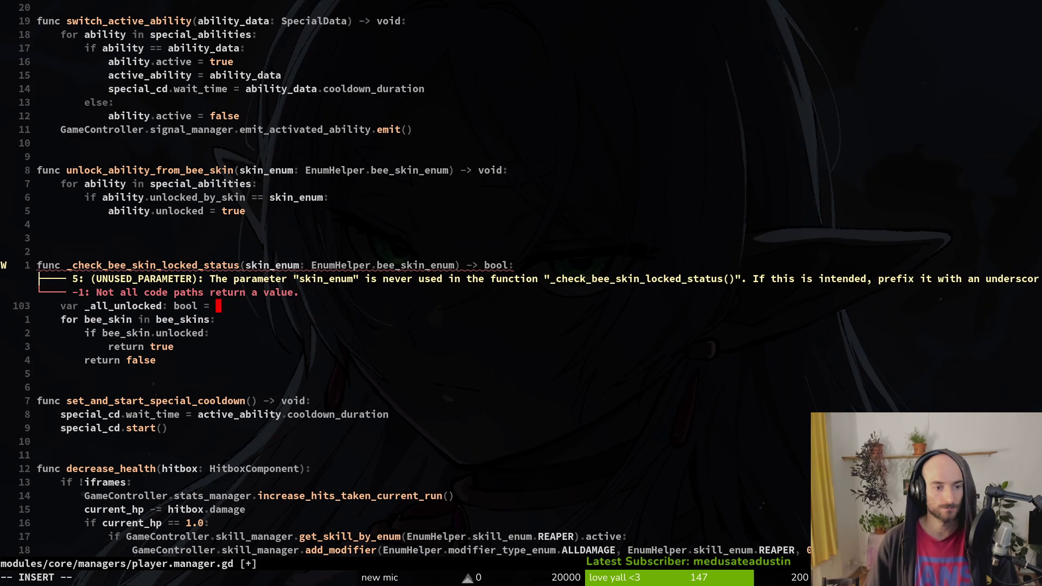
pyautogui.write('ciwtrue')
pyautogui.press('Escape')
# Negate the check to '!bee_skin.unlocked' and write 'return _all_unlocked'.
pyautogui.press('j')
pyautogui.press('j')
pyautogui.press('j')
pyautogui.press('k')
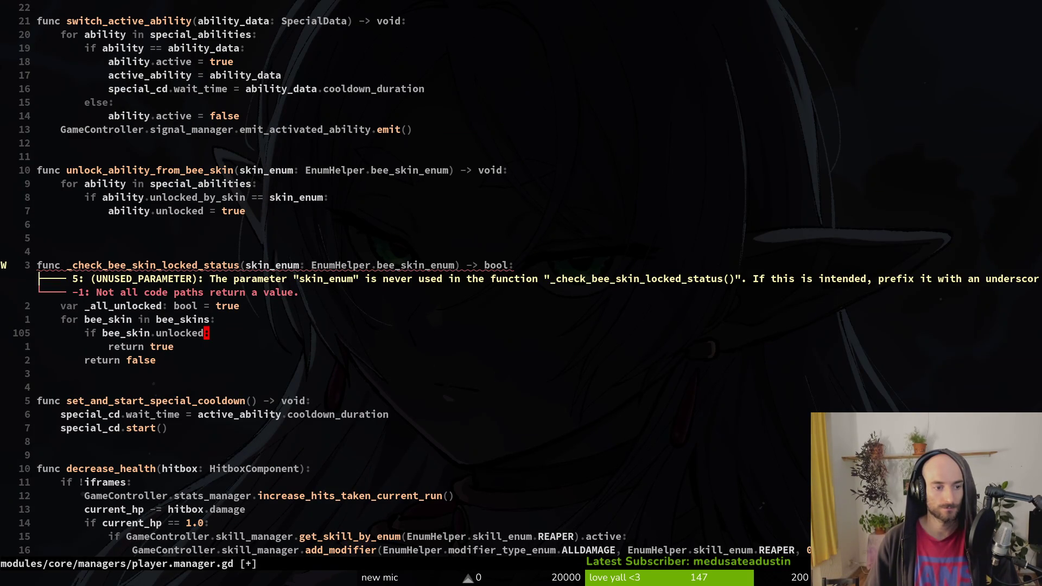
pyautogui.press('j')
pyautogui.write('kbi!')
pyautogui.press('Escape')
pyautogui.press('j')
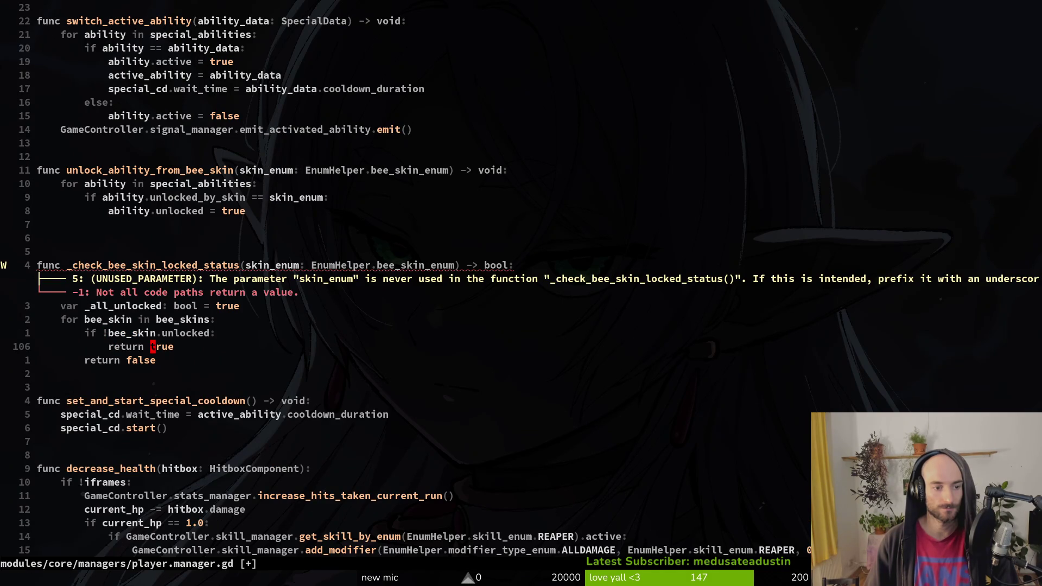
pyautogui.write('jo')
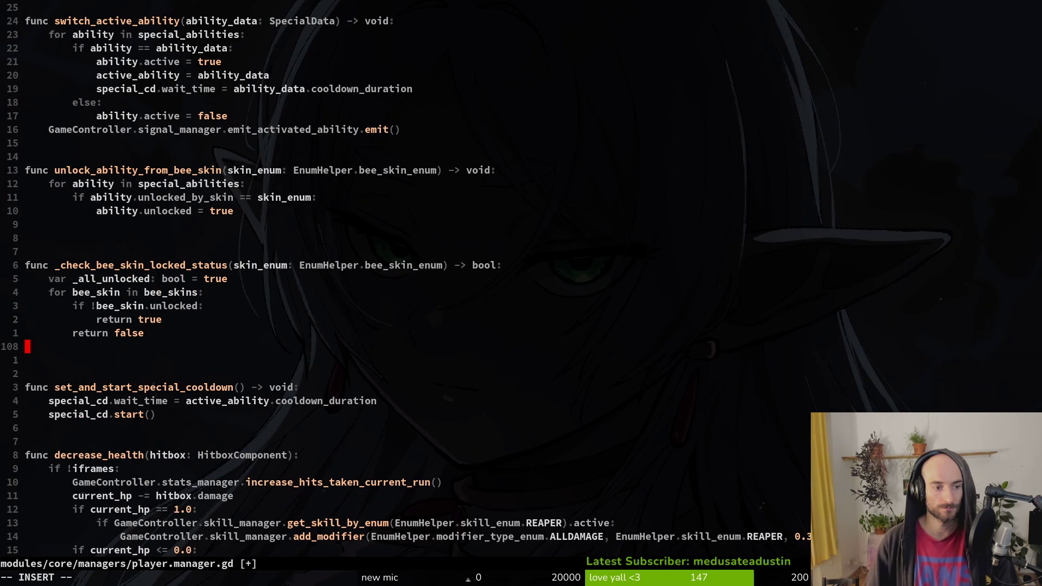
pyautogui.write('eturn _all_unlocked')
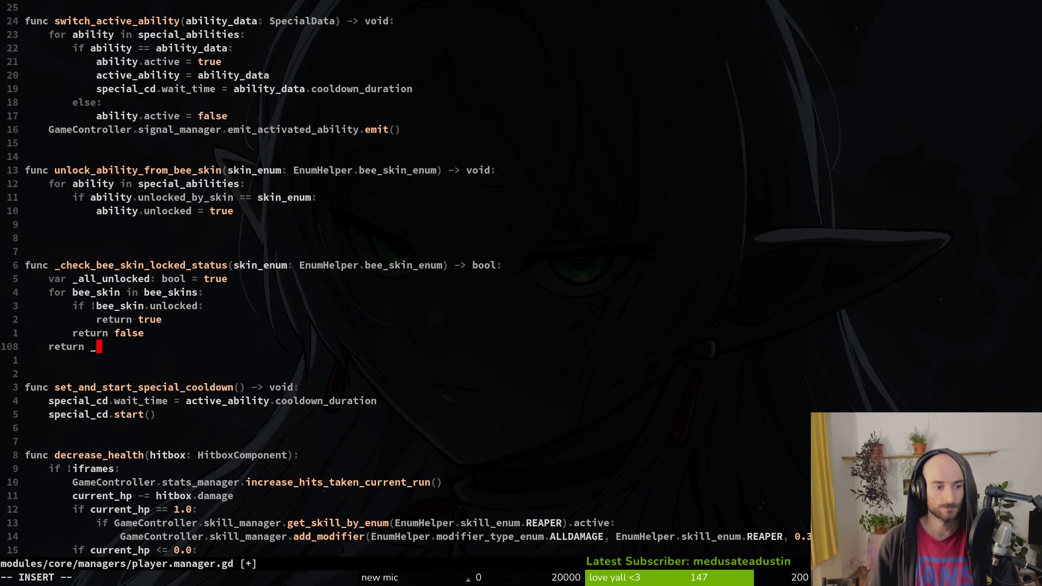
pyautogui.press('Escape')
# Replace the inner 'return true' with '_all_unlocked = false' and save the script.
pyautogui.press('k')
pyautogui.press('k')
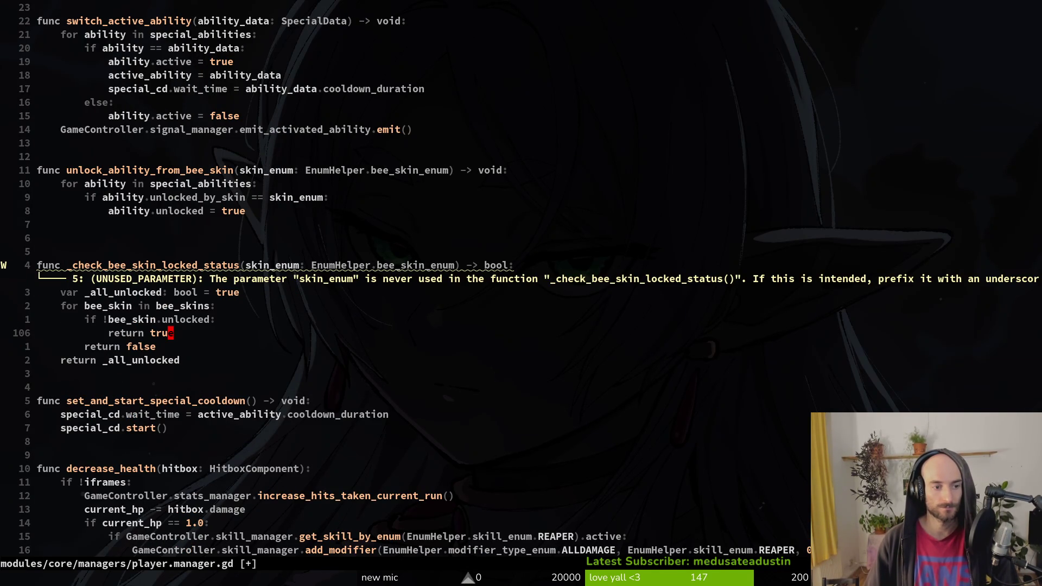
pyautogui.press('c')
pyautogui.press('i')
pyautogui.press('w')
pyautogui.press('BackSpace')
pyautogui.press('BackSpace')
pyautogui.press('BackSpace')
pyautogui.write('a')
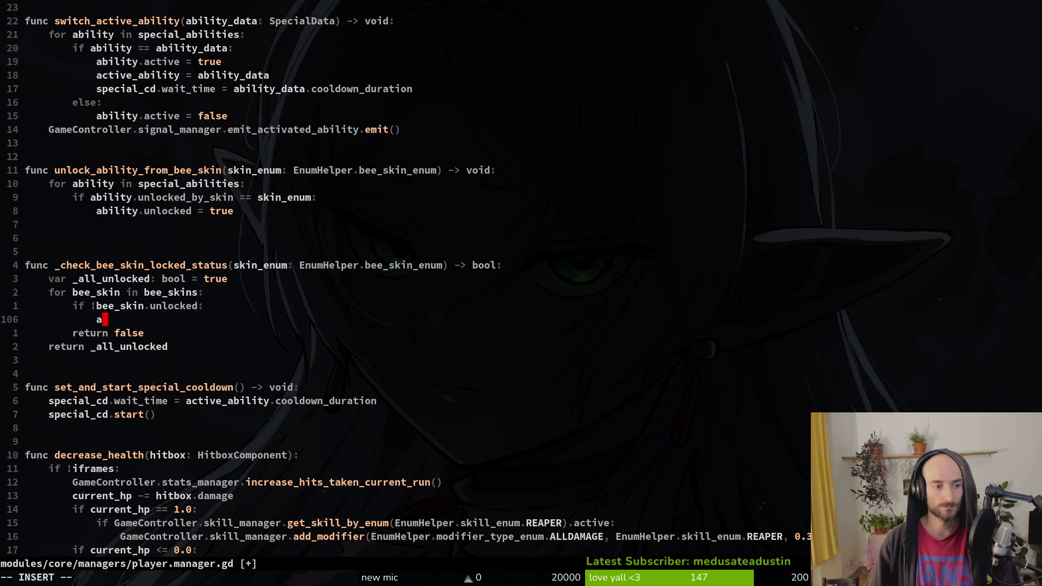
pyautogui.write('ll')
pyautogui.press('Return')
pyautogui.write('= ')
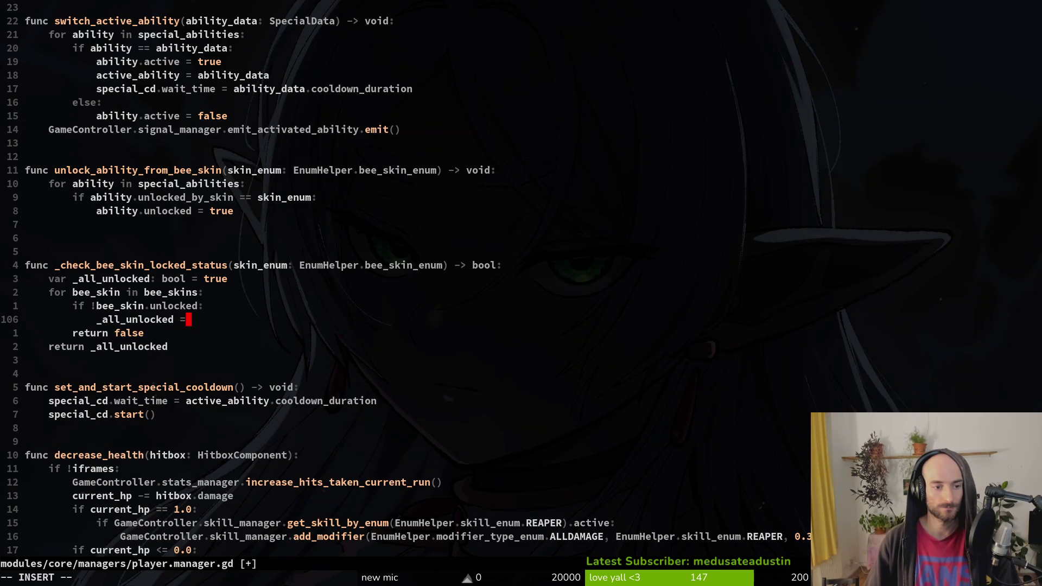
pyautogui.write('fal')
pyautogui.press('Return')
pyautogui.press('Escape')
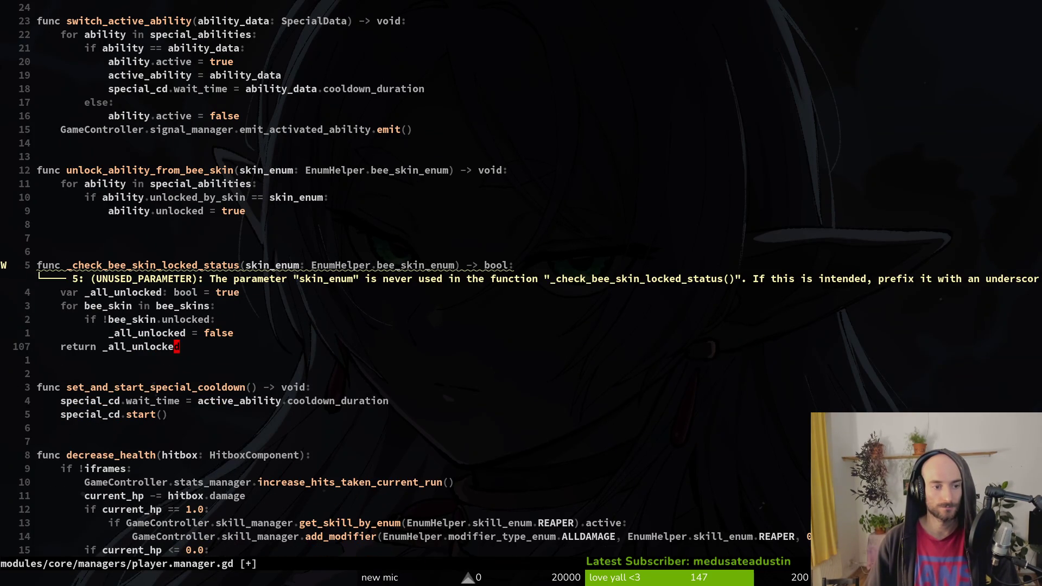
pyautogui.hotkey('ctrl', 's')
pyautogui.press('k')
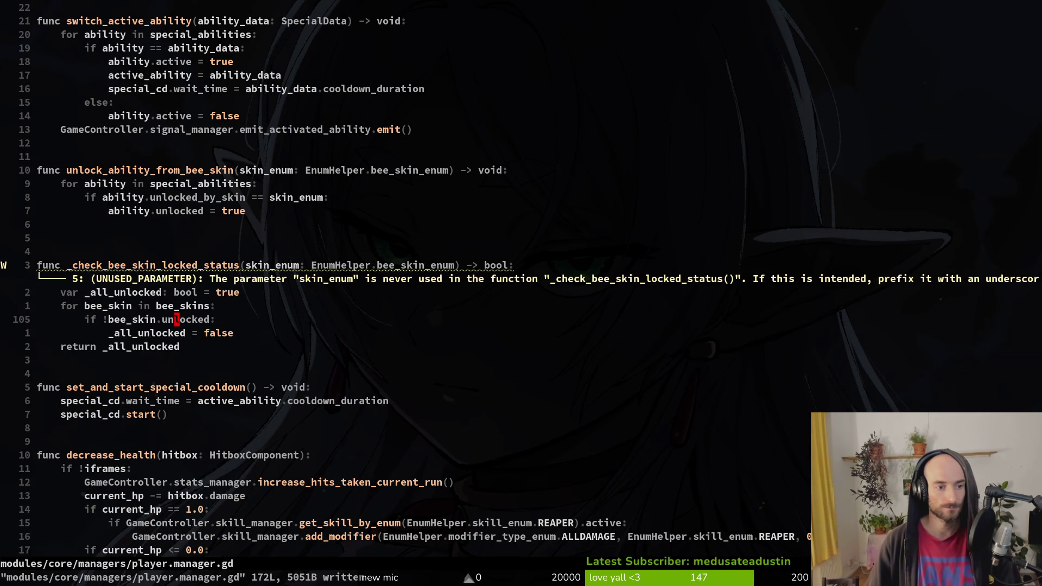
pyautogui.press('k')
pyautogui.press('k')
pyautogui.press('k')
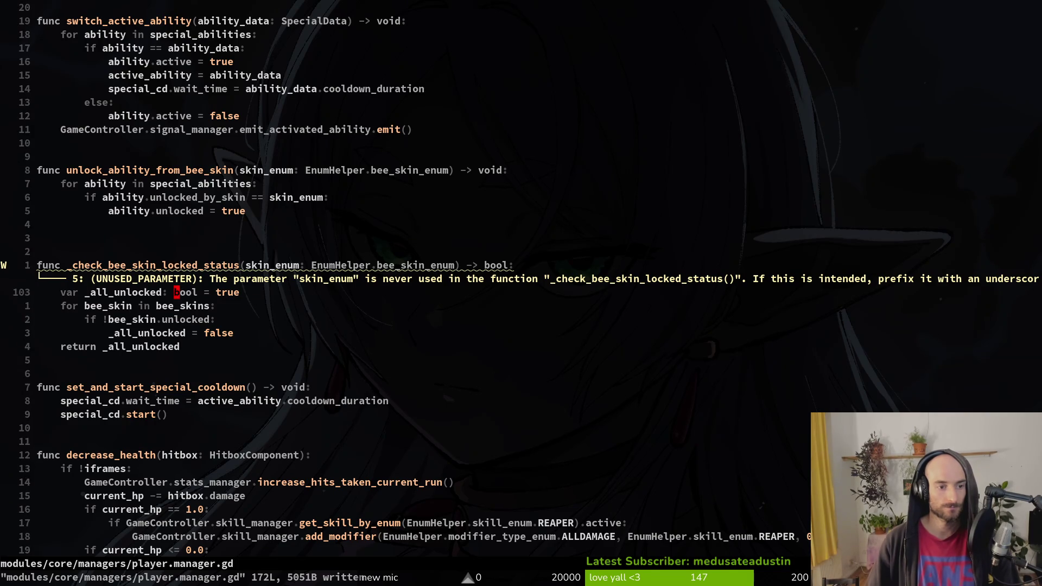
pyautogui.press('k')
pyautogui.press('k')
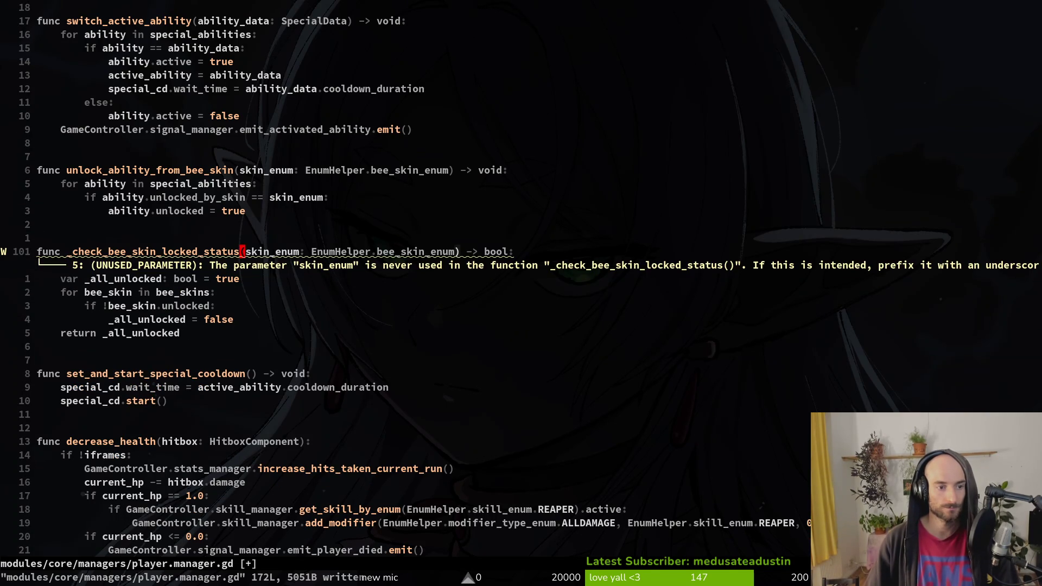
# Delete the unused skin_enum parameter from the function signature and save.
pyautogui.press('v')
pyautogui.press('w')
pyautogui.press('w')
pyautogui.press('w')
pyautogui.press('w')
pyautogui.write('wh')
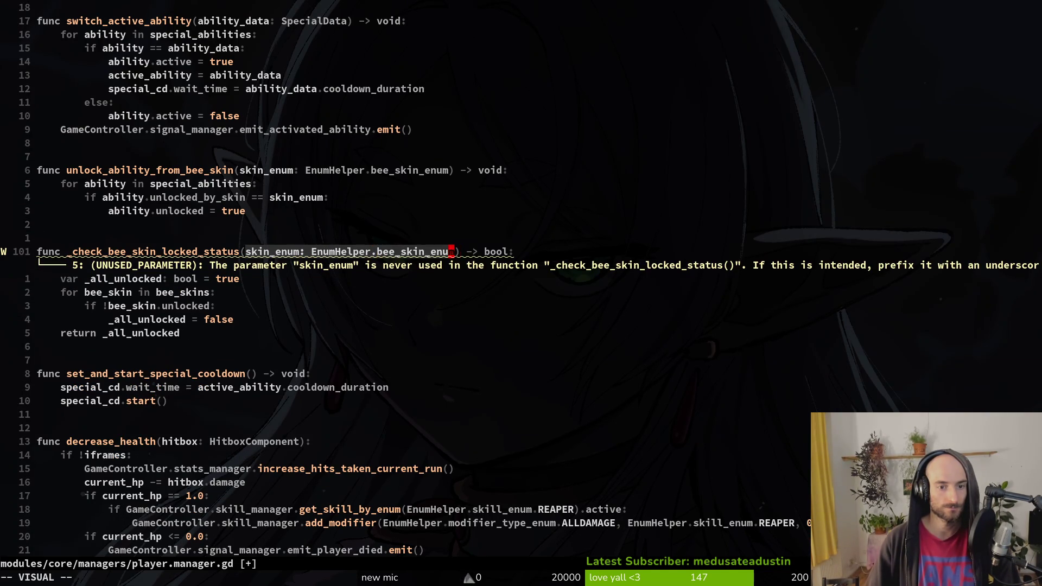
pyautogui.write('d:w')
pyautogui.press('Return')
# Take the _check_all_bees_achievement name from the signal connection in _ready.
pyautogui.press('b')
pyautogui.press('b')
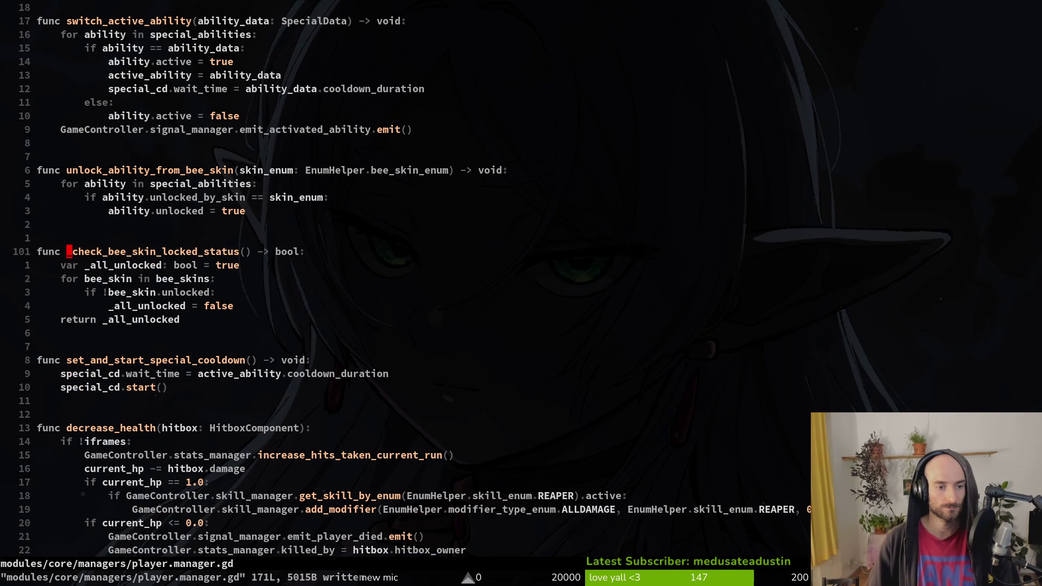
pyautogui.write('v:w')
pyautogui.press('Return')
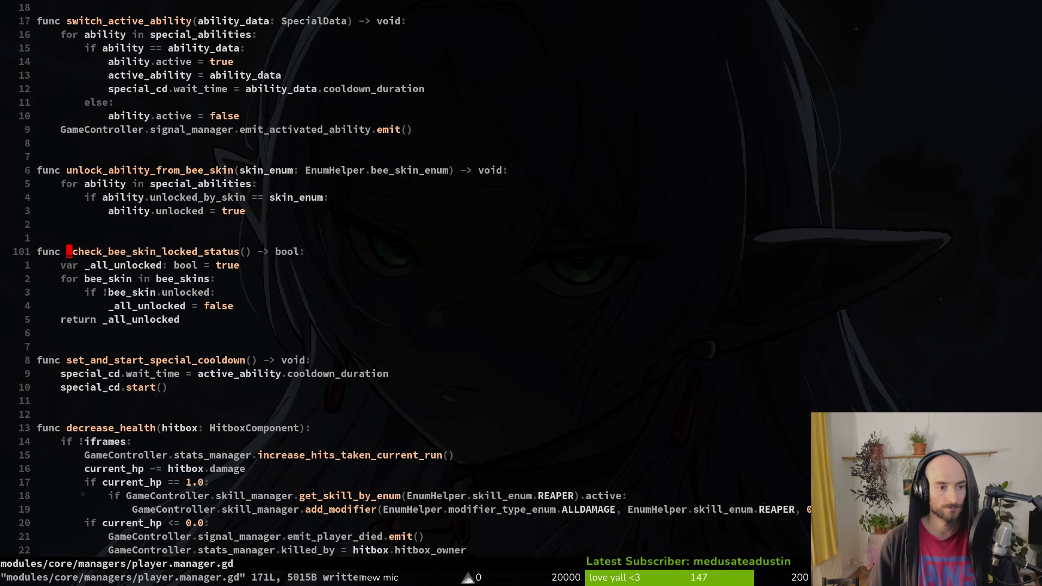
pyautogui.hotkey('ctrl', 'u')
pyautogui.hotkey('ctrl', 'u')
pyautogui.hotkey('ctrl', 'u')
pyautogui.write('$hviwp:w')
pyautogui.press('Return')
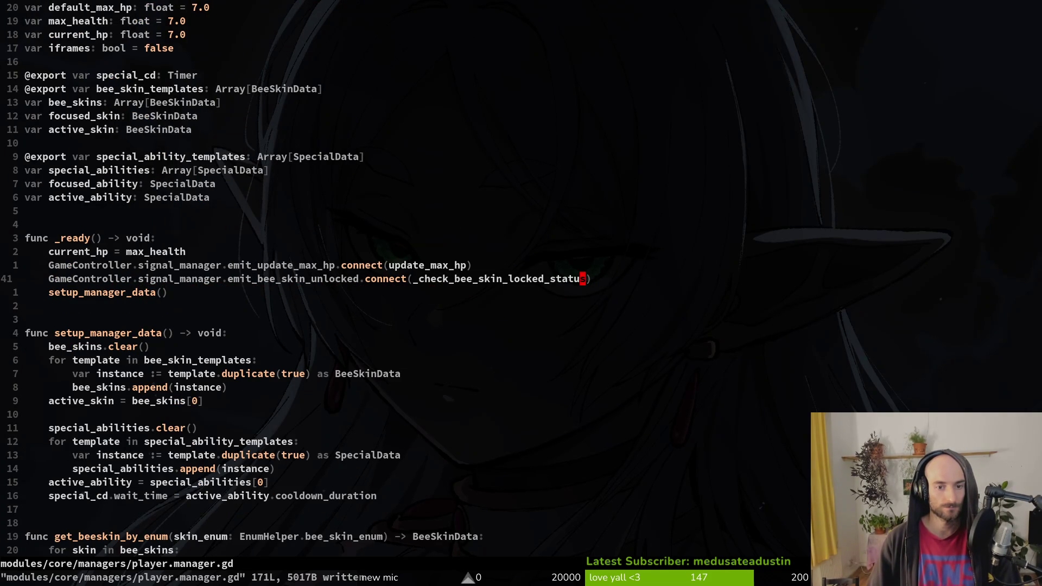
pyautogui.write('u')
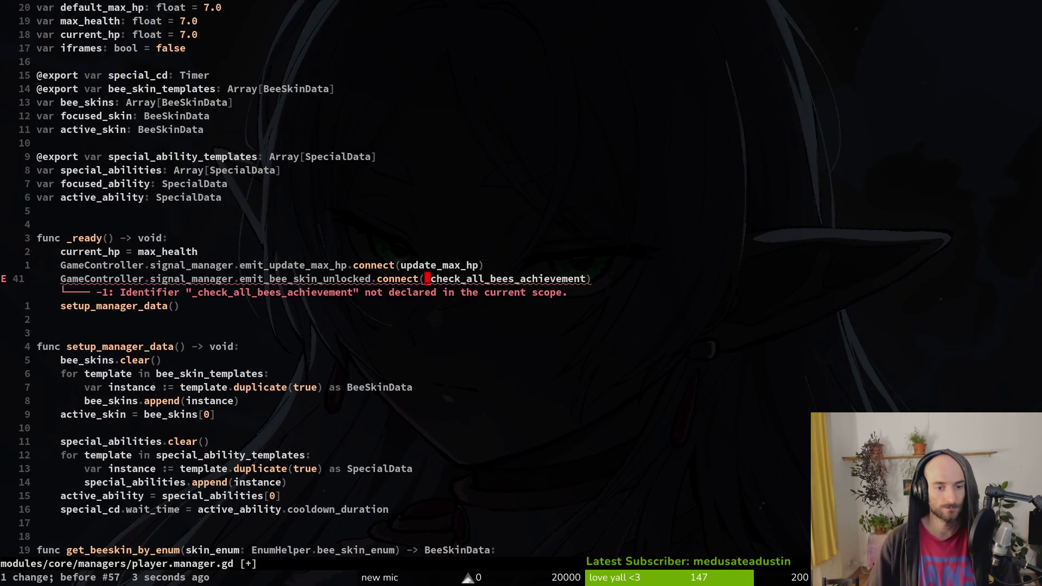
pyautogui.write(':w')
pyautogui.press('Return')
# Paste _check_all_bees_achievement over the function name, save, and run the game in Godot.
pyautogui.hotkey('ctrl', 'd')
pyautogui.hotkey('ctrl', 'd')
pyautogui.hotkey('ctrl', 'd')
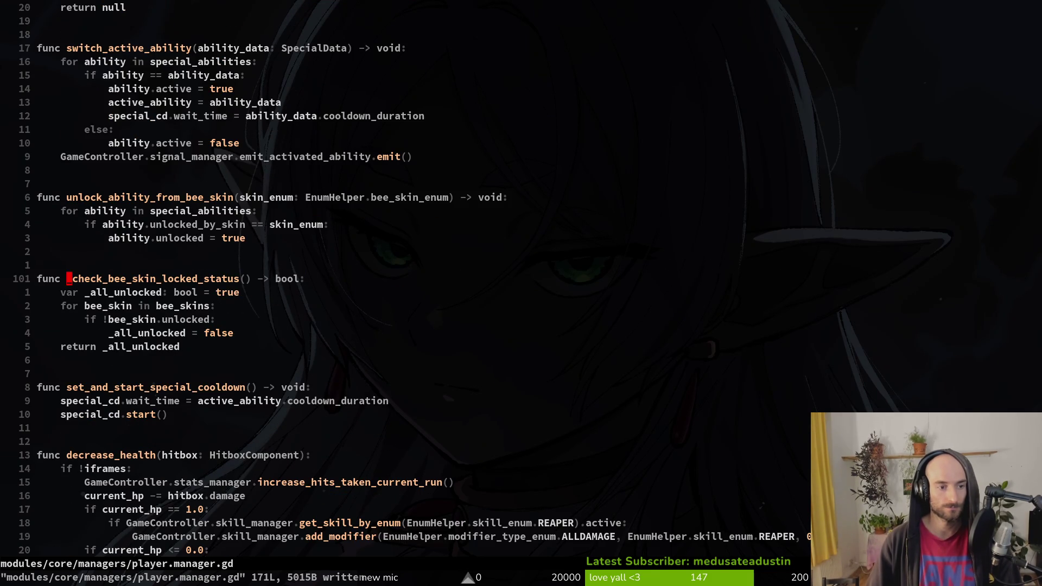
pyautogui.write('viwp:w')
pyautogui.press('Return')
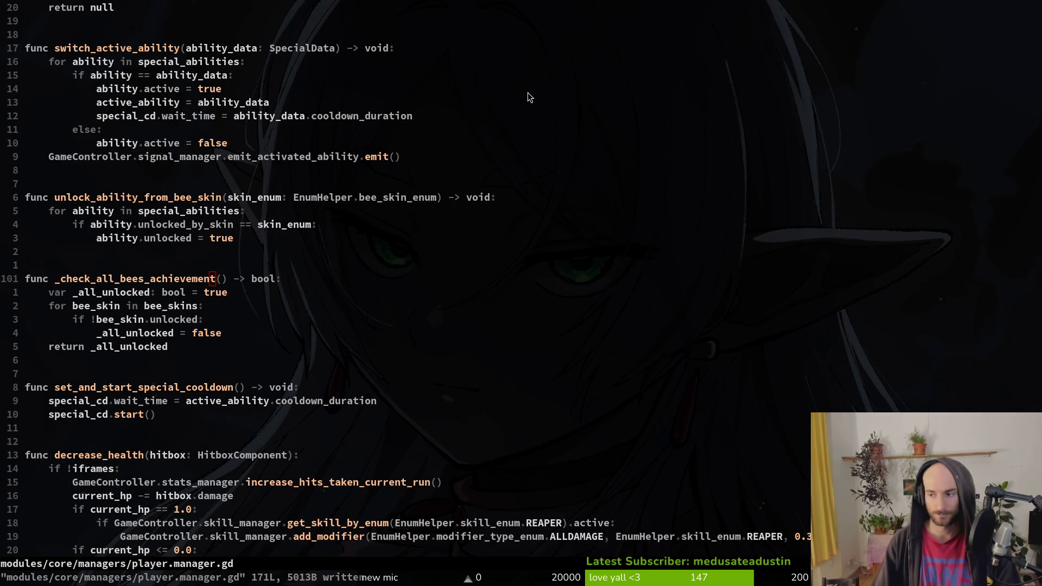
pyautogui.hotkey('alt', 'Tab')
pyautogui.press('F5')
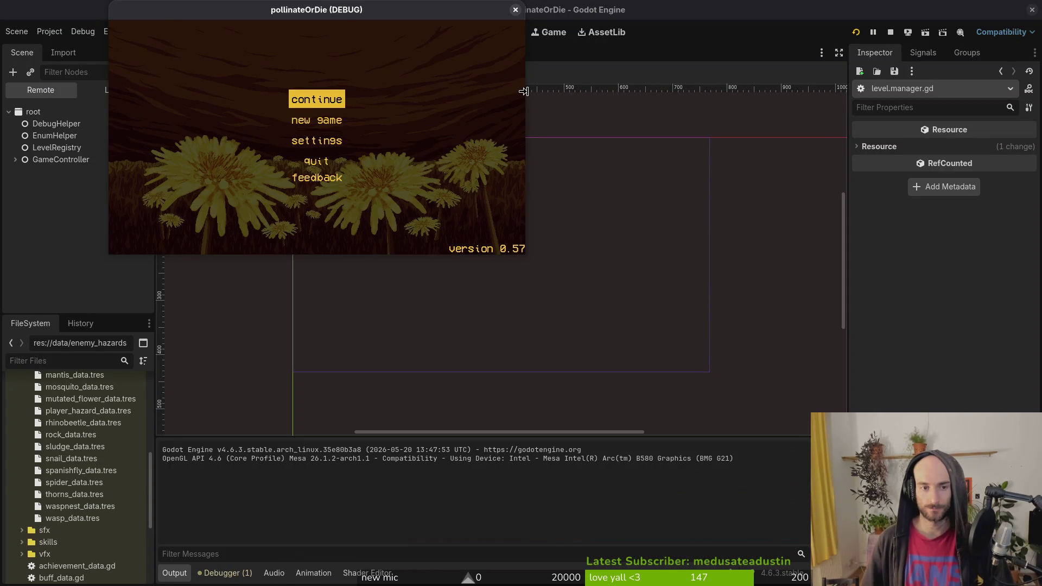
# Continue into the hive level, then return to player.manager.gd in Neovim.
pyautogui.press('Return')
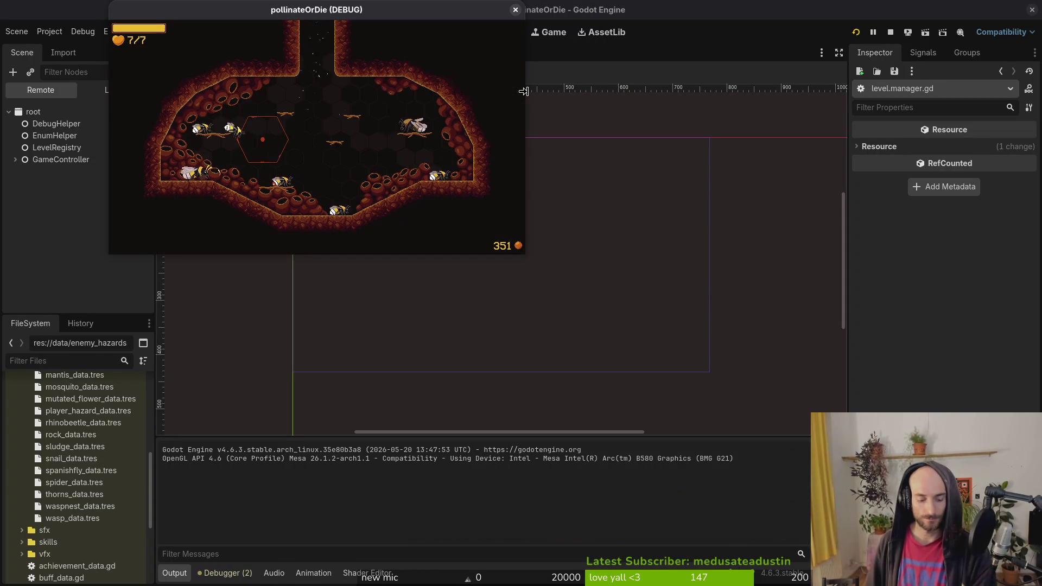
pyautogui.click(529, 97)
pyautogui.hotkey('alt', 'Tab')
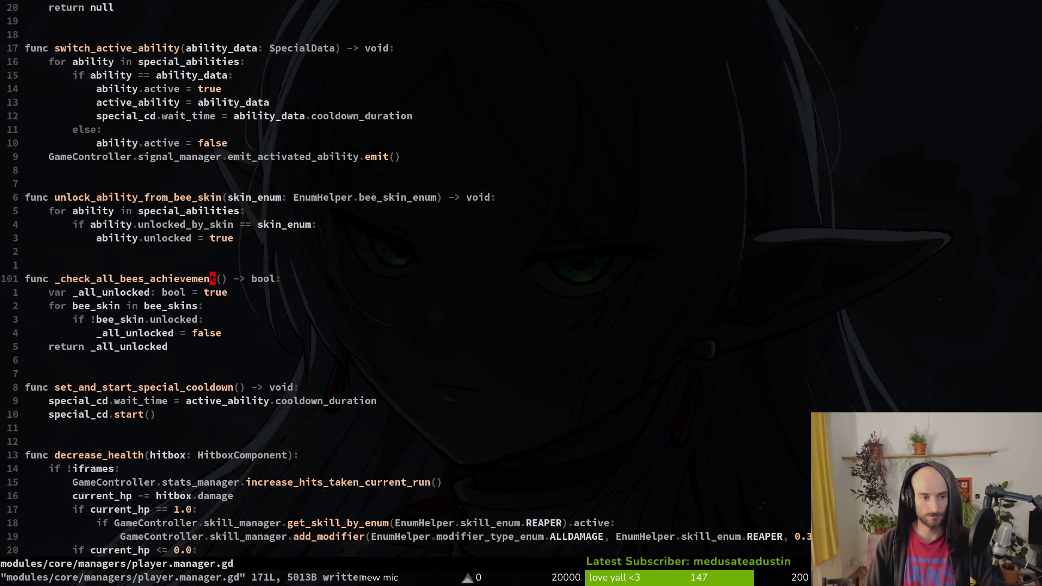
# Search the project for _check_all_bees_achievement to see where it is used.
pyautogui.press('j')
pyautogui.press('j')
pyautogui.press('j')
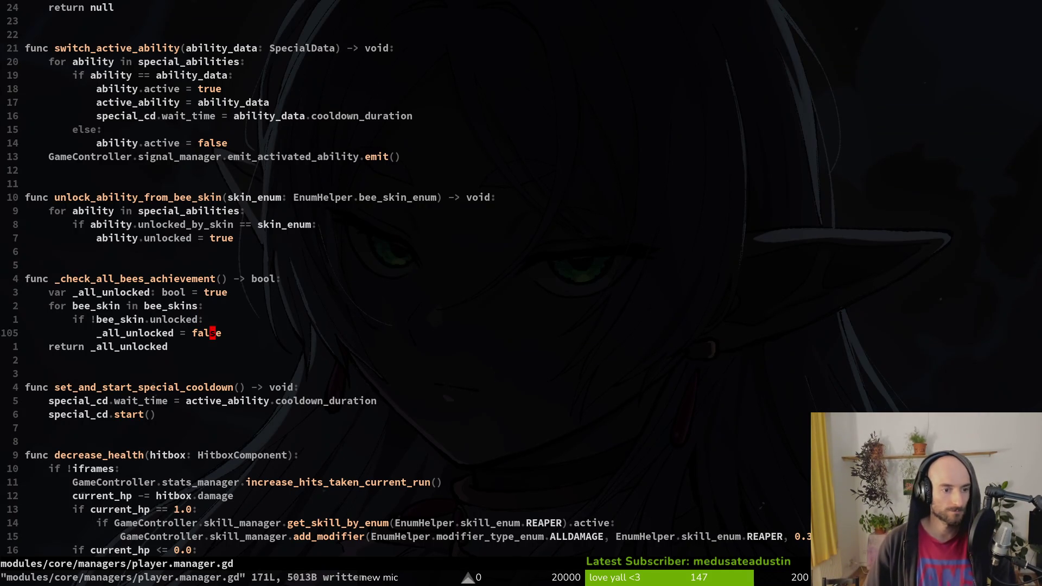
pyautogui.press('k')
pyautogui.press('k')
pyautogui.press('k')
pyautogui.press('v')
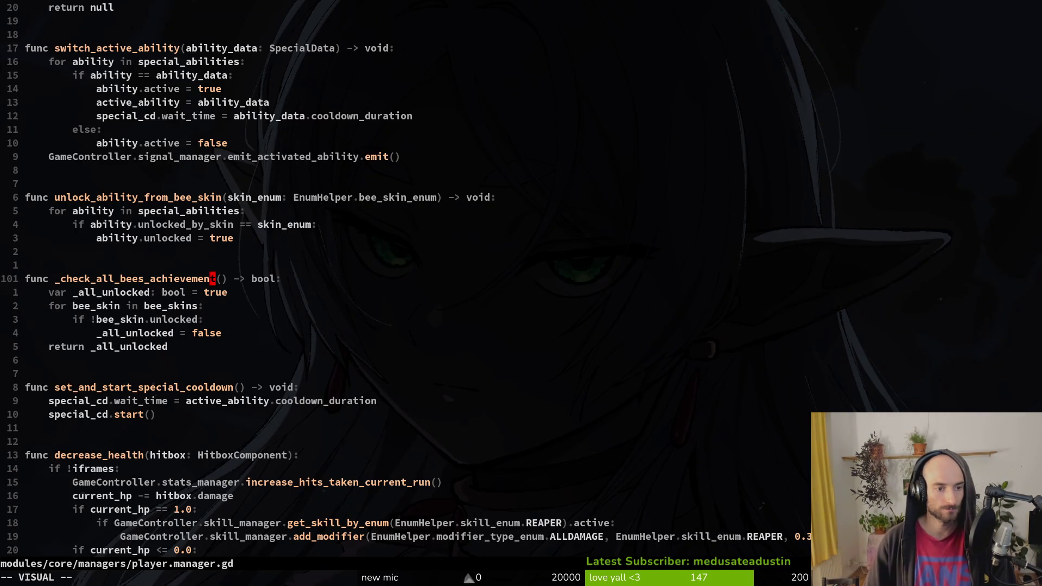
pyautogui.press('i')
pyautogui.press('w')
pyautogui.press('space')
pyautogui.press('s')
pyautogui.press('w')
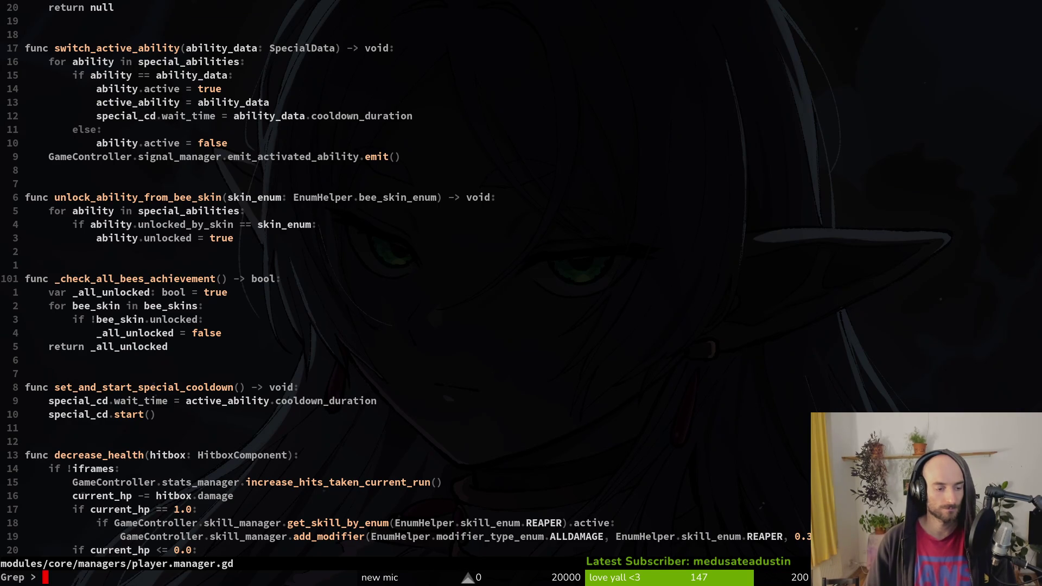
pyautogui.hotkey('ctrl', 'j')
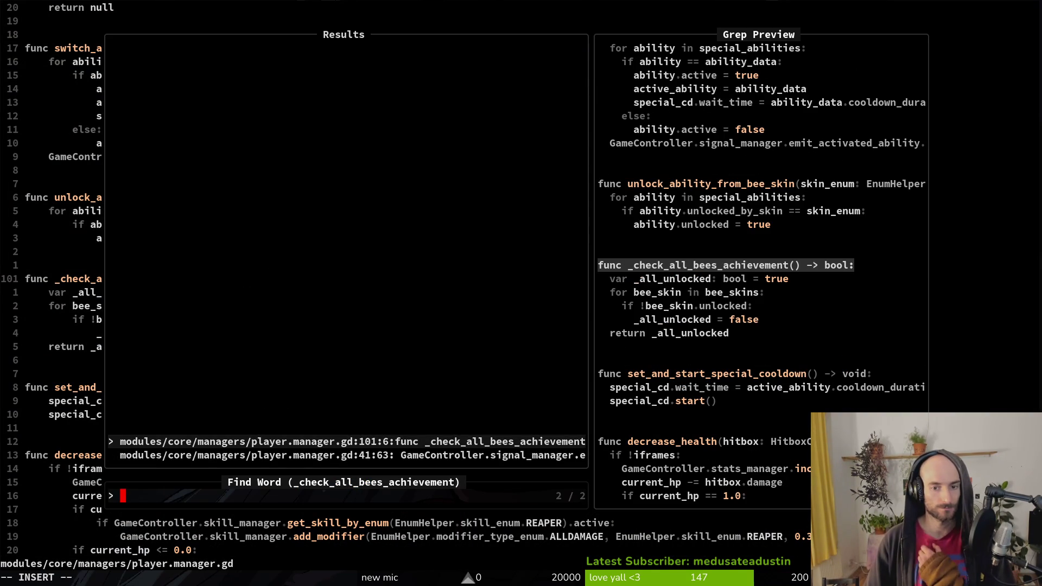
pyautogui.write('j')
pyautogui.press('BackSpace')
pyautogui.press('Escape')
# Add 'if _all_unlocked:' calling GameController.achievement_manager.unlock_achievement below the false assignment.
pyautogui.press('j')
pyautogui.press('j')
pyautogui.press('j')
pyautogui.press('o')
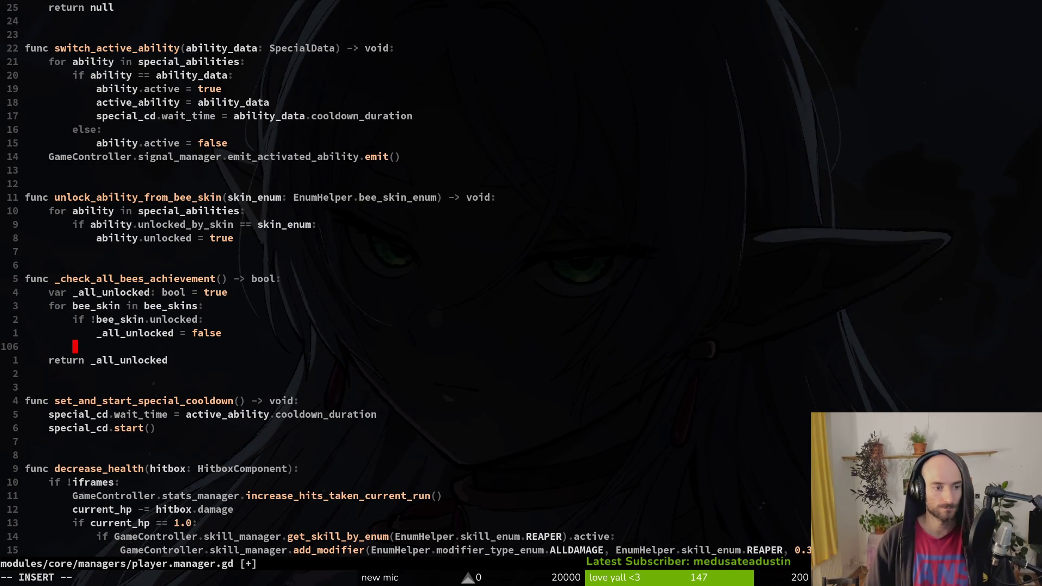
pyautogui.write('if ')
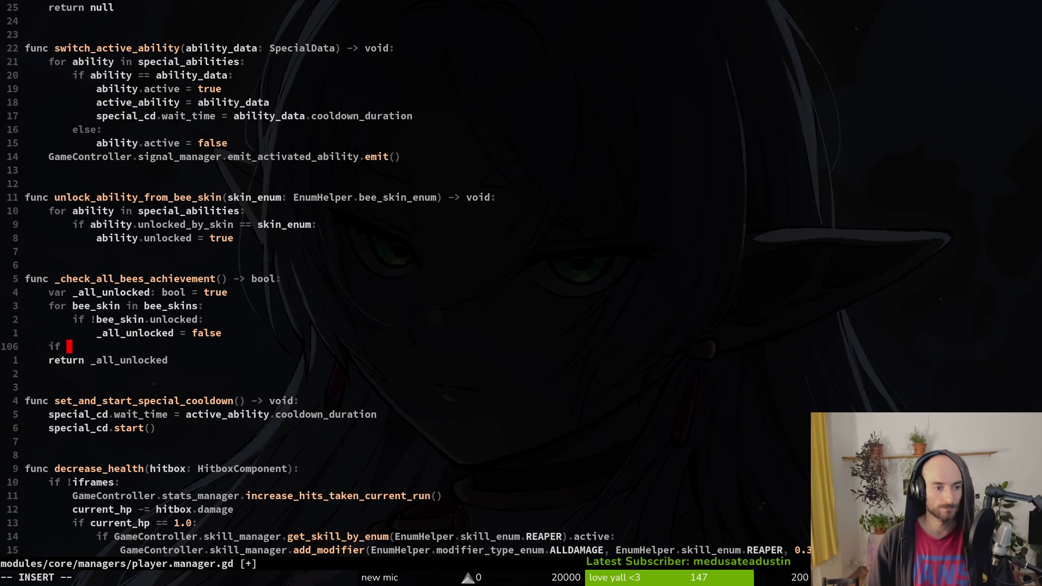
pyautogui.write('_all')
pyautogui.press('Return')
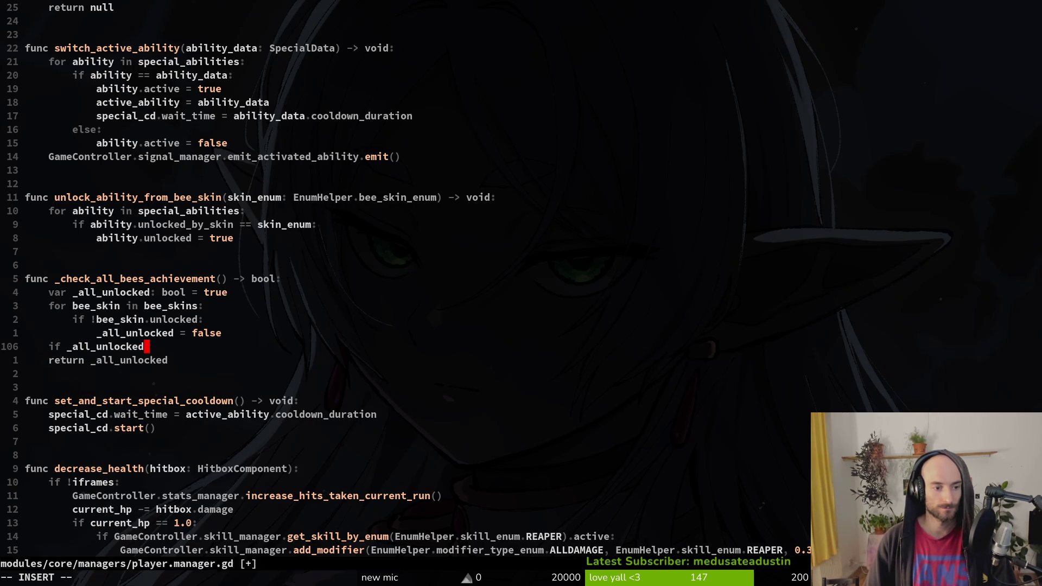
pyautogui.write(':')
pyautogui.press('Return')
pyautogui.write('GameController.')
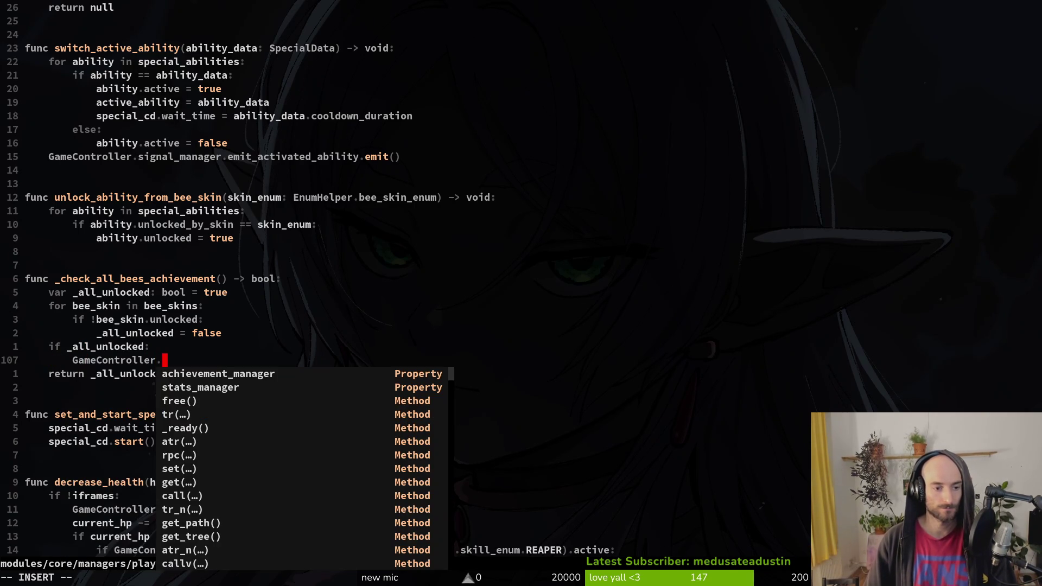
pyautogui.press('Return')
pyautogui.write('.')
pyautogui.press('Return')
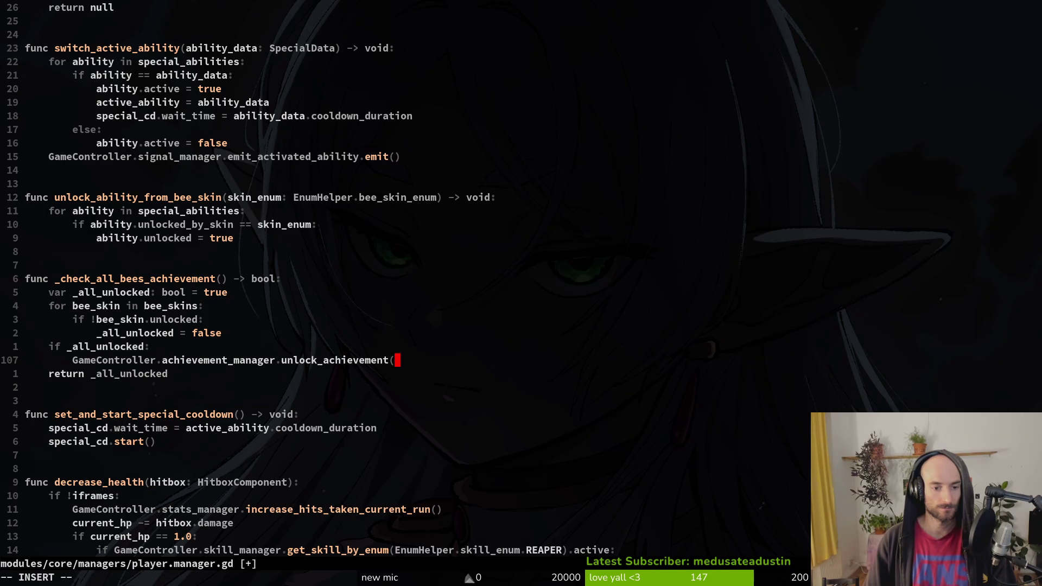
# Pass EnumHelper.achievement_enum.UNLOCKALLBEES to the unlock call and save player.manager.gd.
pyautogui.write('E')
pyautogui.press('Return')
pyautogui.write('.')
pyautogui.press('Return')
pyautogui.press('BackSpace')
pyautogui.press('BackSpace')
pyautogui.press('BackSpace')
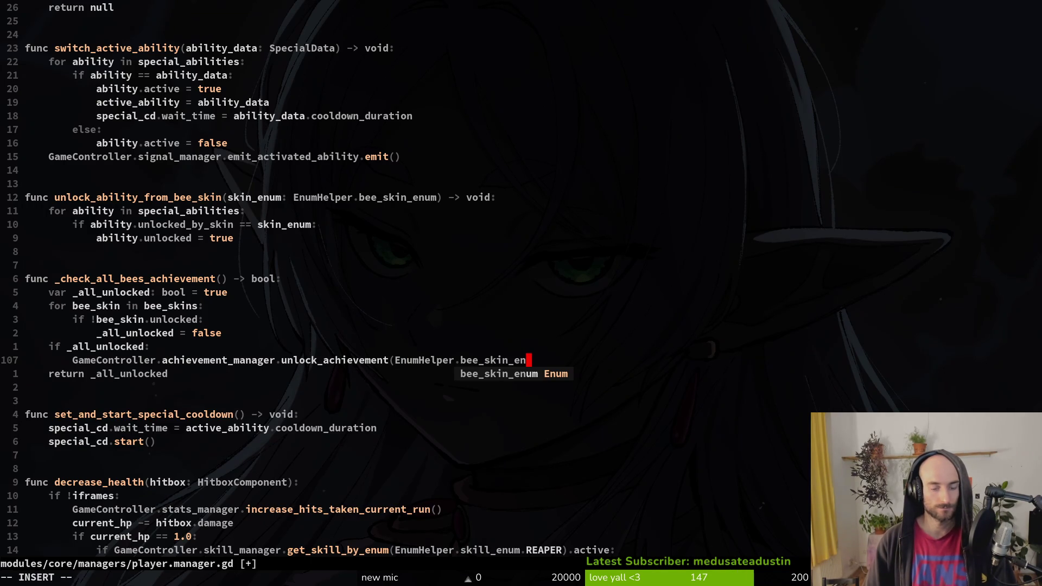
pyautogui.write('ac')
pyautogui.press('Return')
pyautogui.write('.all')
pyautogui.press('BackSpace')
pyautogui.press('BackSpace')
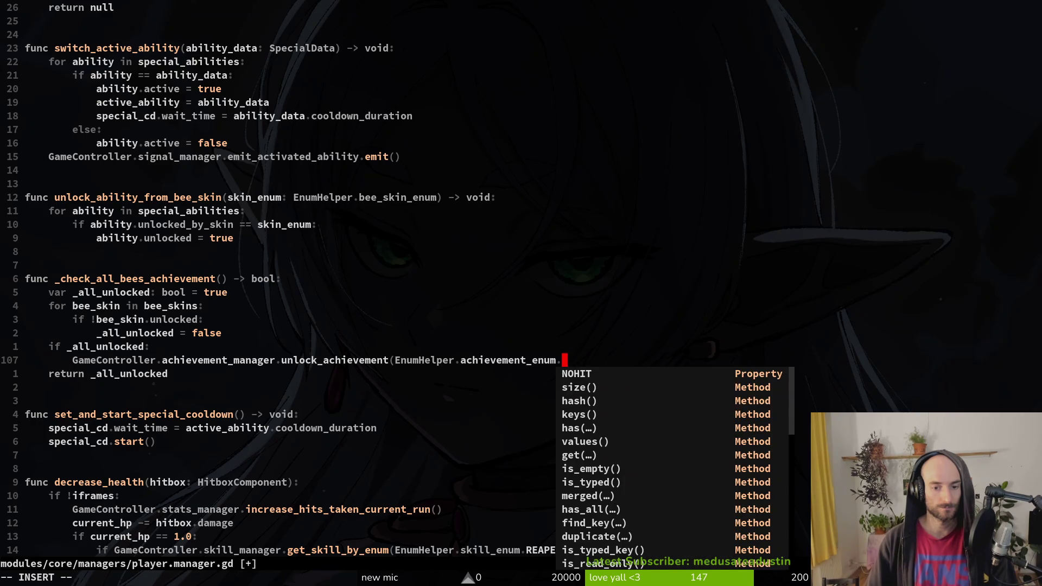
pyautogui.write('UN')
pyautogui.press('Return')
pyautogui.press('Escape')
pyautogui.write(':w')
pyautogui.press('Return')
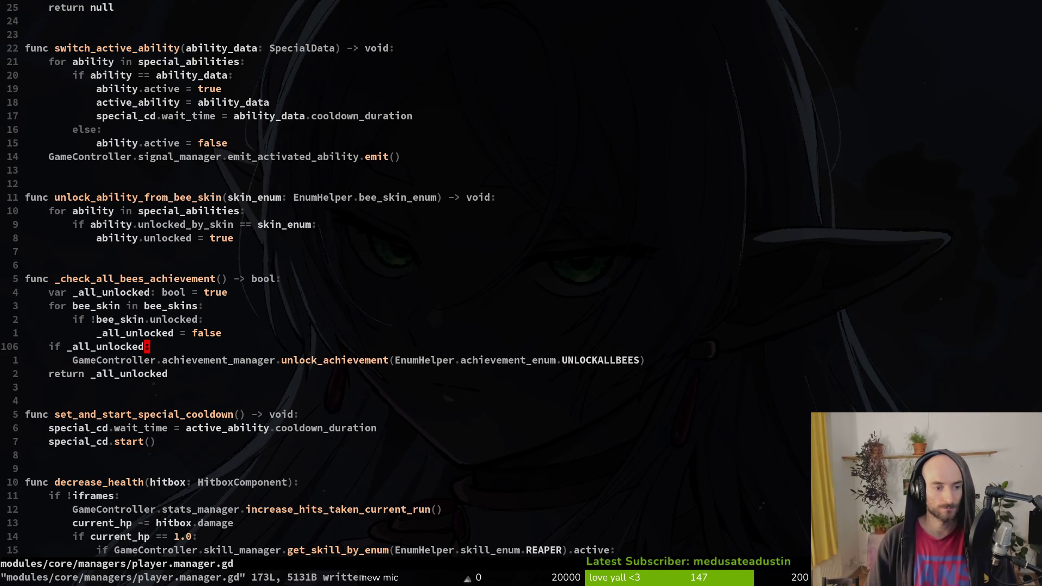
pyautogui.press('k')
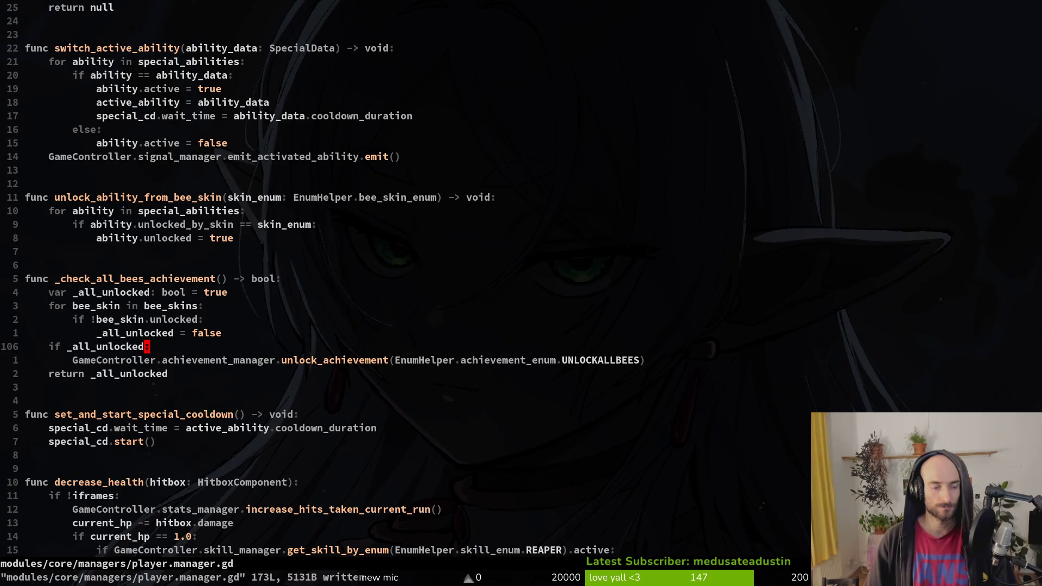
pyautogui.hotkey('alt', 'Tab')
# Launch the game, continue into gameplay, and glance at the debugging options and memories codex.
pyautogui.press('F5')
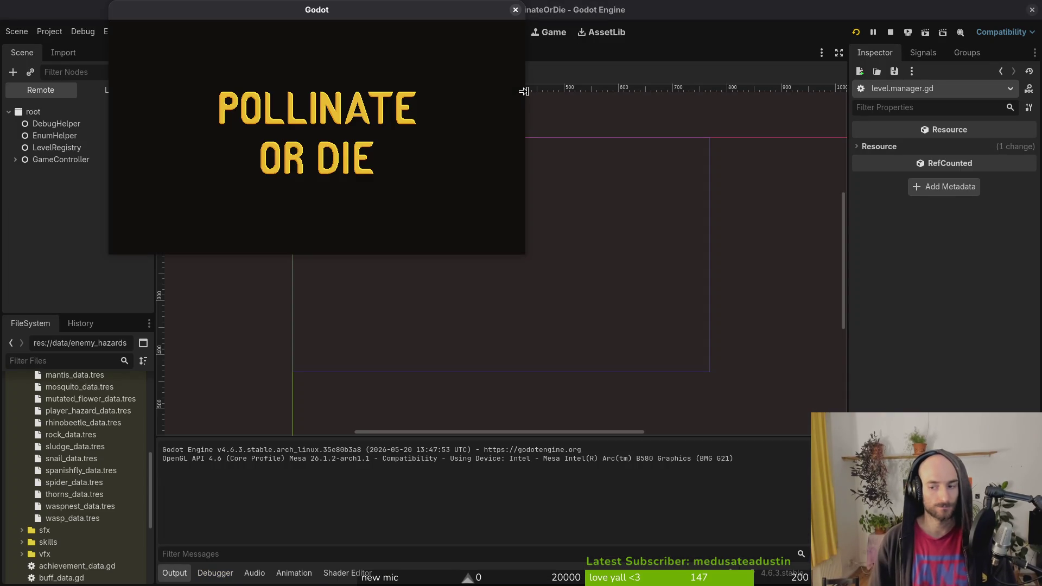
pyautogui.press('Return')
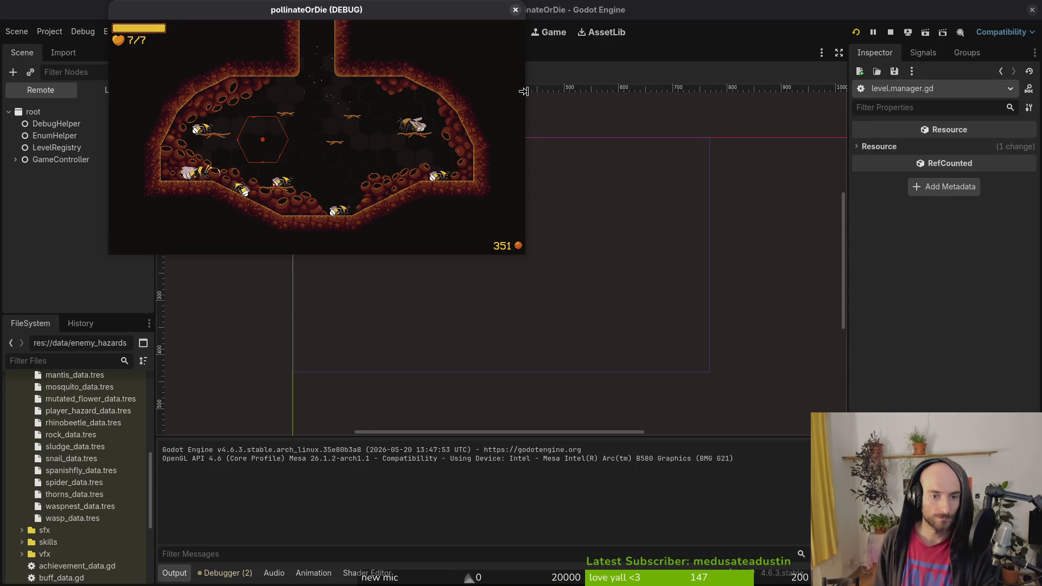
pyautogui.press('Escape')
pyautogui.press('Down')
pyautogui.press('Return')
pyautogui.press('Escape')
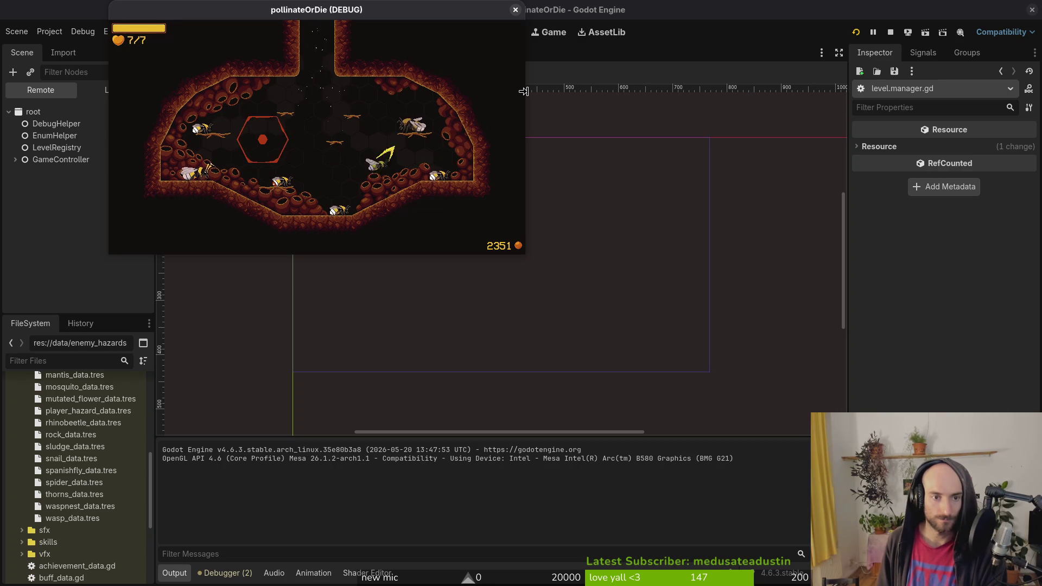
pyautogui.press('Tab')
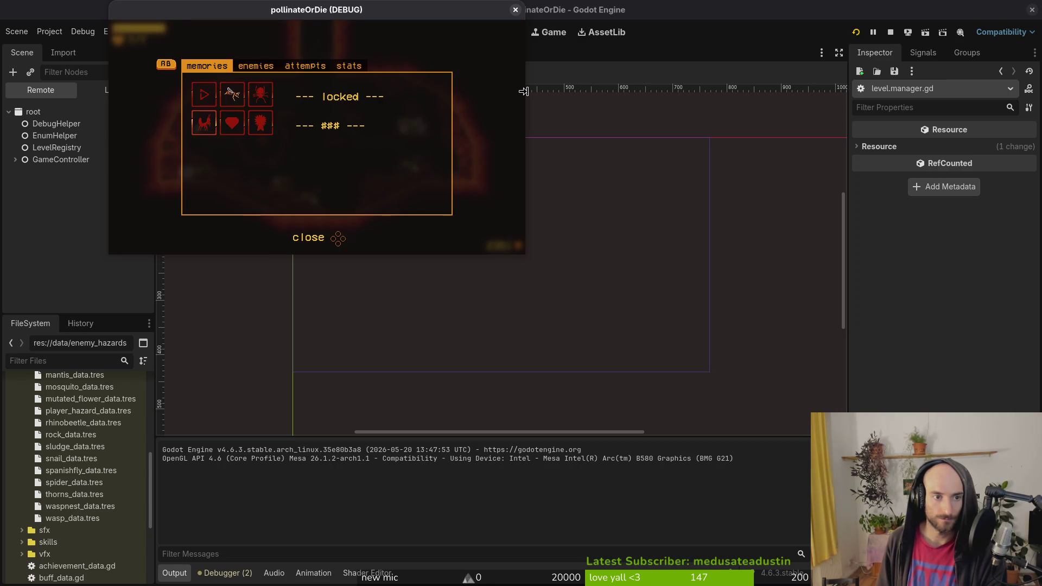
pyautogui.press('Tab')
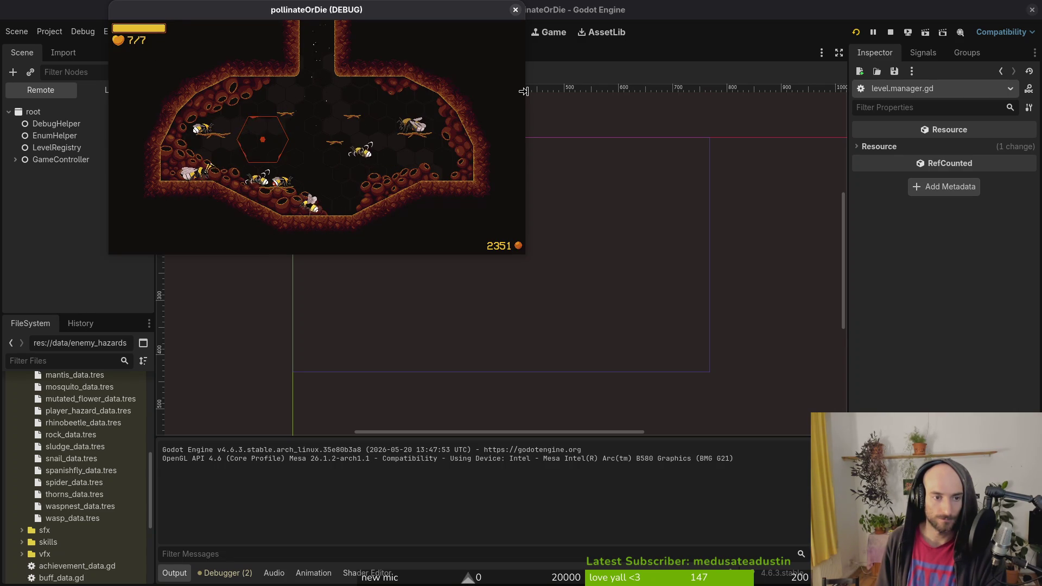
# Unlock the remaining bee skins from the items and skins panel.
pyautogui.press('i')
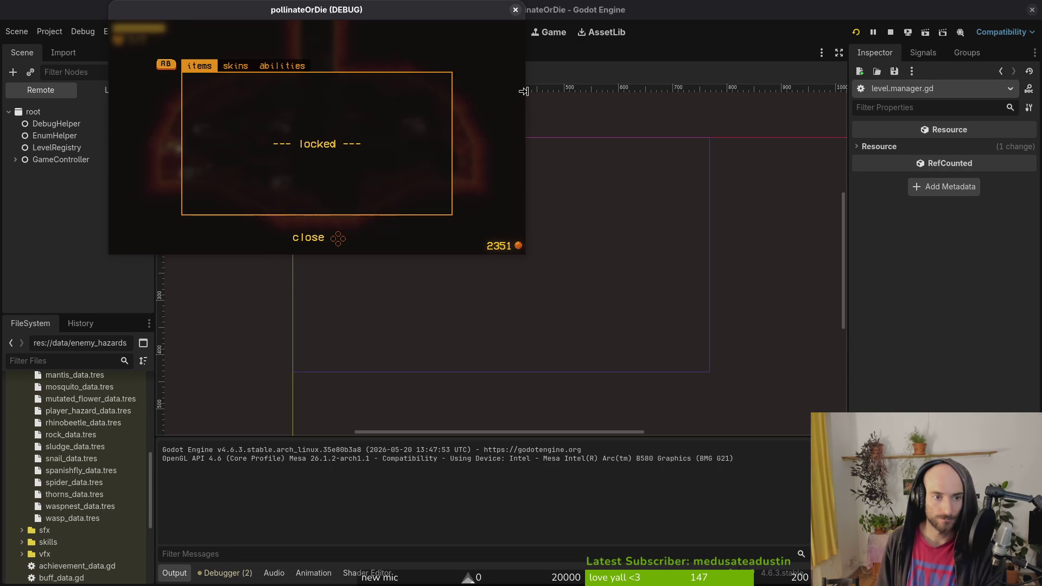
pyautogui.press('e')
pyautogui.press('Right')
pyautogui.press('Return')
pyautogui.press('Right')
pyautogui.press('Return')
pyautogui.press('Down')
pyautogui.press('Return')
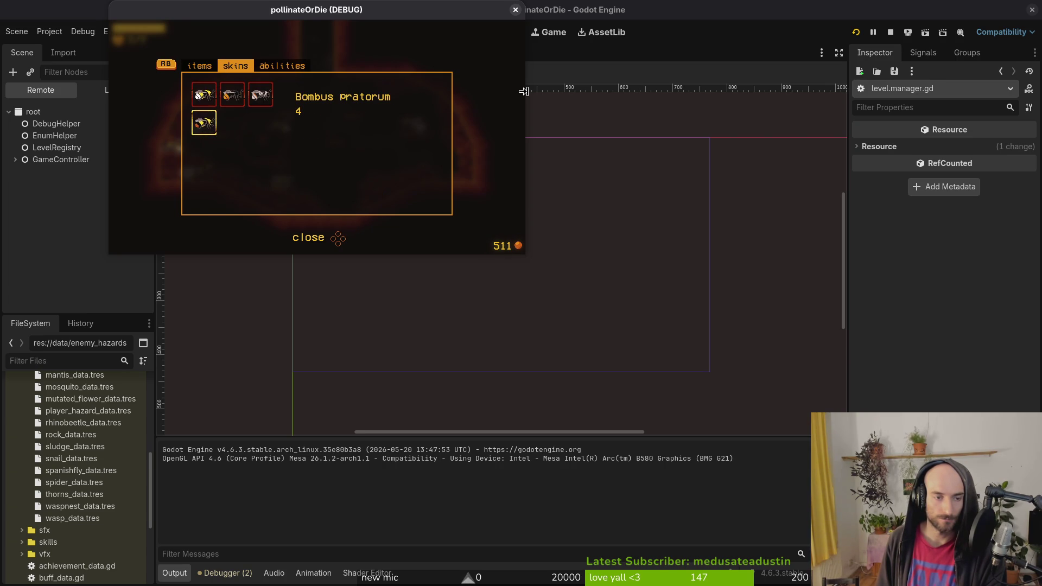
pyautogui.press('Escape')
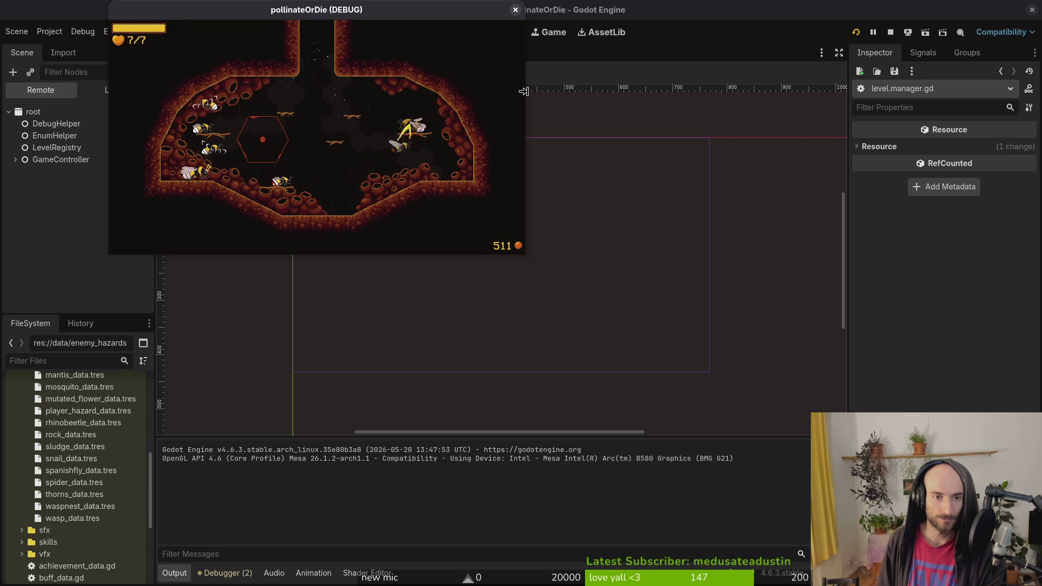
# Confirm the ACHIEVE_ALLBEES entry shows unlocked in the memories codex, then return to the code.
pyautogui.press('Tab')
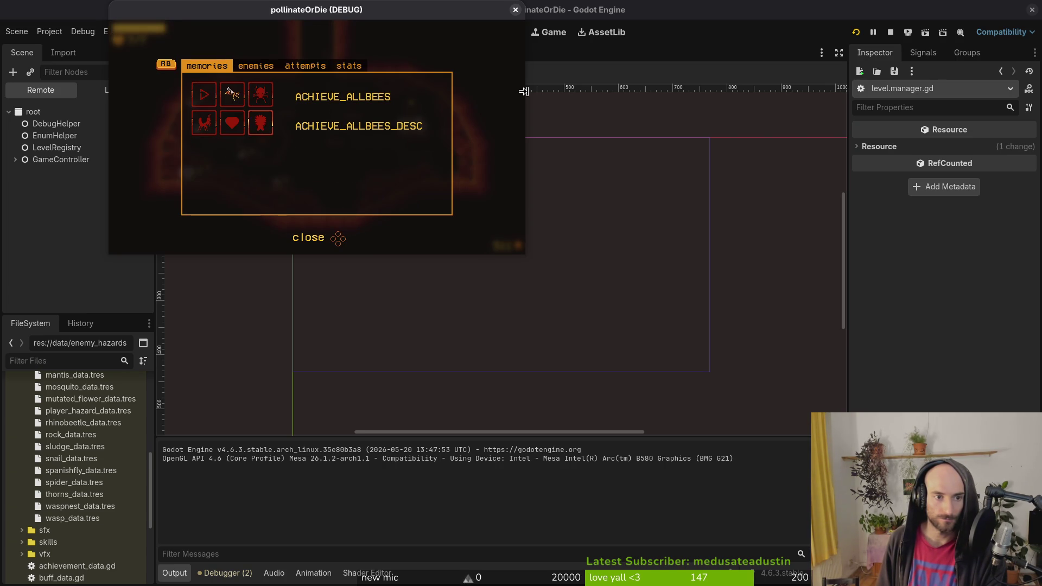
pyautogui.press('Right')
pyautogui.press('Left')
pyautogui.press('Right')
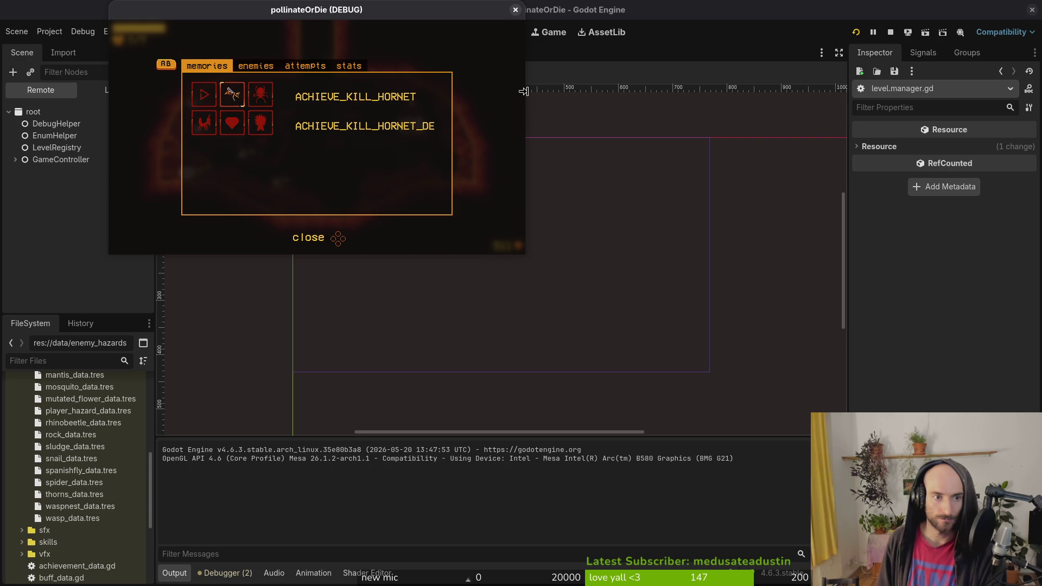
pyautogui.press('Left')
pyautogui.press('Escape')
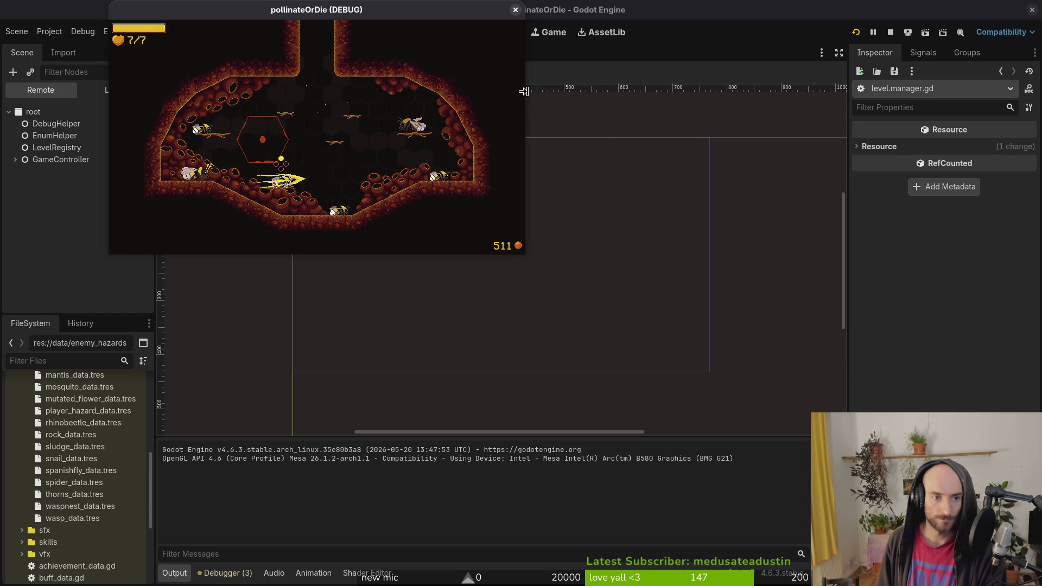
pyautogui.press('Escape')
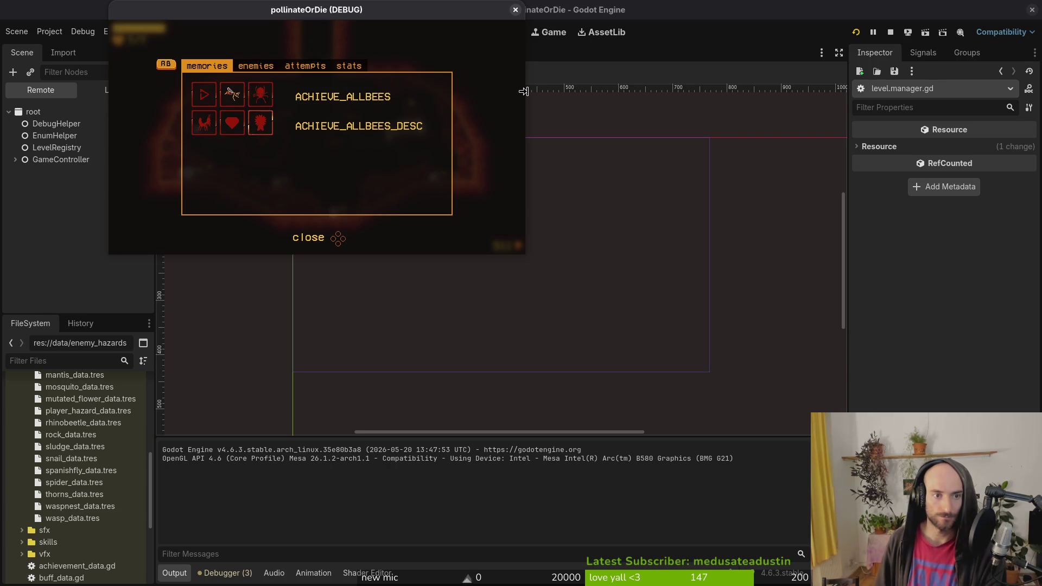
pyautogui.press('Escape')
pyautogui.hotkey('alt', 'Tab')
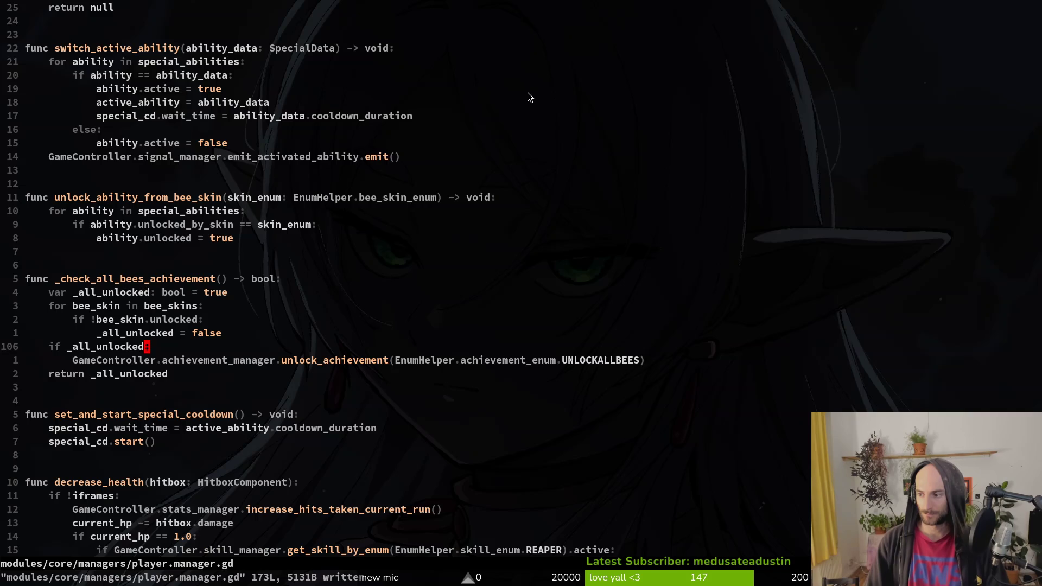
# Relaunch the game, quit it from the pause menu, and return to the Godot editor.
pyautogui.press('F5')
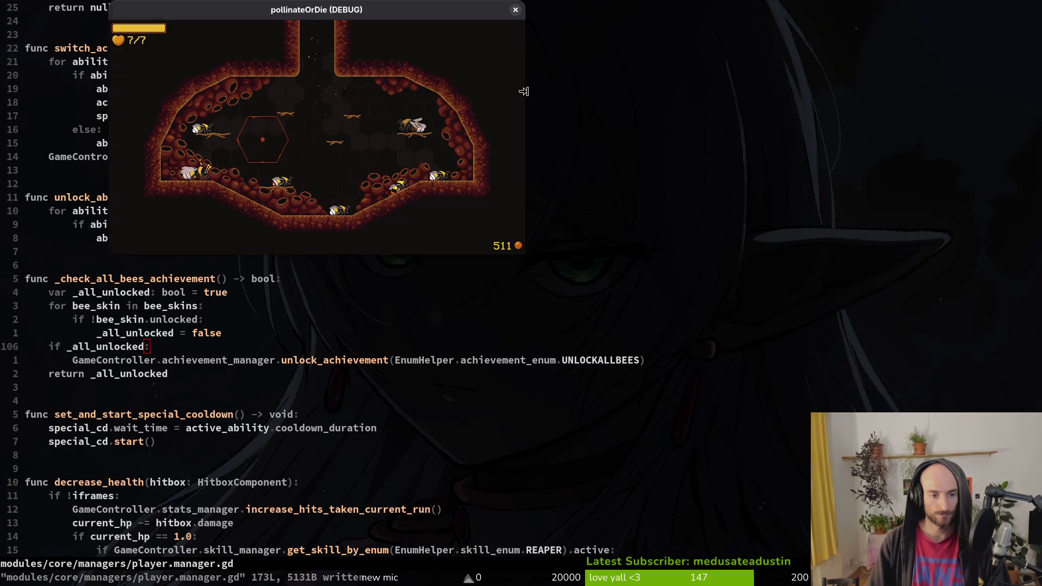
pyautogui.press('Escape')
pyautogui.press('Down')
pyautogui.press('Down')
pyautogui.press('Down')
pyautogui.press('Return')
pyautogui.press('Return')
pyautogui.press('Down')
pyautogui.press('Down')
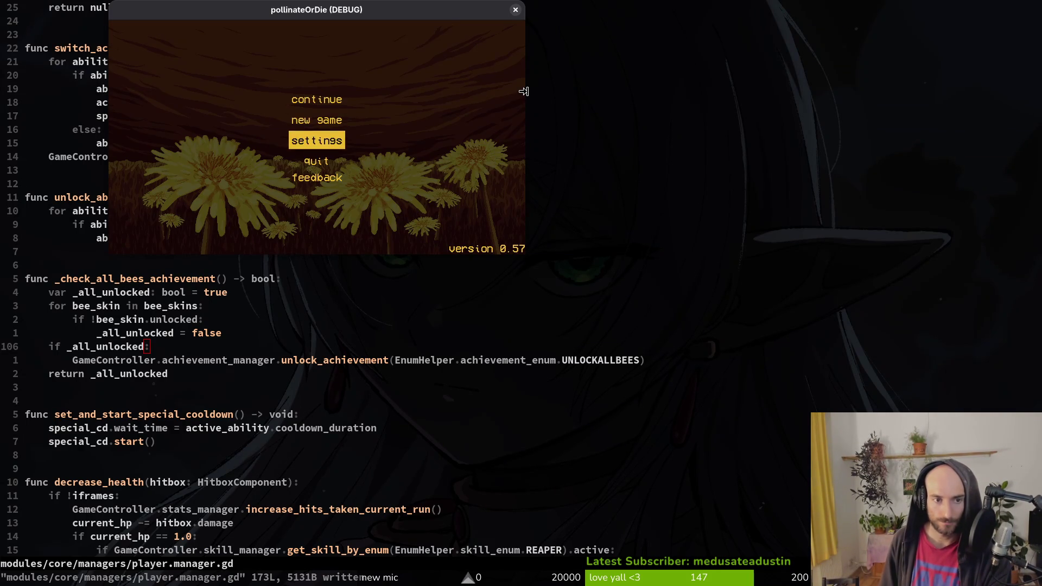
pyautogui.press('Down')
pyautogui.press('Return')
pyautogui.hotkey('alt', 'Tab')
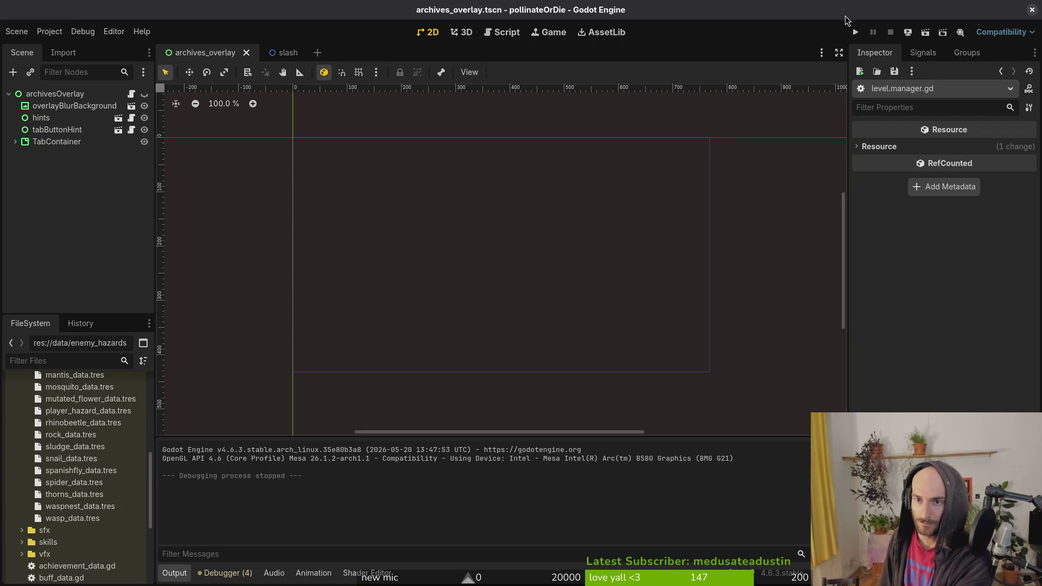
# Run the game again, check the all-bees entry in the memories codex, then go to the terminal.
pyautogui.click(855, 33)
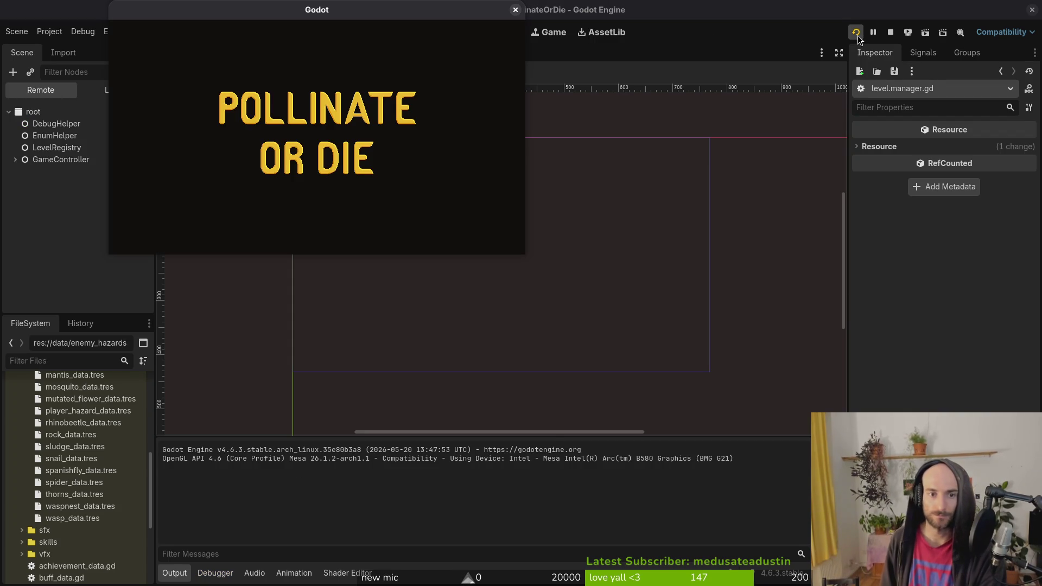
pyautogui.press('Return')
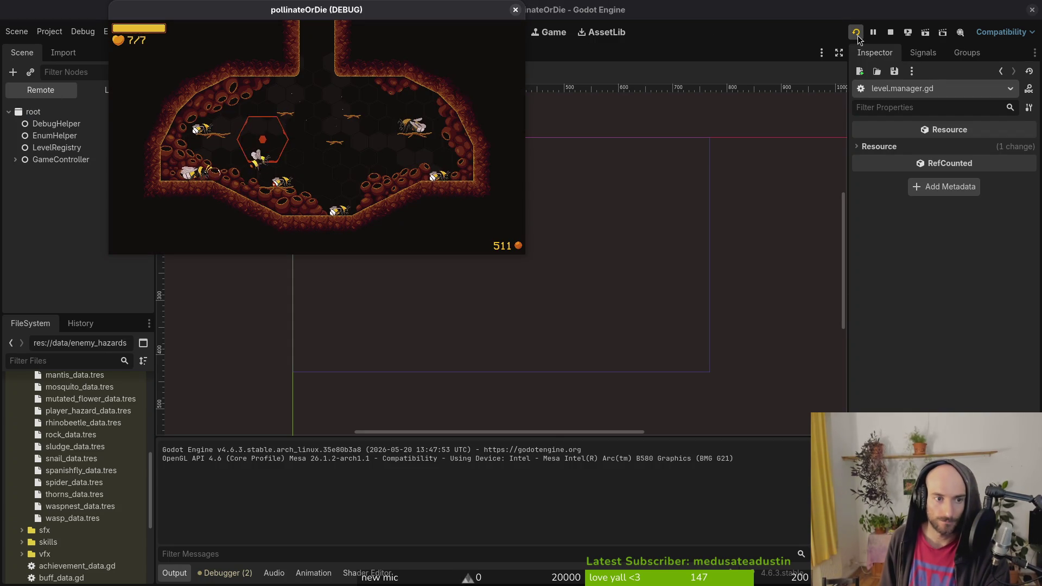
pyautogui.press('Escape')
pyautogui.press('Down')
pyautogui.press('Right')
pyautogui.press('Right')
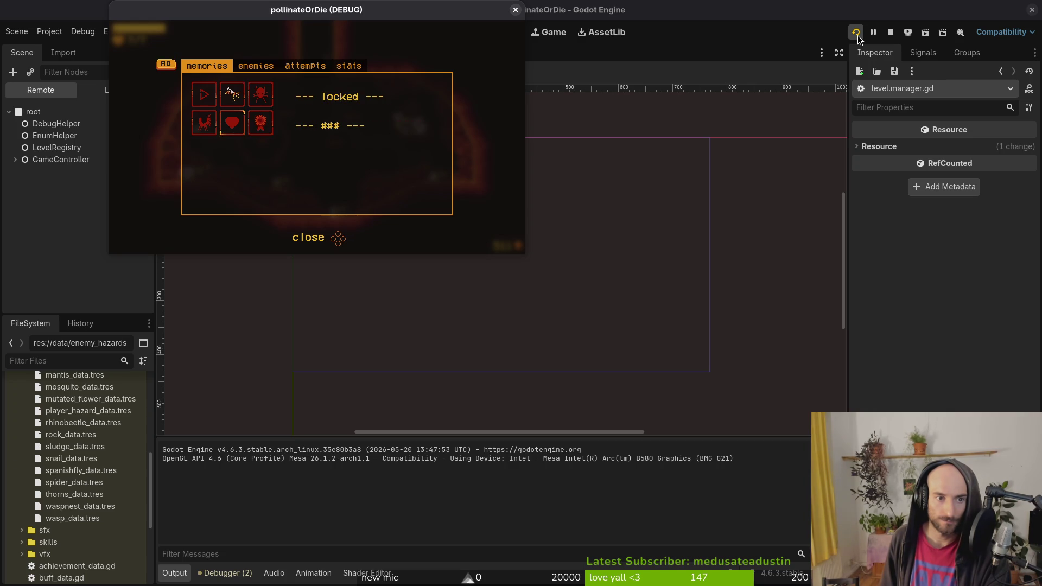
pyautogui.press('Left')
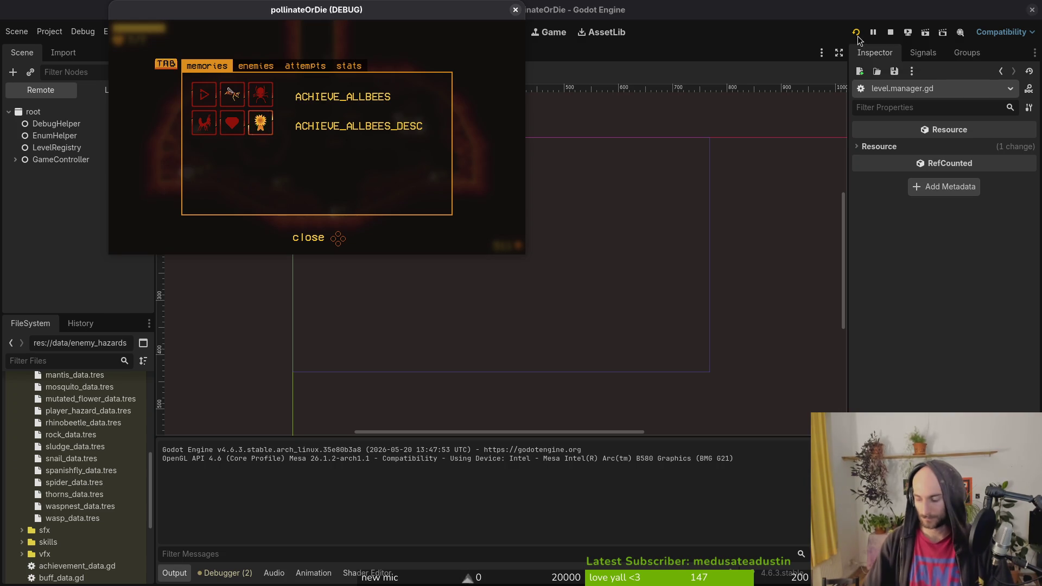
pyautogui.press('super+1')
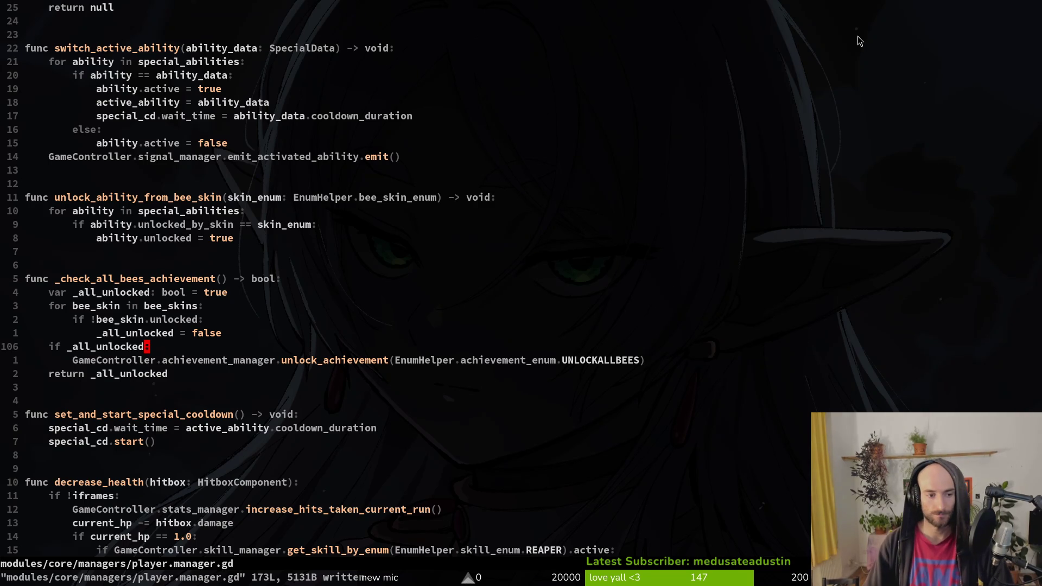
# Open achievement.manager.gd through the project file finder.
pyautogui.press('j')
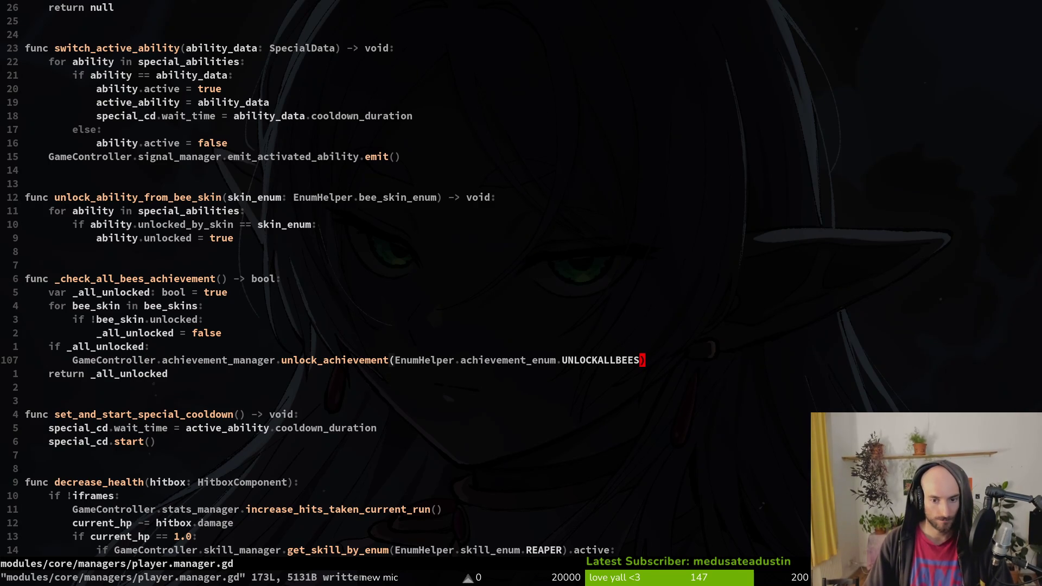
pyautogui.press('space')
pyautogui.press('f')
pyautogui.press('f')
pyautogui.write('ahimana')
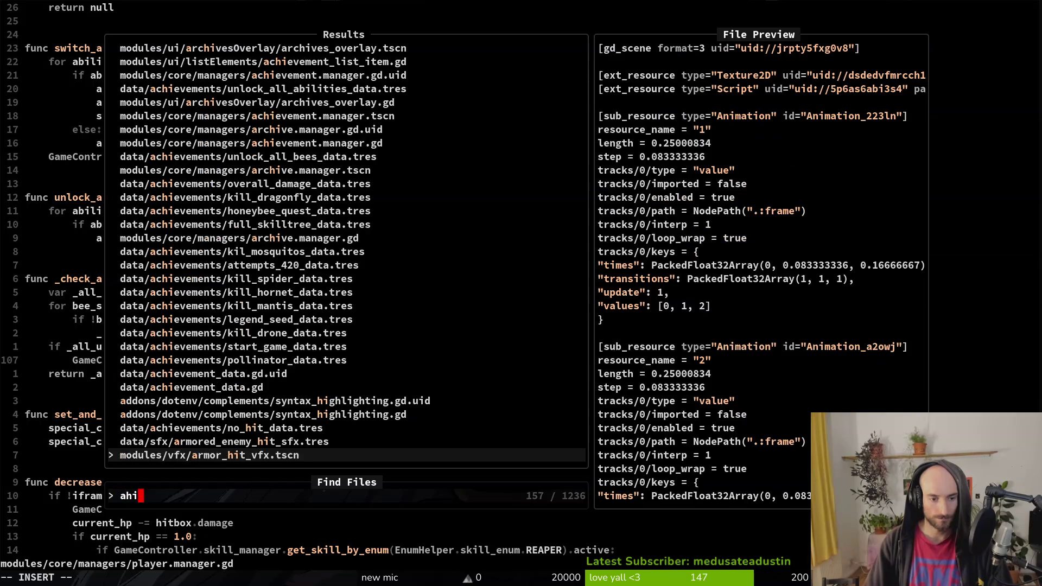
pyautogui.press('Return')
pyautogui.press('space')
pyautogui.press('f')
pyautogui.press('f')
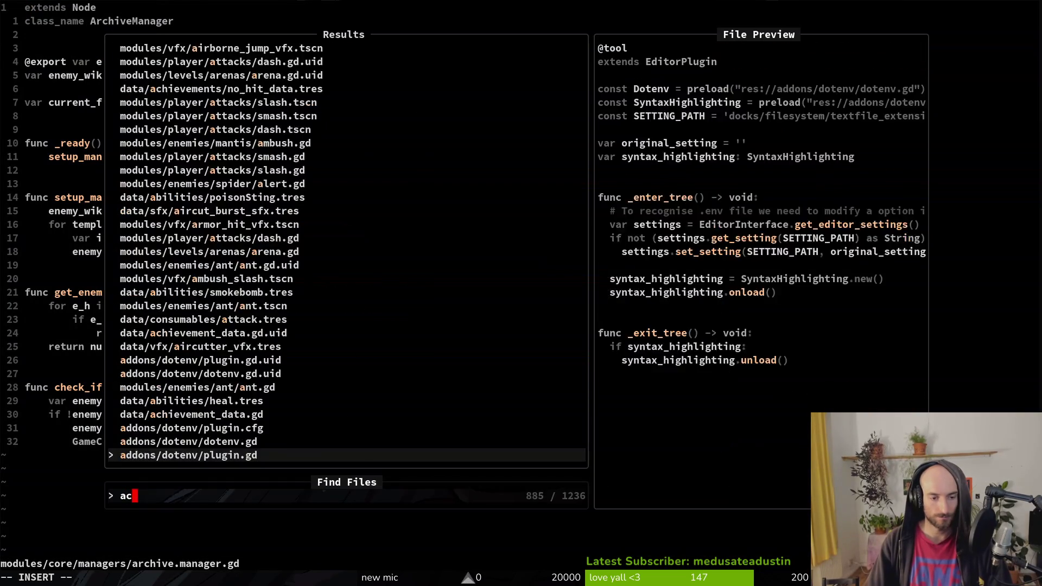
pyautogui.write('achiemana')
pyautogui.press('Return')
# Add GameController.signal_manager.emit_achievement_unlocked.emit(achievement) below achievement.unlocked = true.
pyautogui.press('j')
pyautogui.press('j')
pyautogui.press('j')
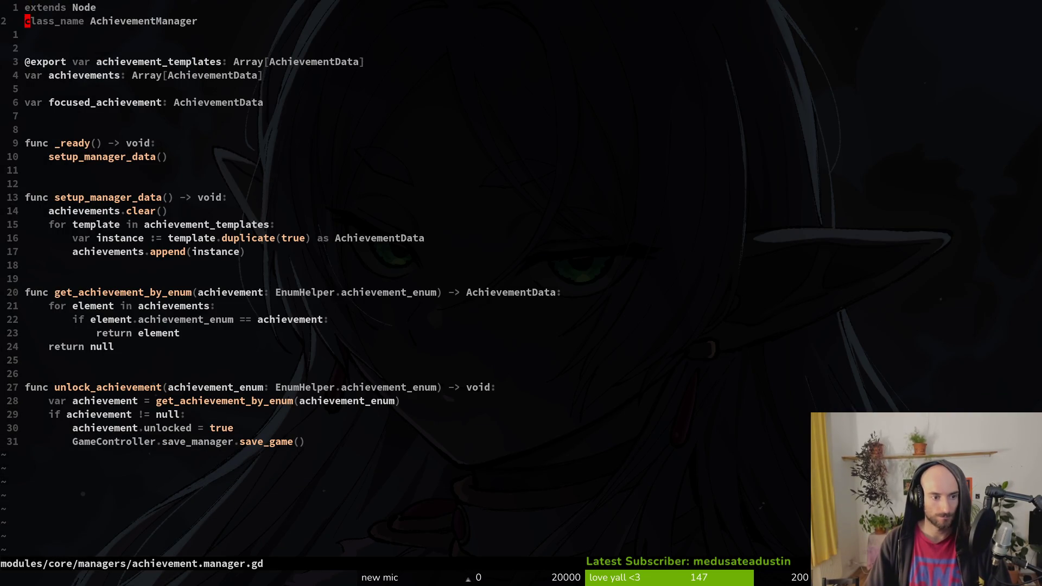
pyautogui.press('j')
pyautogui.press('j')
pyautogui.press('j')
pyautogui.write('o')
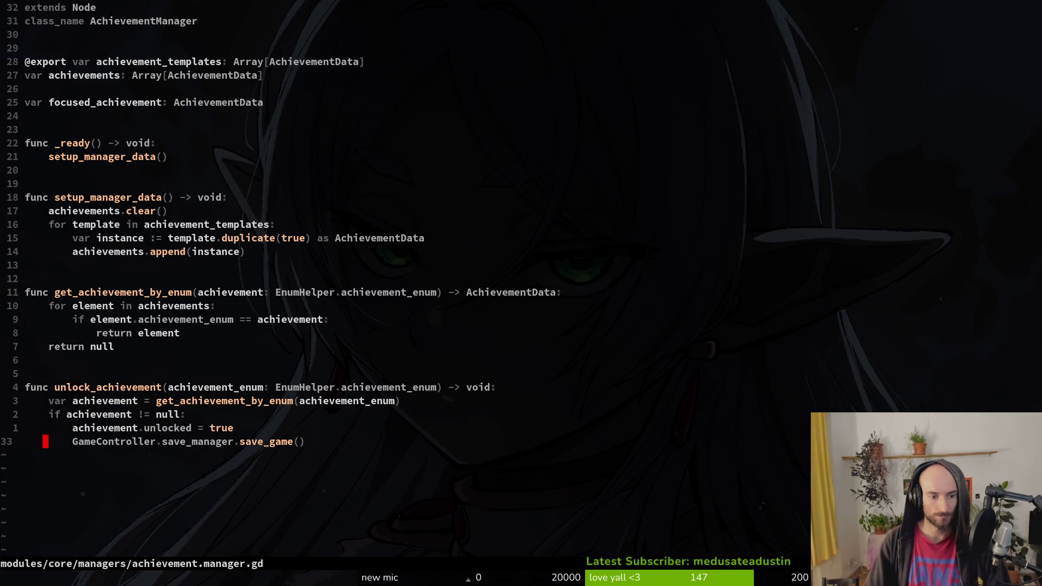
pyautogui.write('GameController.s')
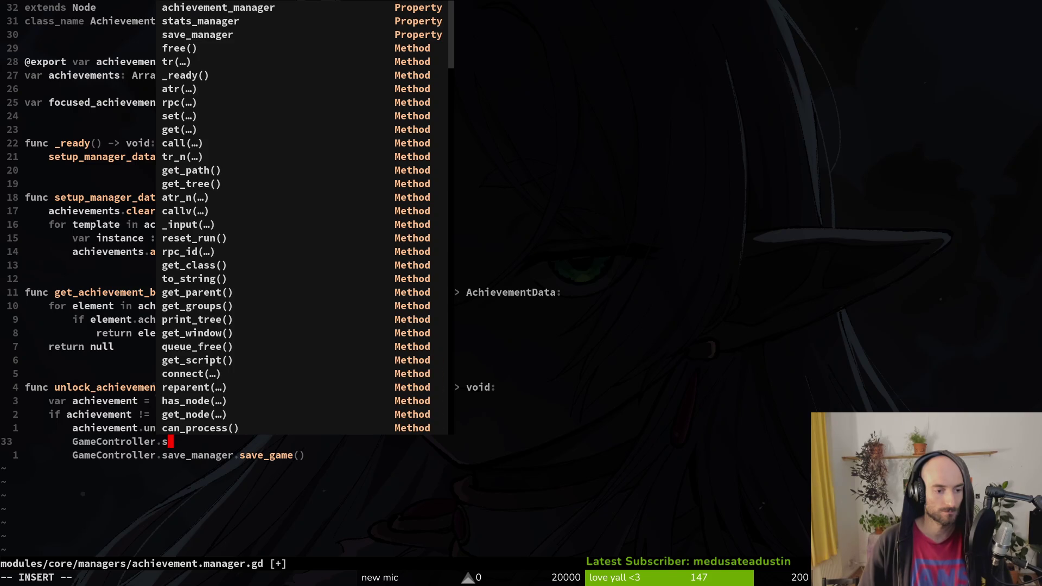
pyautogui.write('ignal_manager.emitachi')
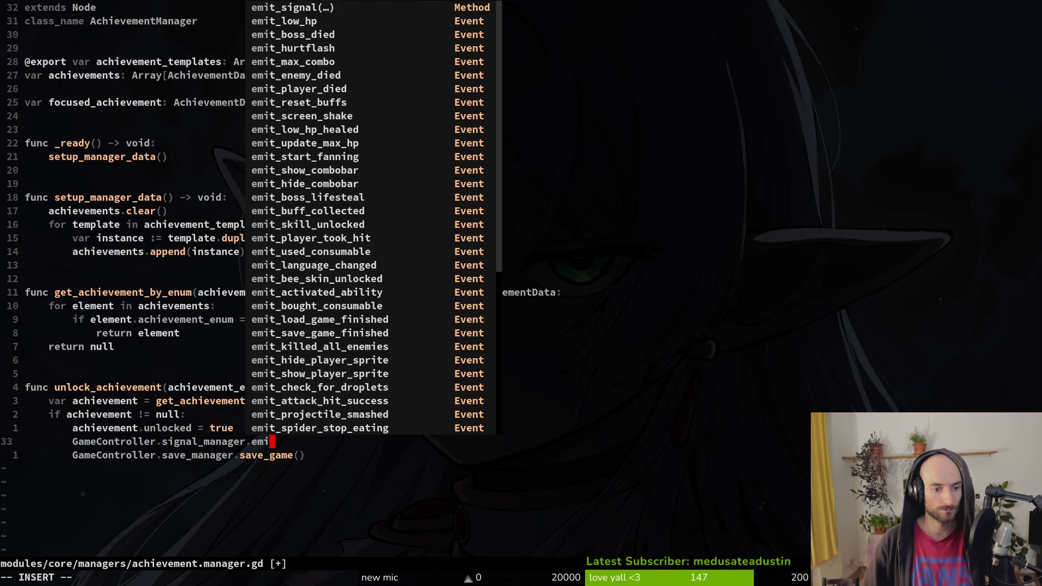
pyautogui.press('Return')
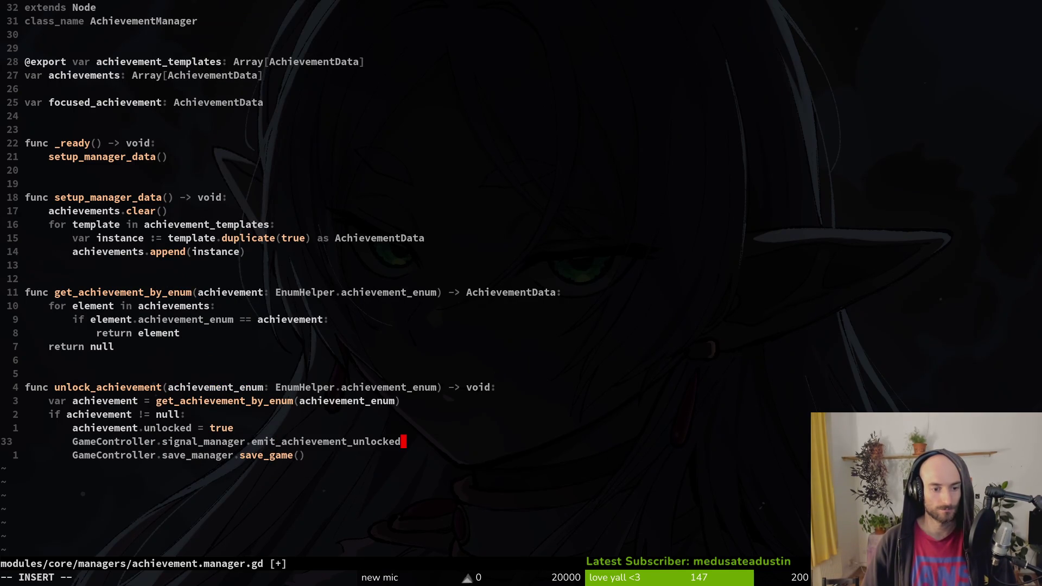
pyautogui.write('.emitfj')
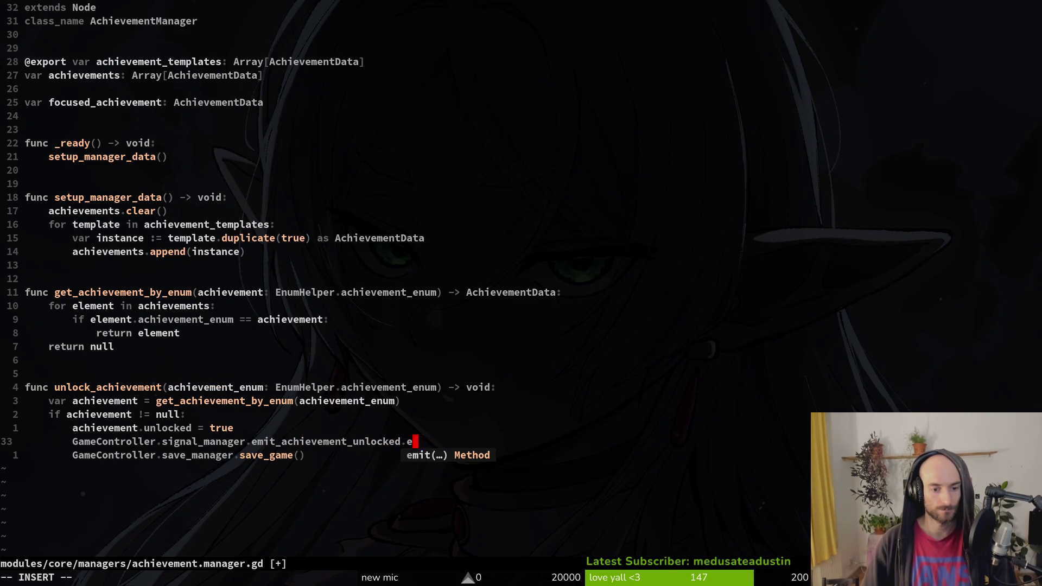
pyautogui.press('Escape')
pyautogui.press('a')
pyautogui.press('BackSpace')
pyautogui.press('BackSpace')
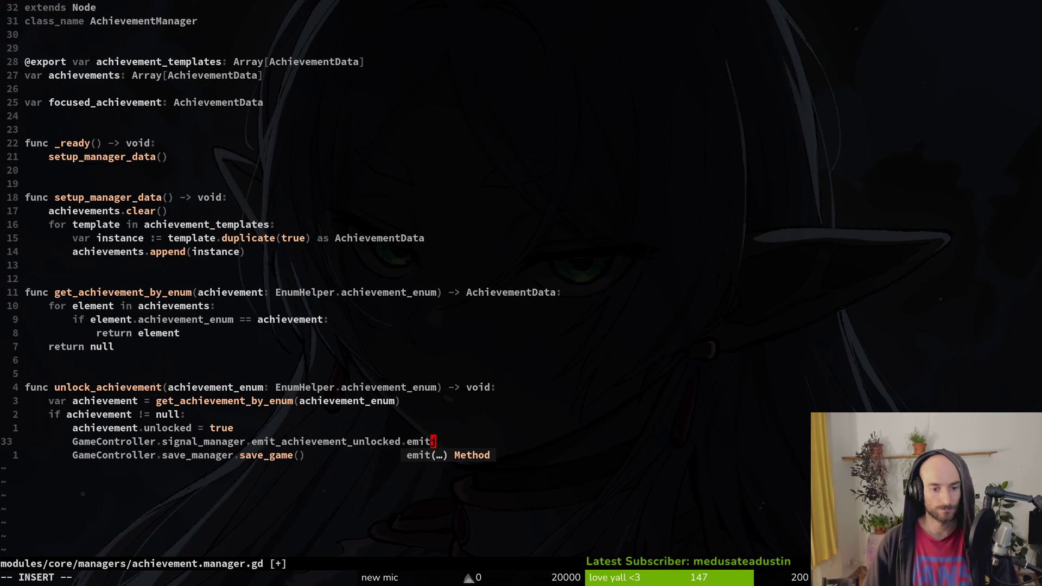
pyautogui.write('t')
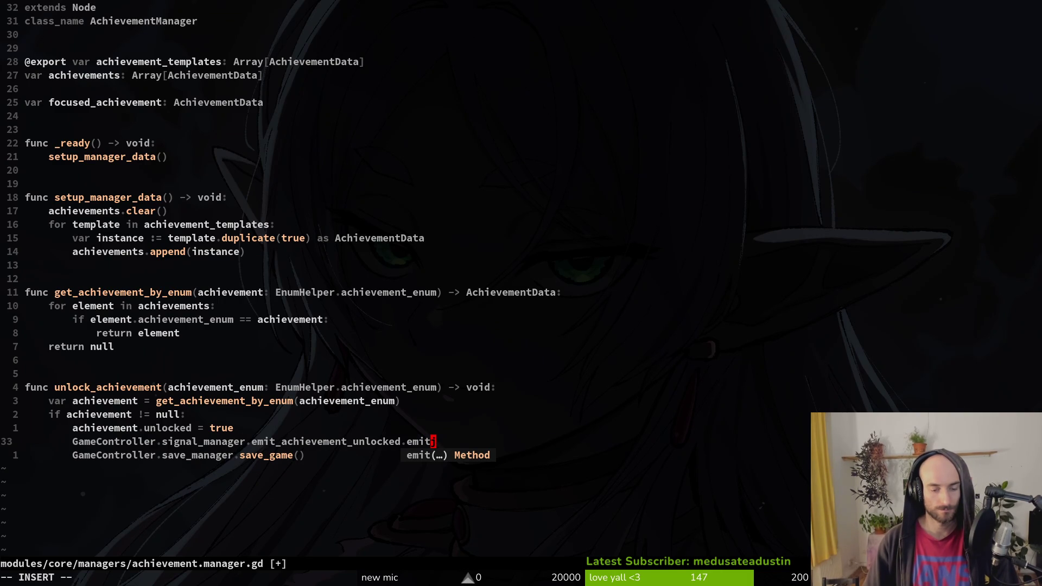
pyautogui.write('(achi')
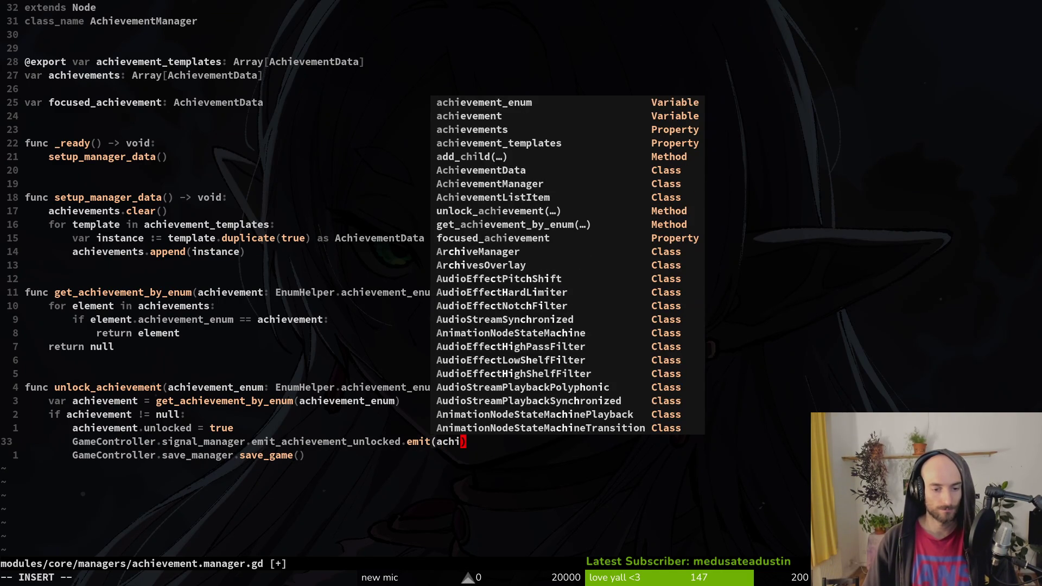
pyautogui.press('Tab')
pyautogui.press('Tab')
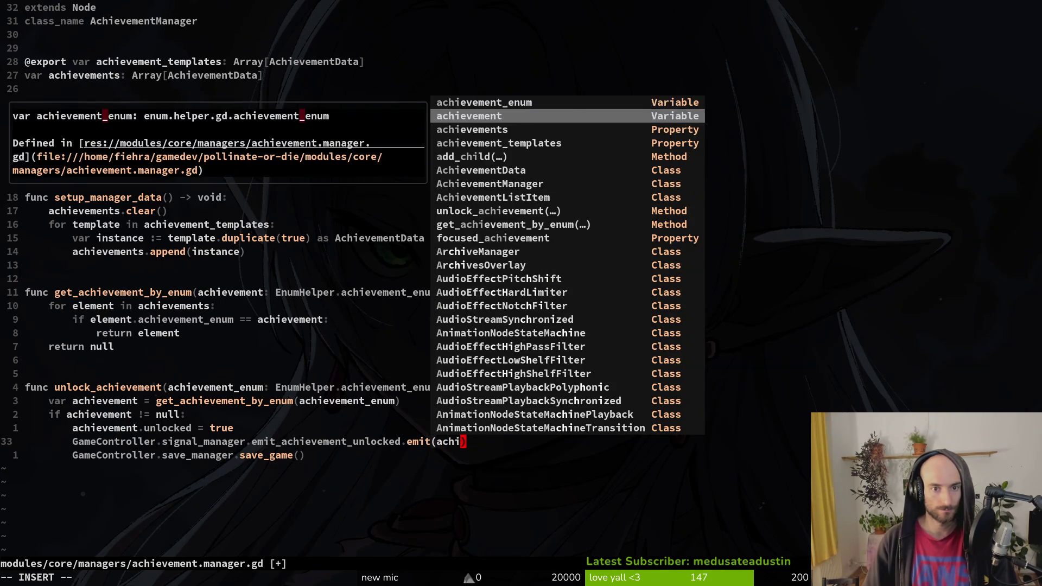
pyautogui.write(')')
pyautogui.press('Escape')
# Save achievement.manager.gd with :w.
pyautogui.write(':w')
pyautogui.press('Return')
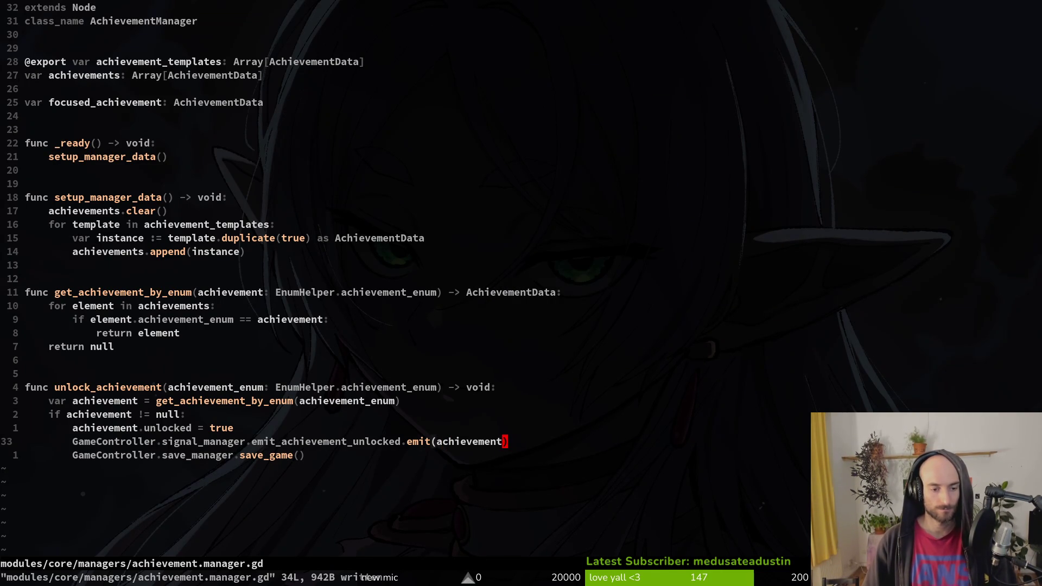
pyautogui.press('space')
# Open signal.manager.gd from the project file finder.
pyautogui.press('f')
pyautogui.press('f')
pyautogui.write('sihnma')
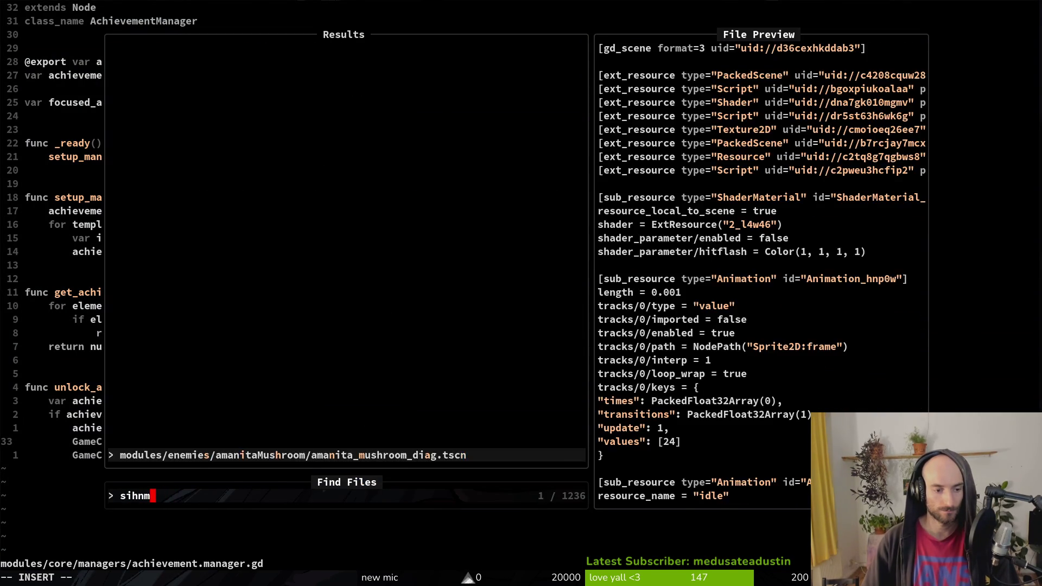
pyautogui.press('BackSpace')
pyautogui.press('BackSpace')
pyautogui.press('BackSpace')
pyautogui.write('gnmal')
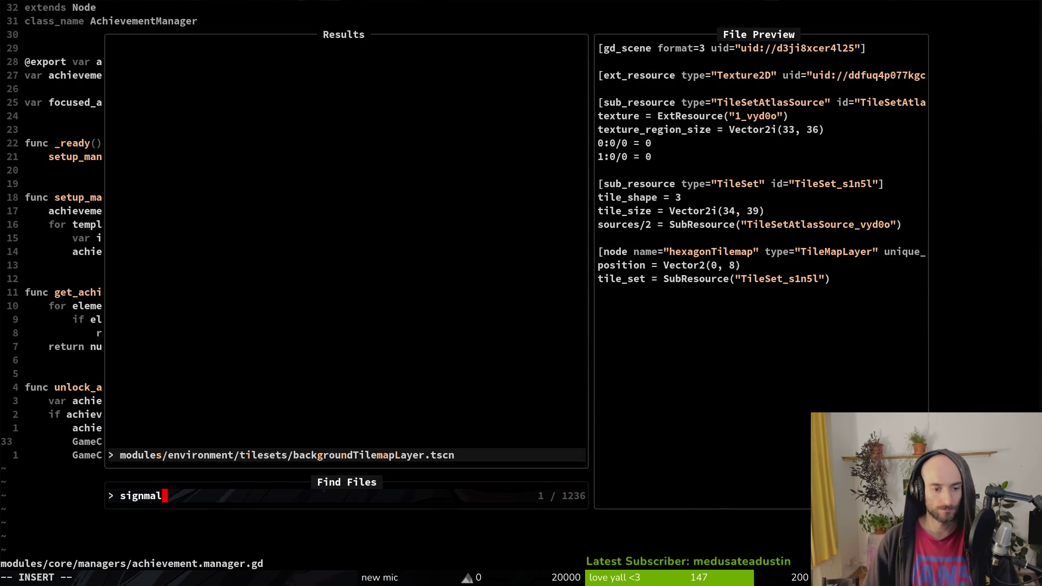
pyautogui.press('Return')
# Give the emit_achievement_unlocked signal an achievement_data: AchievementData parameter and save.
pyautogui.hotkey('ctrl', 'd')
pyautogui.hotkey('ctrl', 'd')
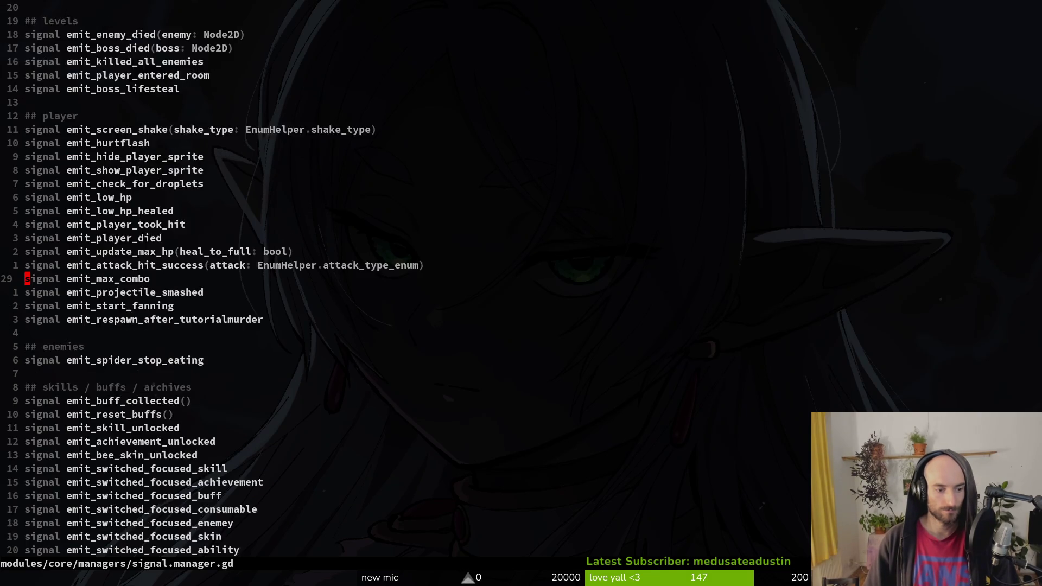
pyautogui.press('k')
pyautogui.press('k')
pyautogui.press('k')
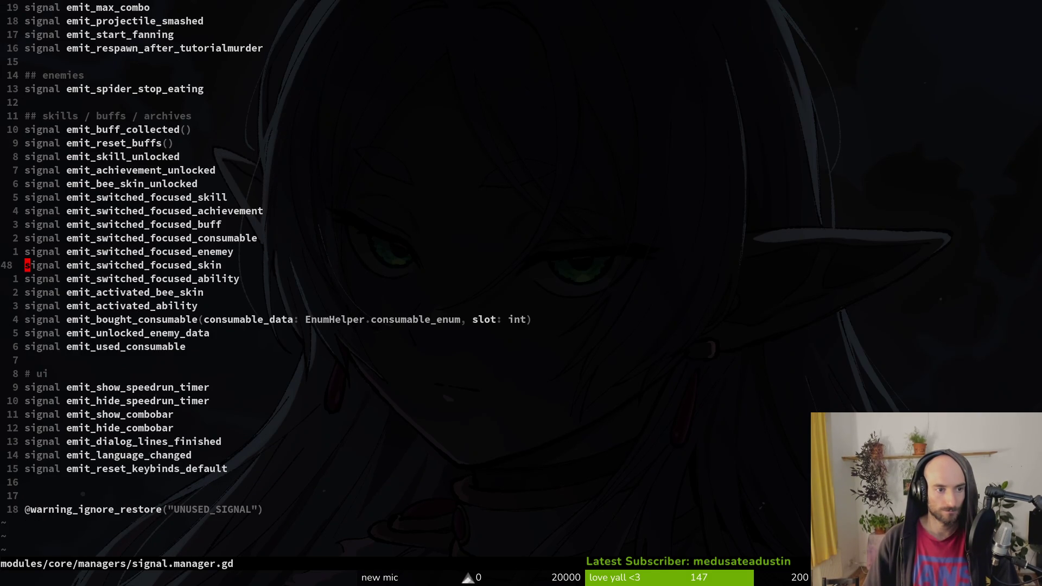
pyautogui.press('A')
pyautogui.write('(ac')
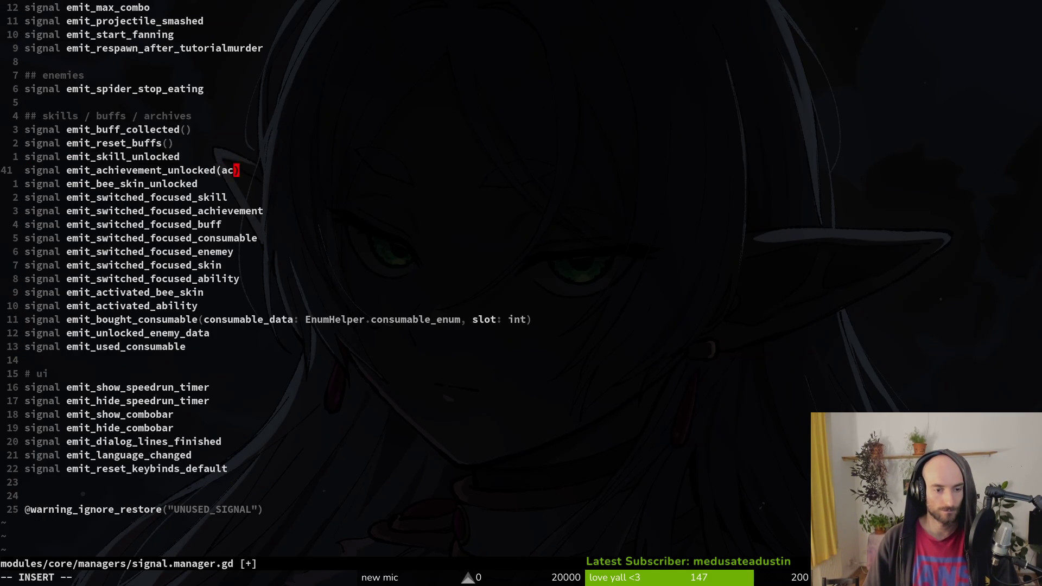
pyautogui.write('hievement_data')
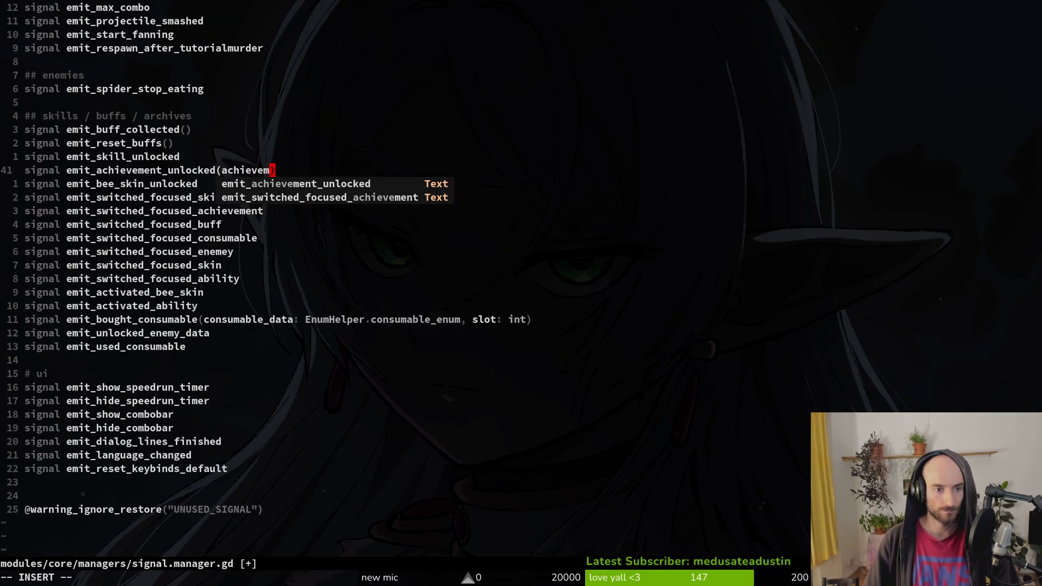
pyautogui.write('n')
pyautogui.press('BackSpace')
pyautogui.press('BackSpace')
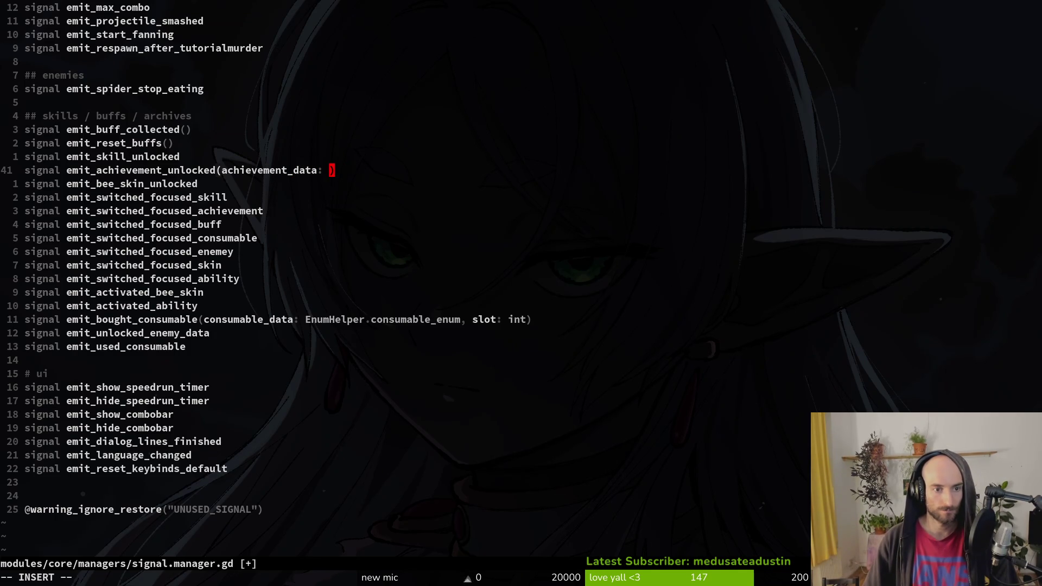
pyautogui.write('Achie')
pyautogui.press('Return')
pyautogui.press('Escape')
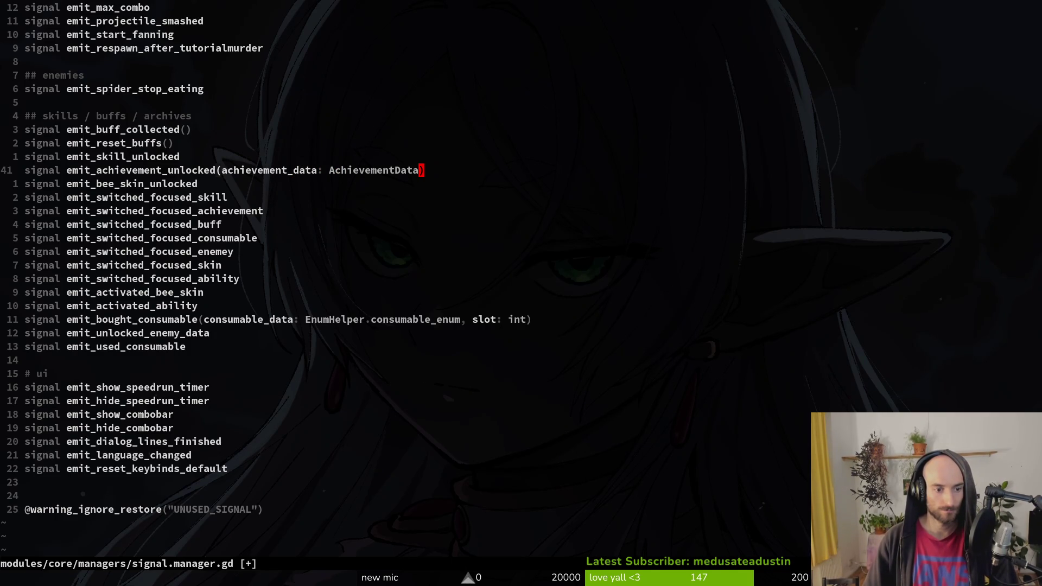
pyautogui.hotkey('ctrl', 'u')
pyautogui.hotkey('ctrl', 'd')
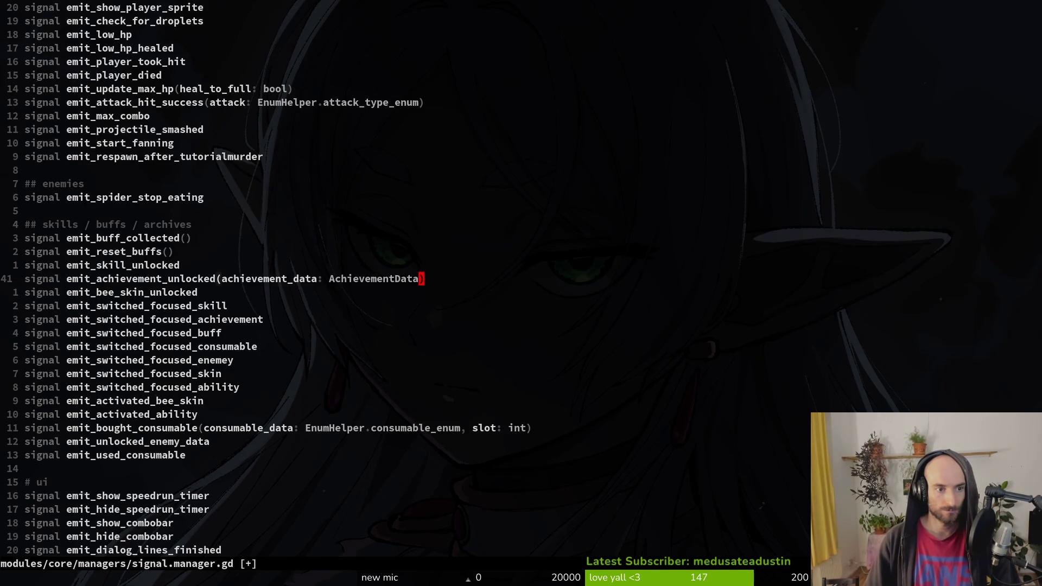
pyautogui.hotkey('ctrl', 's')
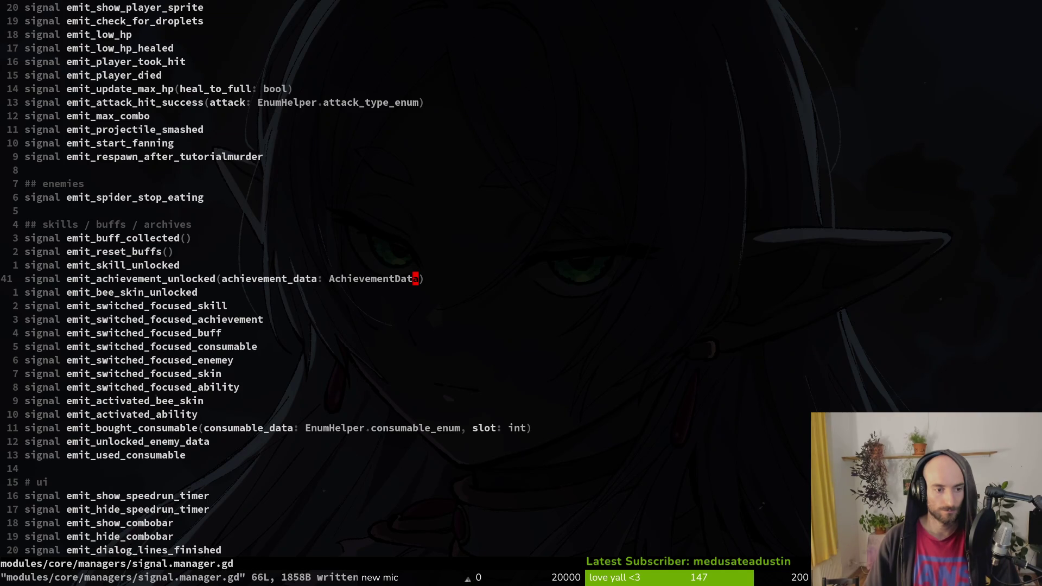
# Back in achievement.manager.gd, jump to the get_achievement_by_enum definition.
pyautogui.hotkey('ctrl', 'o')
pyautogui.press('k')
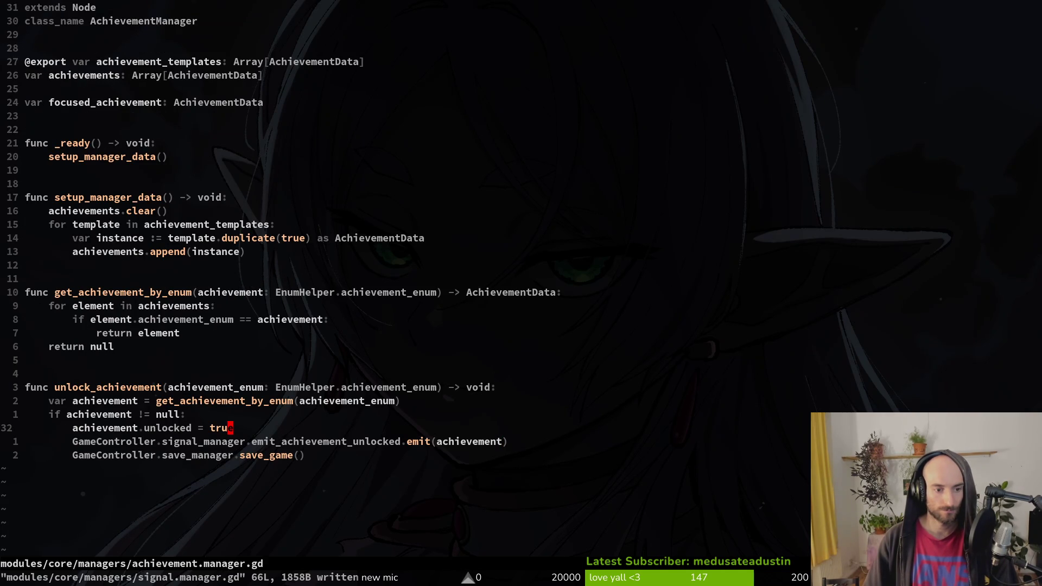
pyautogui.press('k')
pyautogui.press('k')
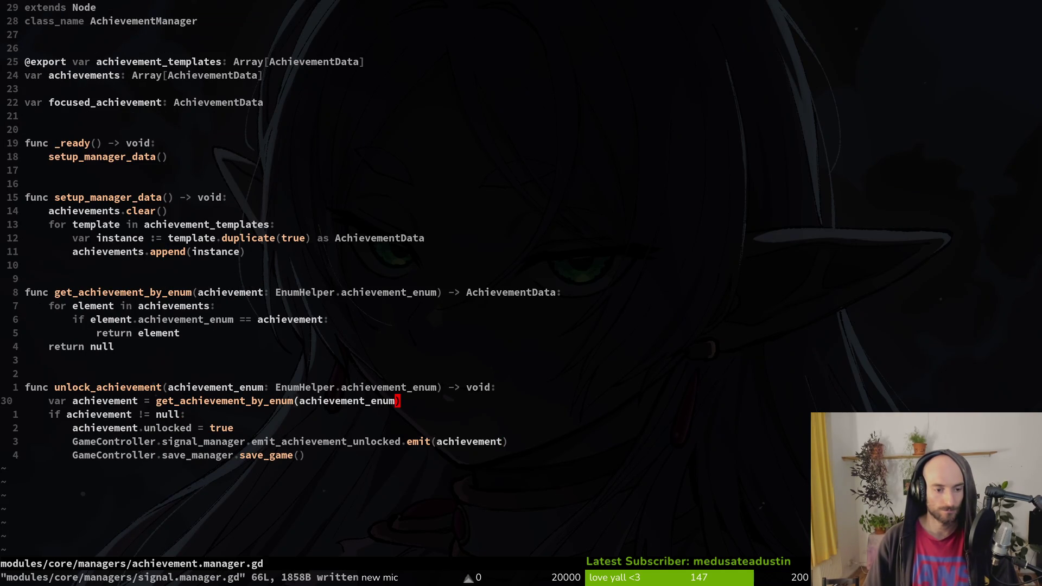
pyautogui.press('B')
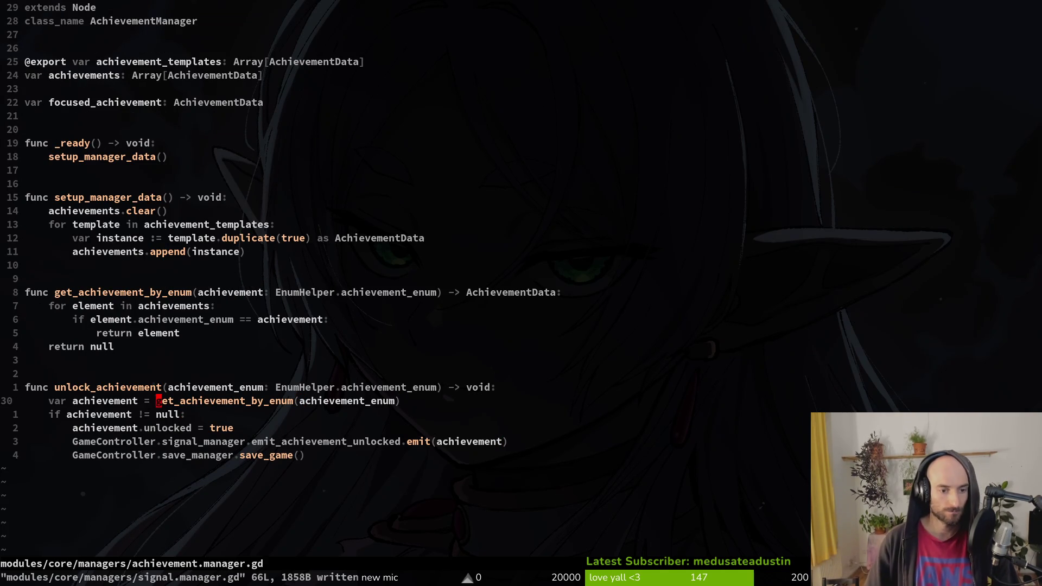
pyautogui.press('v')
pyautogui.press('g')
pyautogui.press('d')
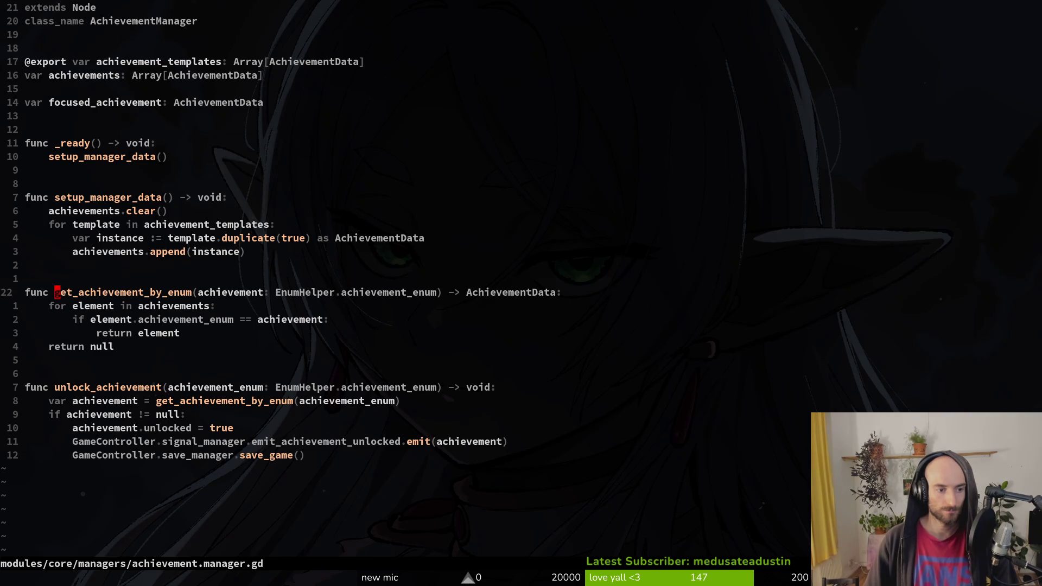
pyautogui.press('j')
pyautogui.press('j')
pyautogui.press('j')
pyautogui.press('j')
pyautogui.press('j')
# Grep the project for emit_achievement_unlocked and open achievement_list_item.gd at the match.
pyautogui.hotkey('ctrl', '6')
pyautogui.press('k')
pyautogui.press('$')
pyautogui.press('h')
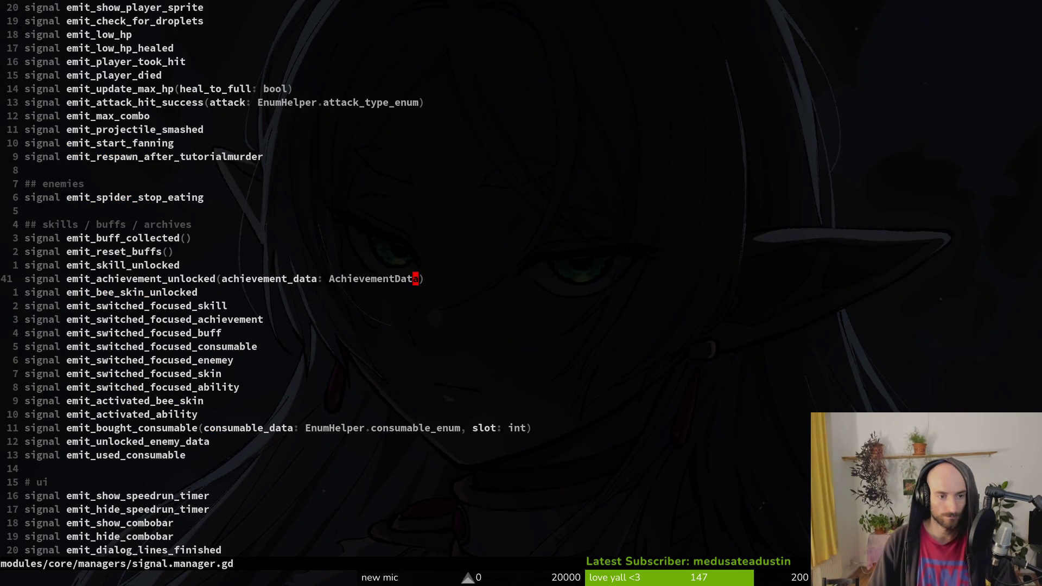
pyautogui.press('space')
pyautogui.press('f')
pyautogui.press('w')
pyautogui.press('Up')
pyautogui.press('Up')
pyautogui.press('Return')
pyautogui.hotkey('ctrl', 's')
# Run and stop the game, then delete the saves in the project's user data folder.
pyautogui.hotkey('alt', 'Tab')
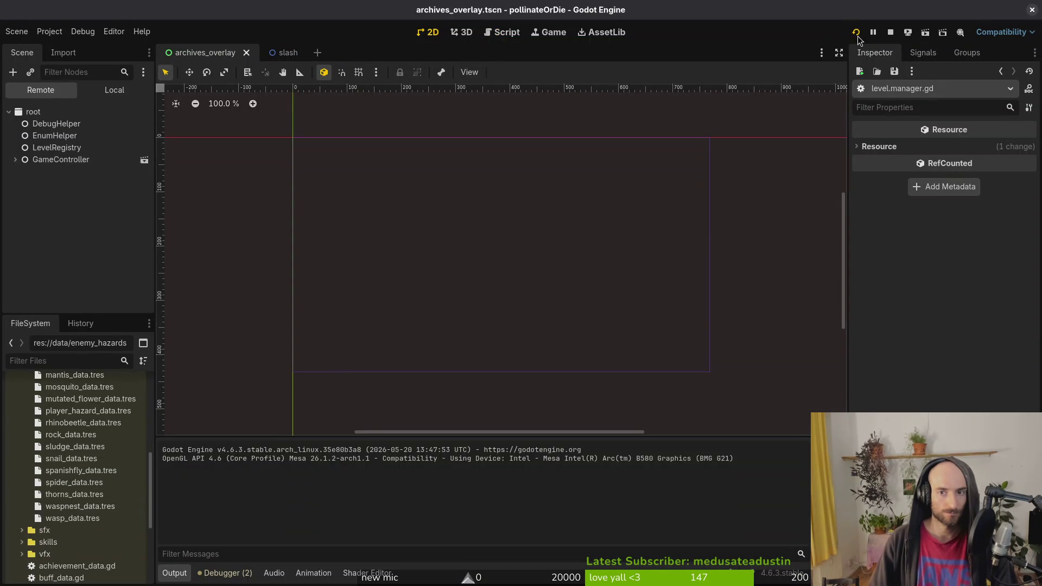
pyautogui.click(857, 34)
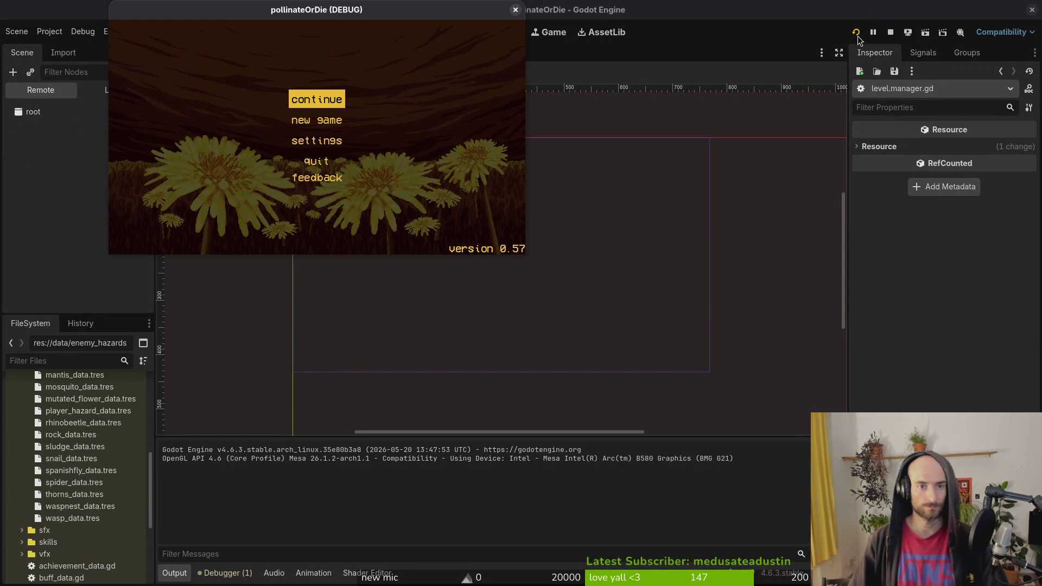
pyautogui.click(516, 10)
pyautogui.click(49, 31)
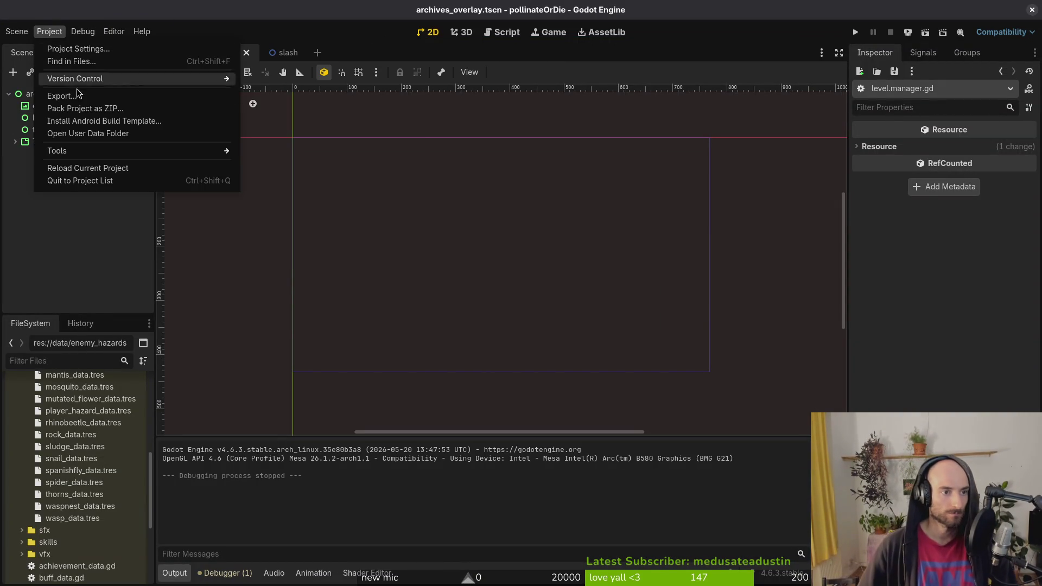
pyautogui.click(112, 133)
pyautogui.press('Delete')
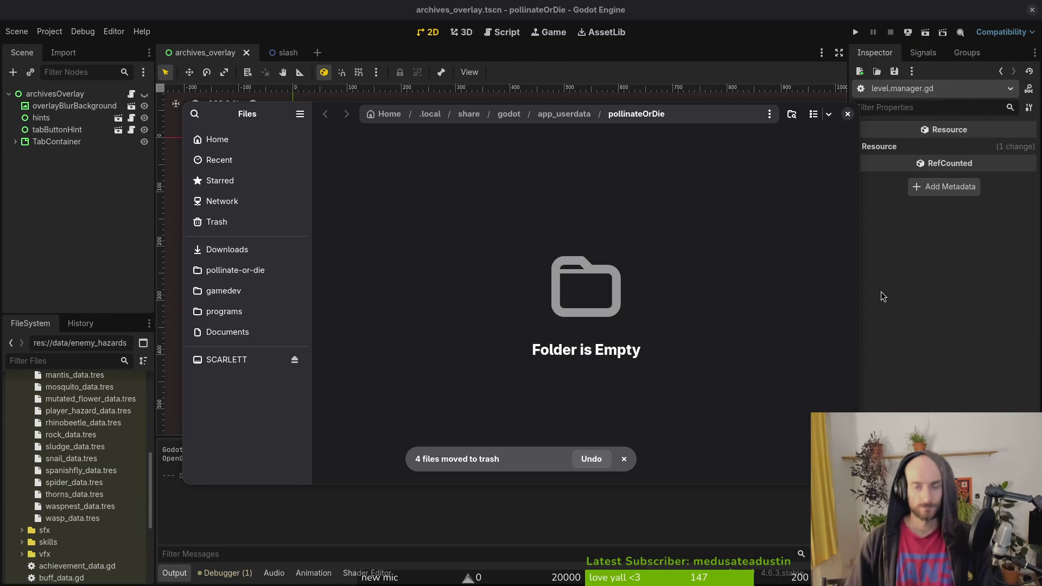
pyautogui.click(847, 113)
# Replay with fresh data, add honey from the debug menu, and buy the fourth skin.
pyautogui.click(857, 33)
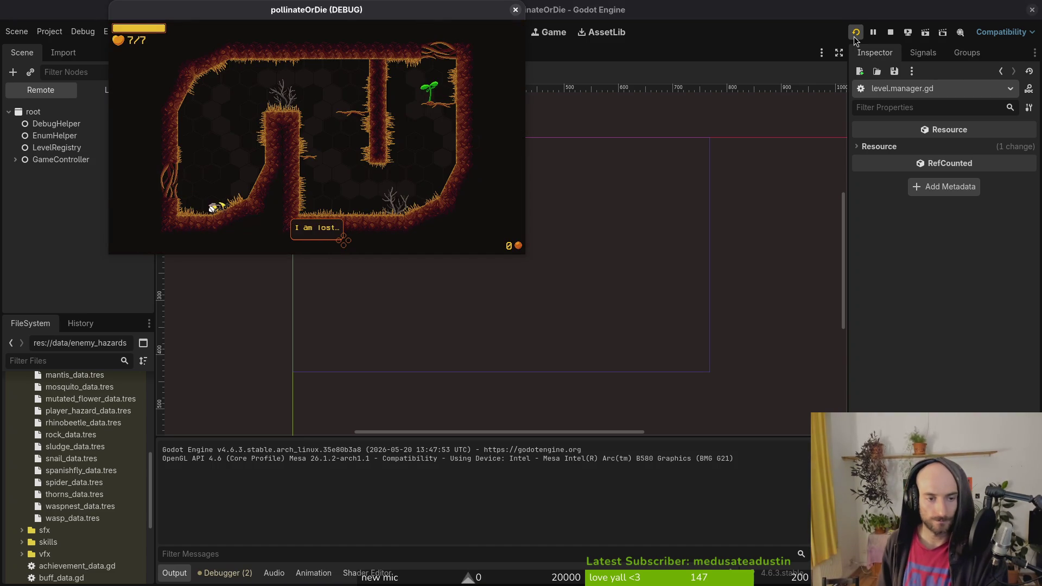
pyautogui.press('Escape')
pyautogui.press('Return')
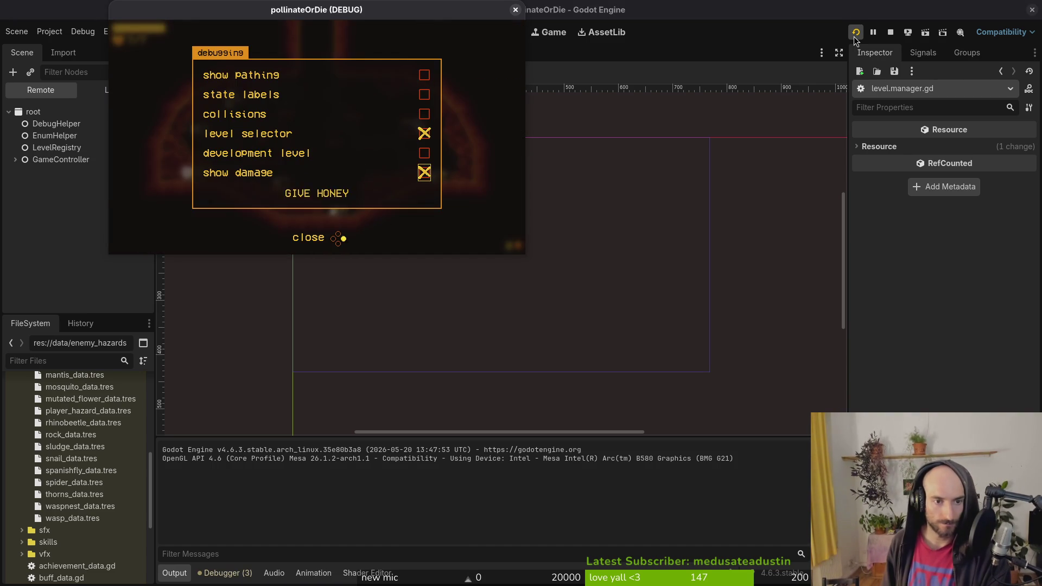
pyautogui.press('Up')
pyautogui.press('Escape')
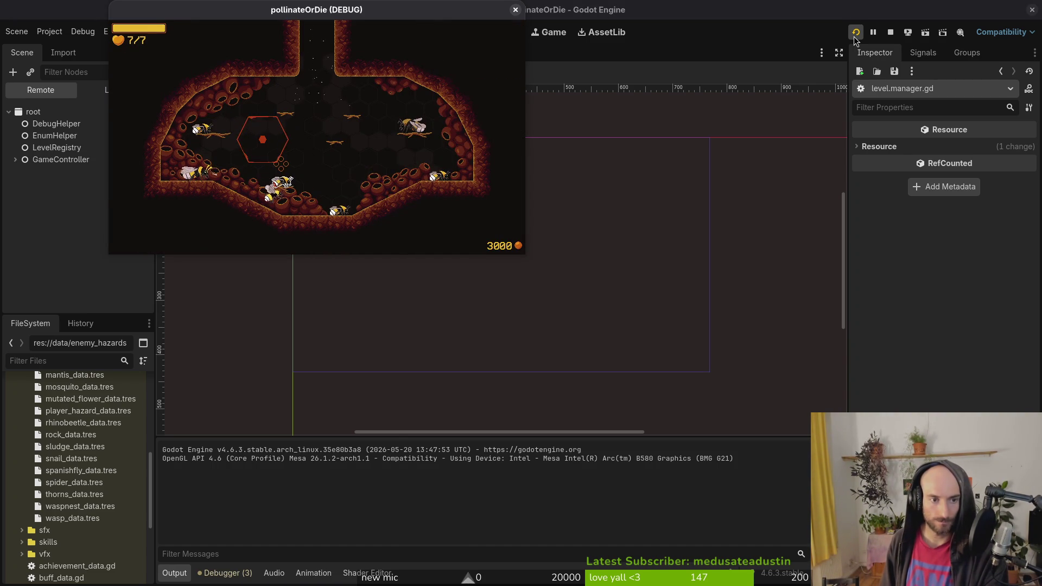
pyautogui.press('Tab')
pyautogui.press('e')
pyautogui.press('Right')
pyautogui.press('Right')
pyautogui.press('Down')
pyautogui.press('Return')
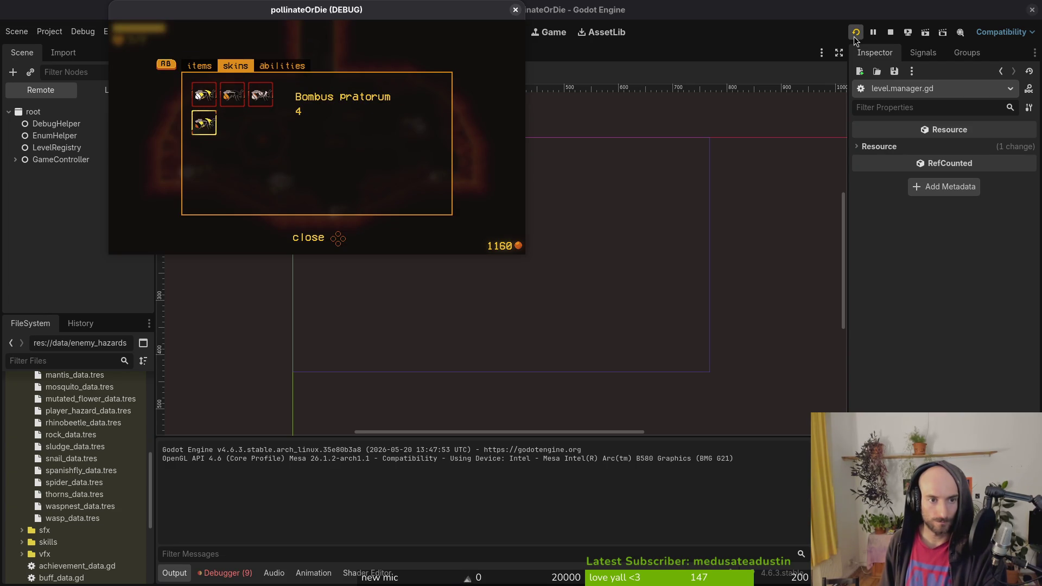
pyautogui.press('Tab')
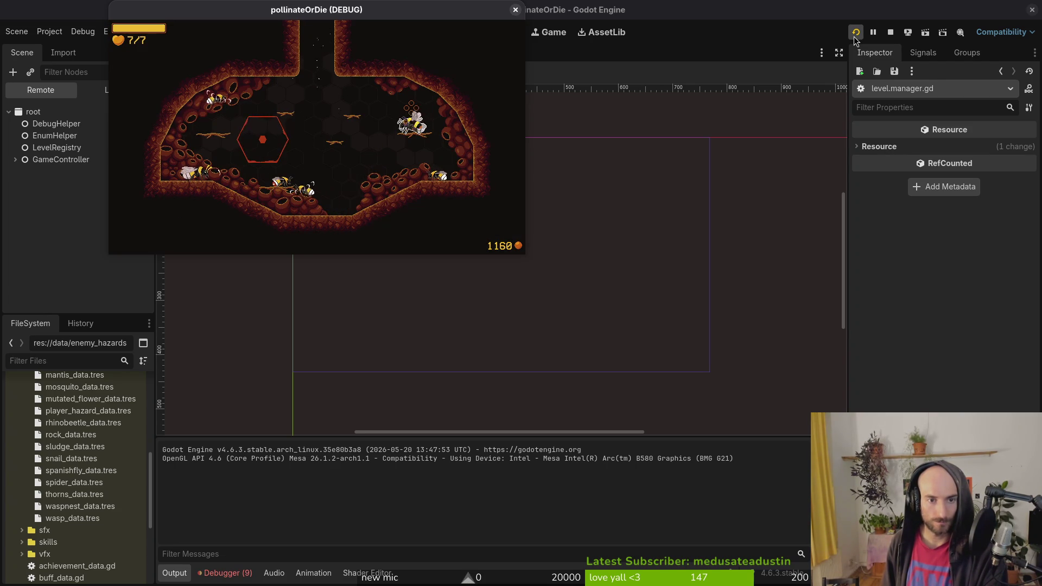
# Stop the game and review the _load_achievement_data argument errors in Debugger > Errors.
pyautogui.press('F8')
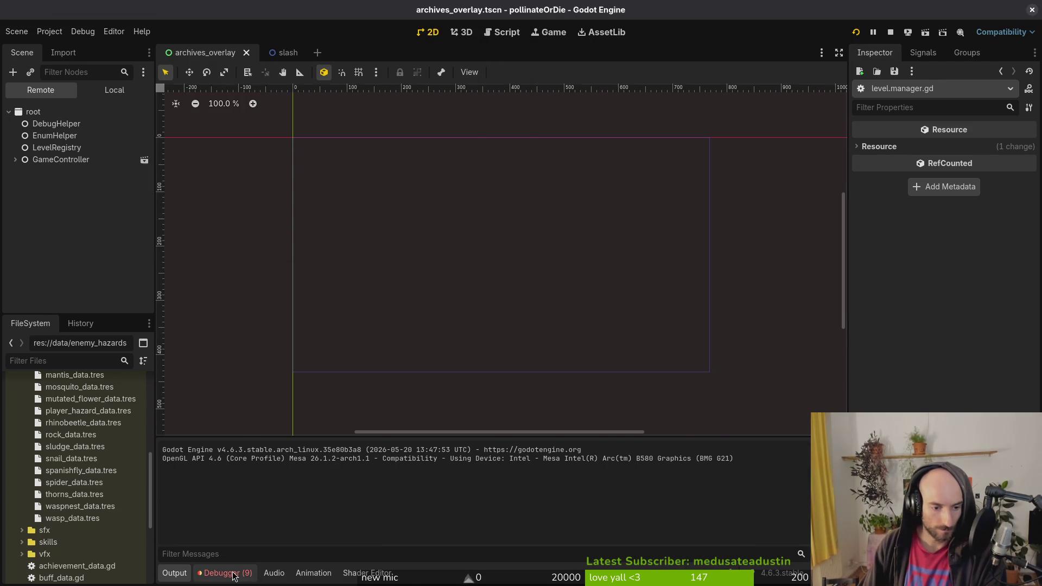
pyautogui.click(228, 573)
pyautogui.click(258, 443)
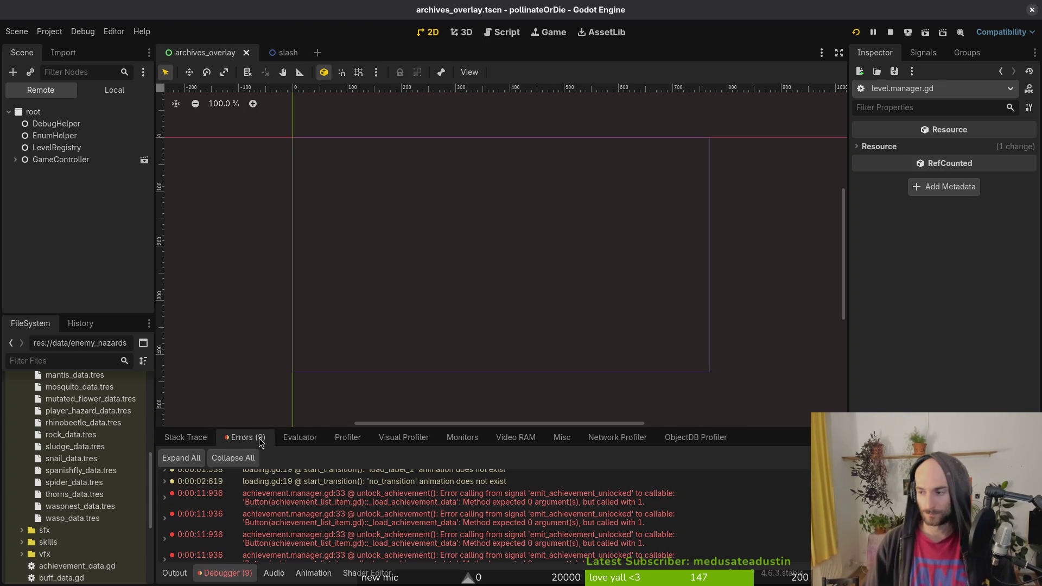
pyautogui.hotkey('alt', 'Tab')
pyautogui.press('j')
pyautogui.press('j')
pyautogui.press('j')
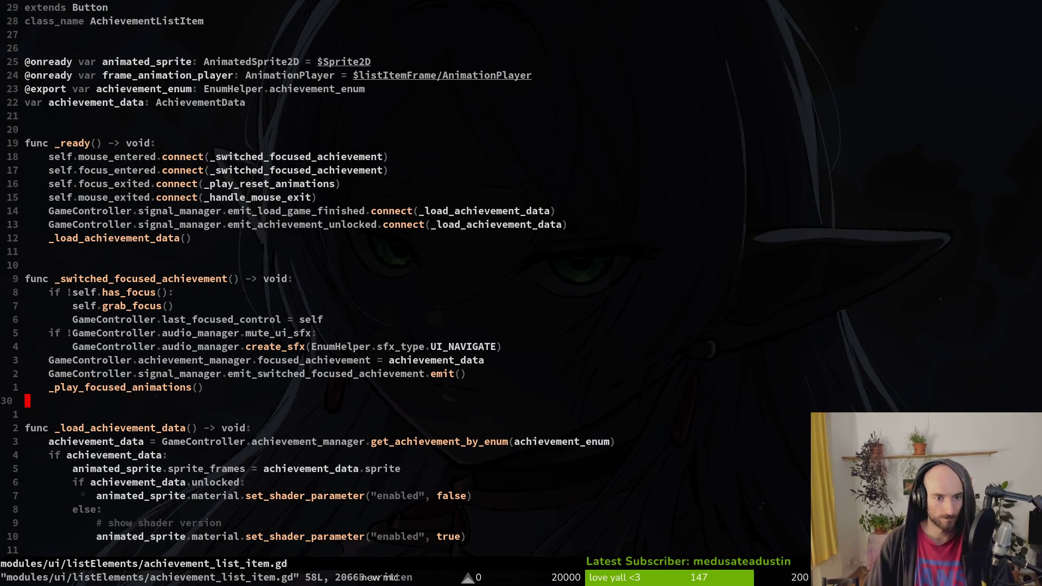
# Check the _load_achievement_data signature and return to the emit_achievement_unlocked connection on line 17.
pyautogui.click(231, 279)
pyautogui.press('j')
pyautogui.press('j')
pyautogui.press('k')
pyautogui.press('k')
pyautogui.press('k')
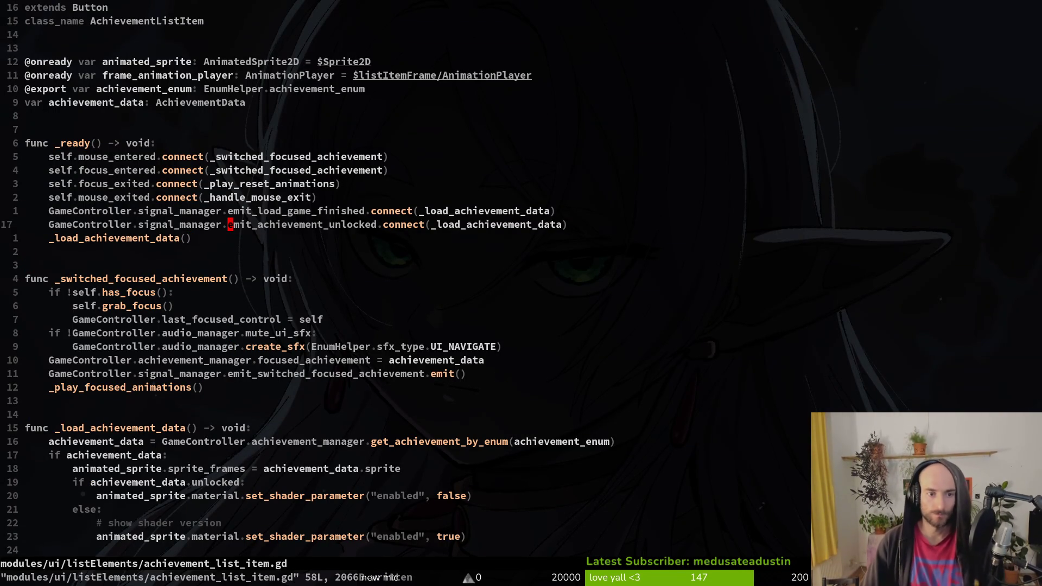
pyautogui.press('j')
pyautogui.press('j')
pyautogui.press('j')
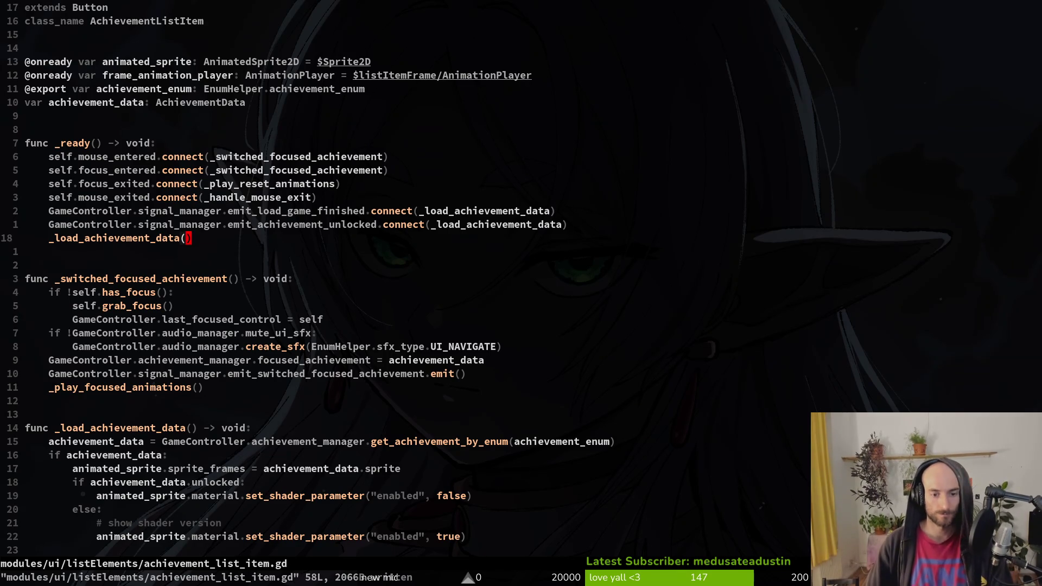
pyautogui.press('k')
pyautogui.press('k')
pyautogui.press('k')
pyautogui.press('k')
pyautogui.press('k')
pyautogui.press('k')
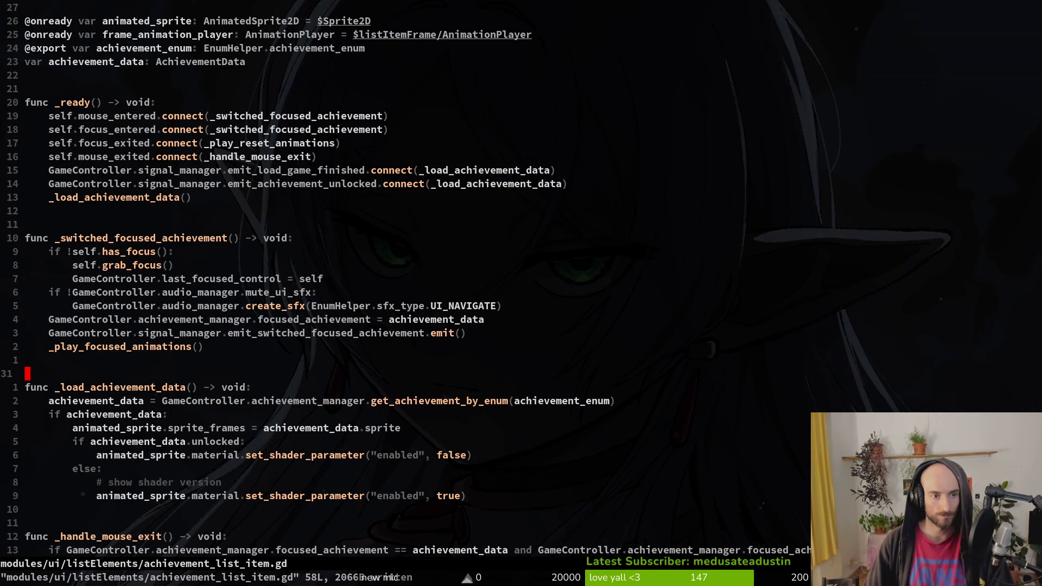
pyautogui.press('j')
pyautogui.press('k')
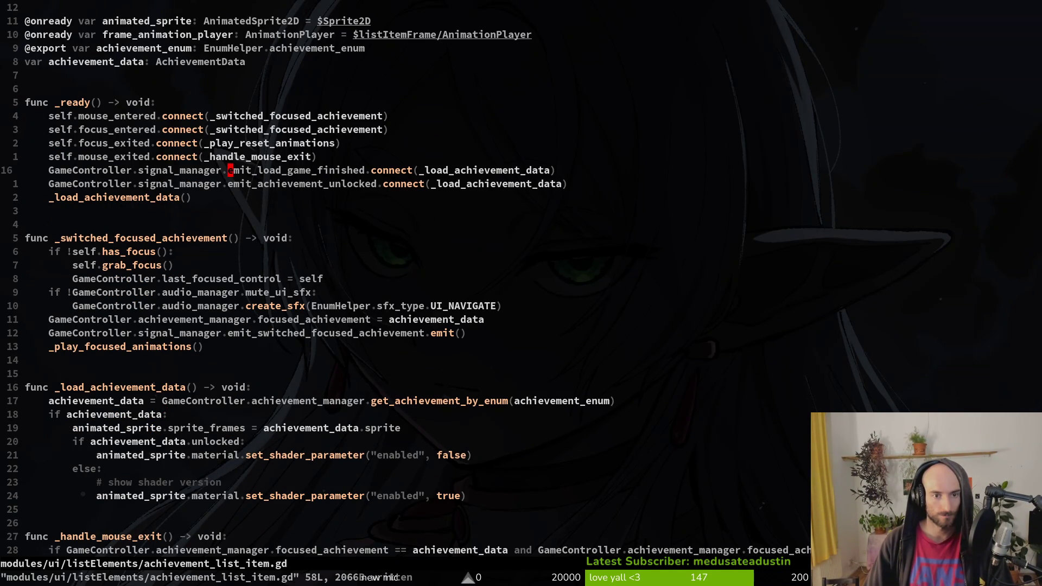
pyautogui.press('j')
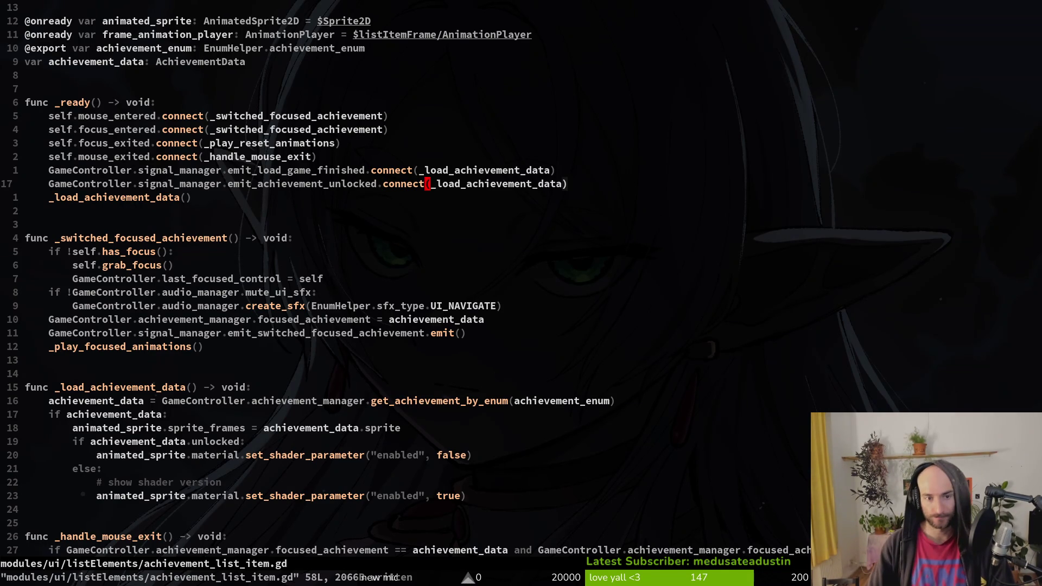
# Wrap the connected callback in a func(): lambda and save with :w.
pyautogui.write('afunc')
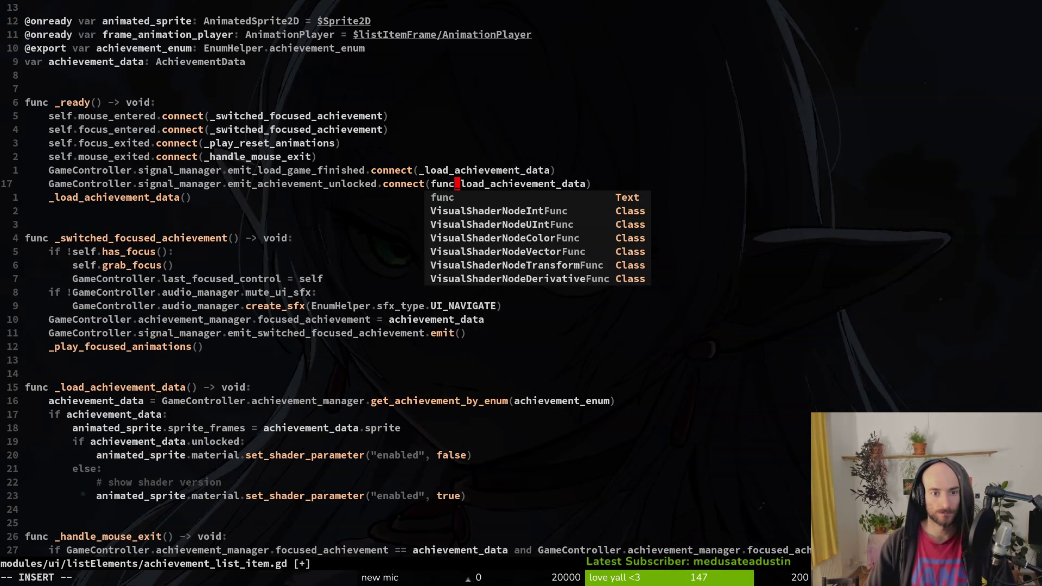
pyautogui.write('():')
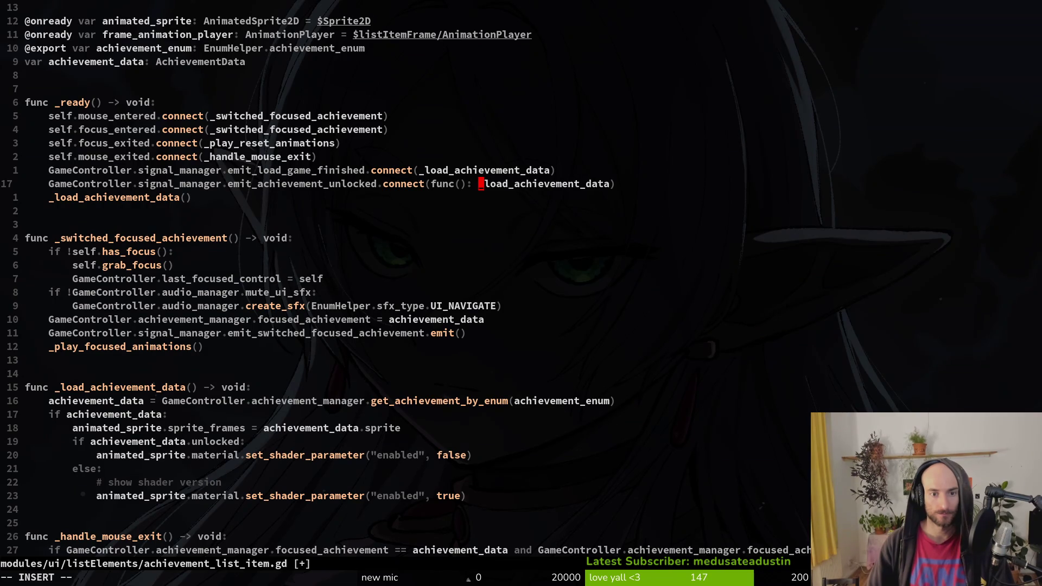
pyautogui.press('Escape')
pyautogui.write('ac')
pyautogui.press('BackSpace')
pyautogui.press('BackSpace')
pyautogui.press('Escape')
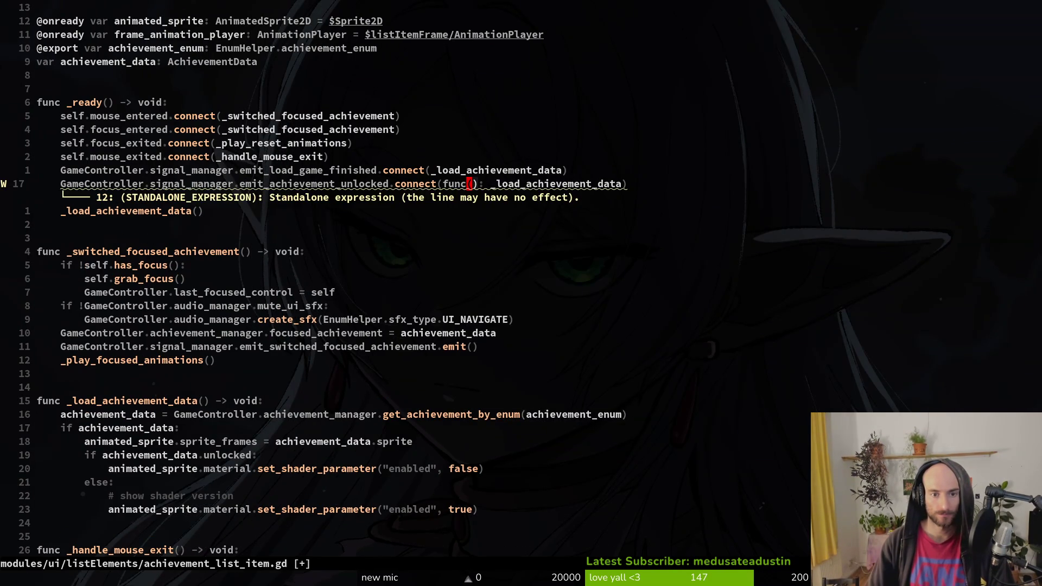
pyautogui.write(':w')
pyautogui.press('Return')
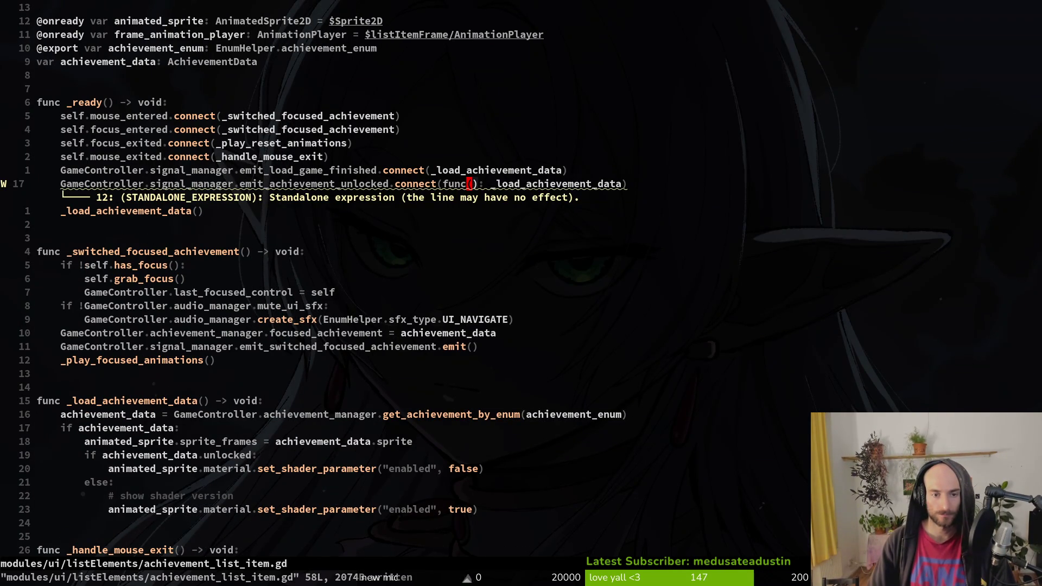
# Give the lambda an _data: AchievementData parameter and save the script.
pyautogui.write('a')
pyautogui.write('data')
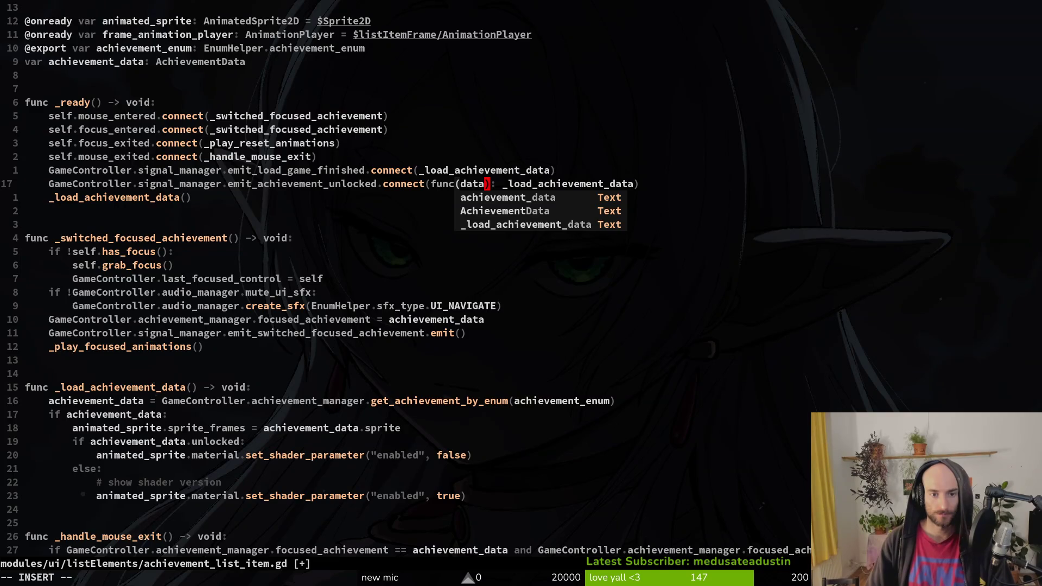
pyautogui.press('Escape')
pyautogui.write('b')
pyautogui.write('_')
pyautogui.press('Escape')
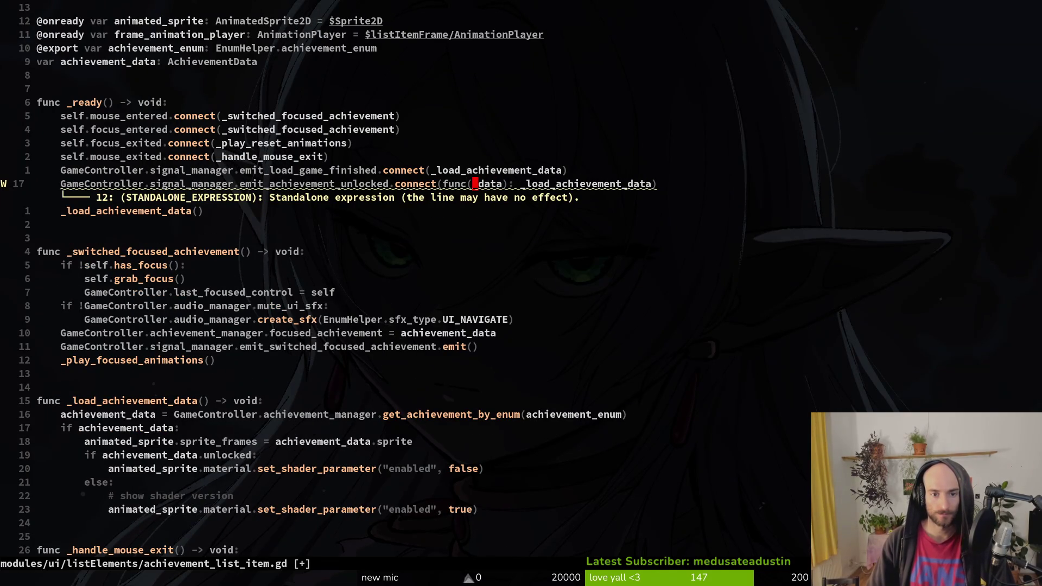
pyautogui.write('i: A')
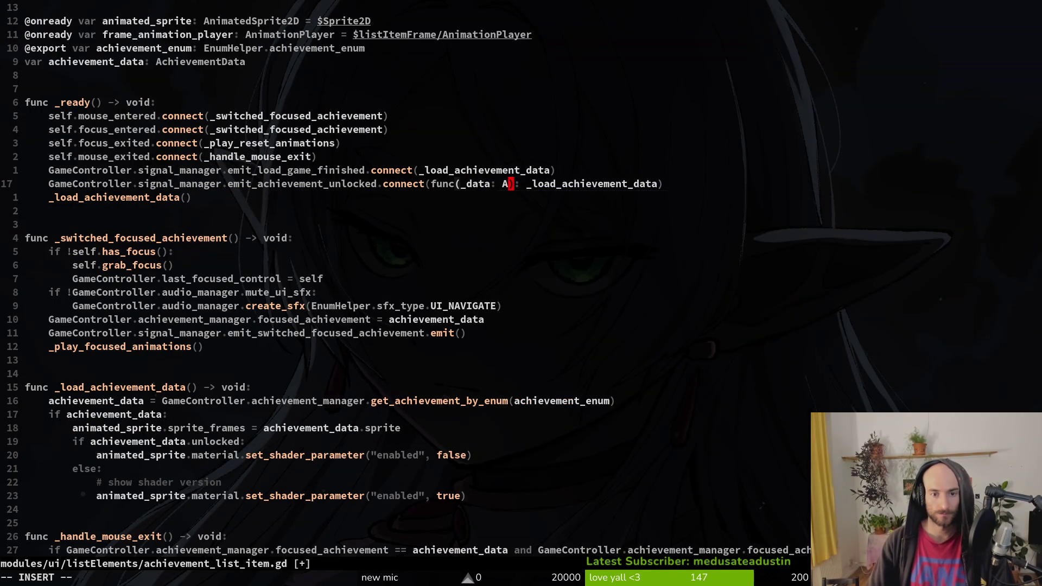
pyautogui.press('Return')
pyautogui.press('Escape')
pyautogui.hotkey('ctrl', 's')
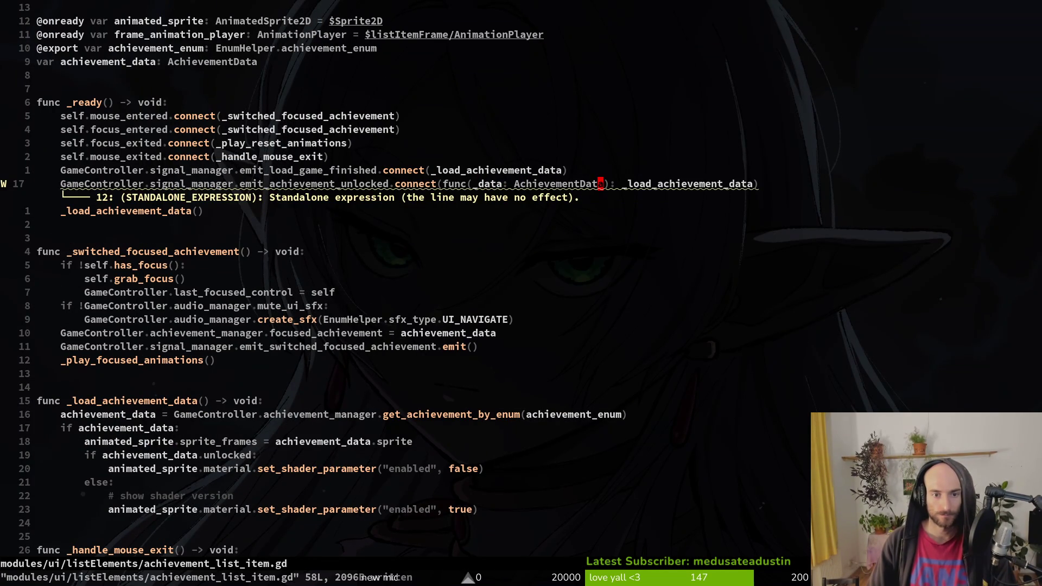
pyautogui.write('a(')
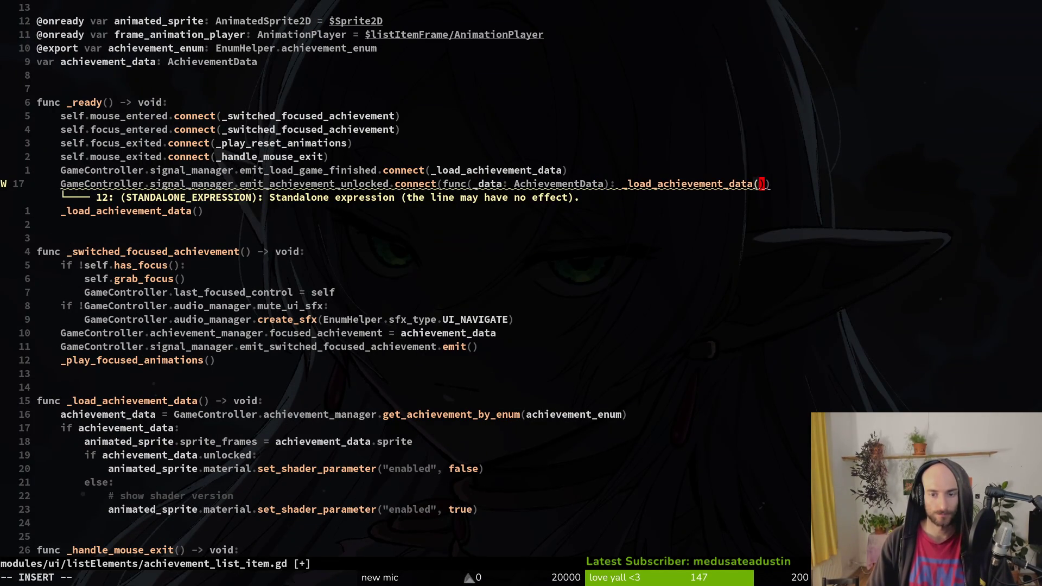
pyautogui.hotkey('alt', 'Tab')
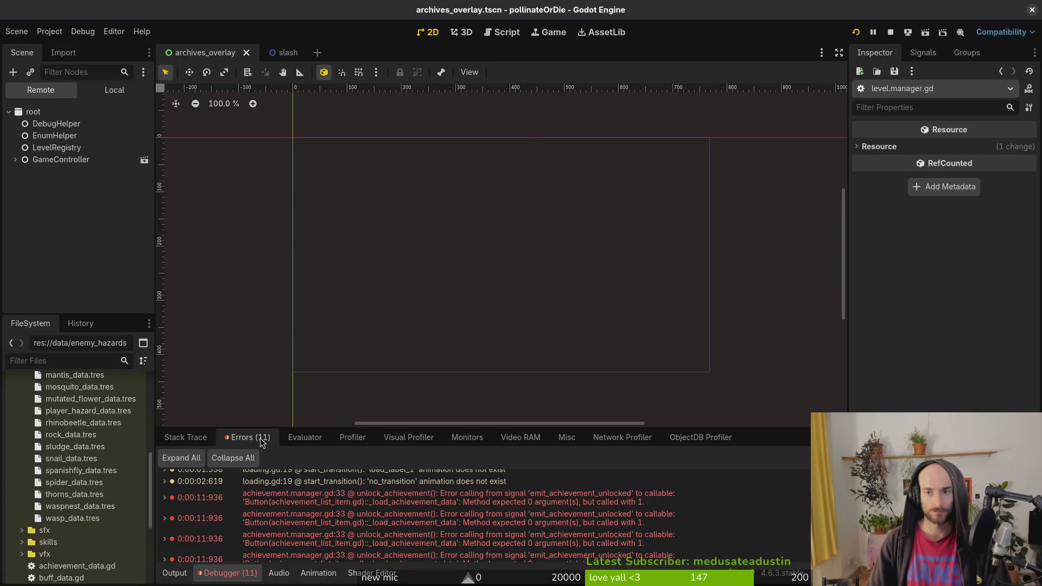
# Launch the game with F5 and browse the journal's memories, enemies and stats pages.
pyautogui.press('F5')
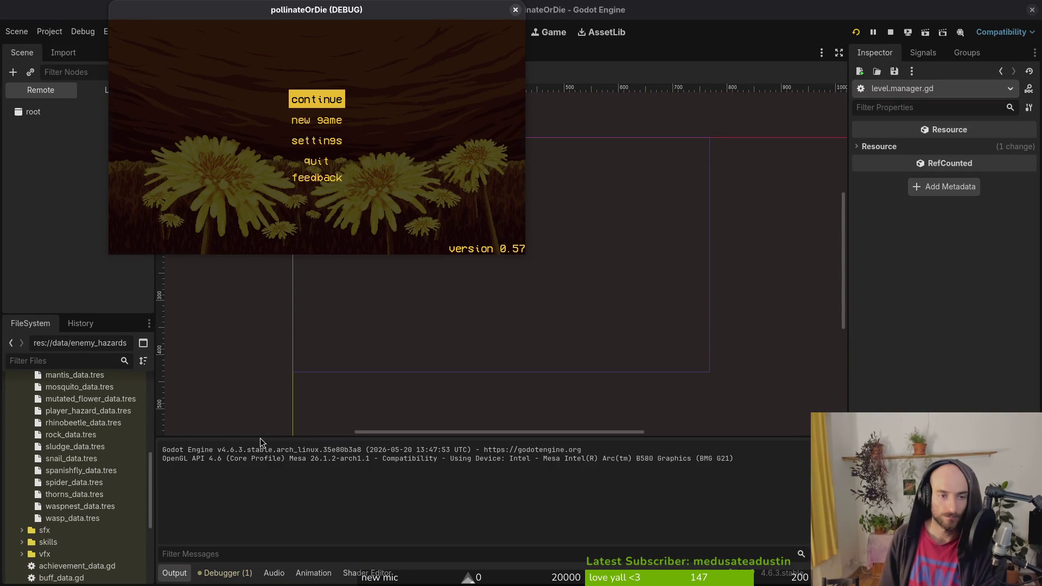
pyautogui.press('Return')
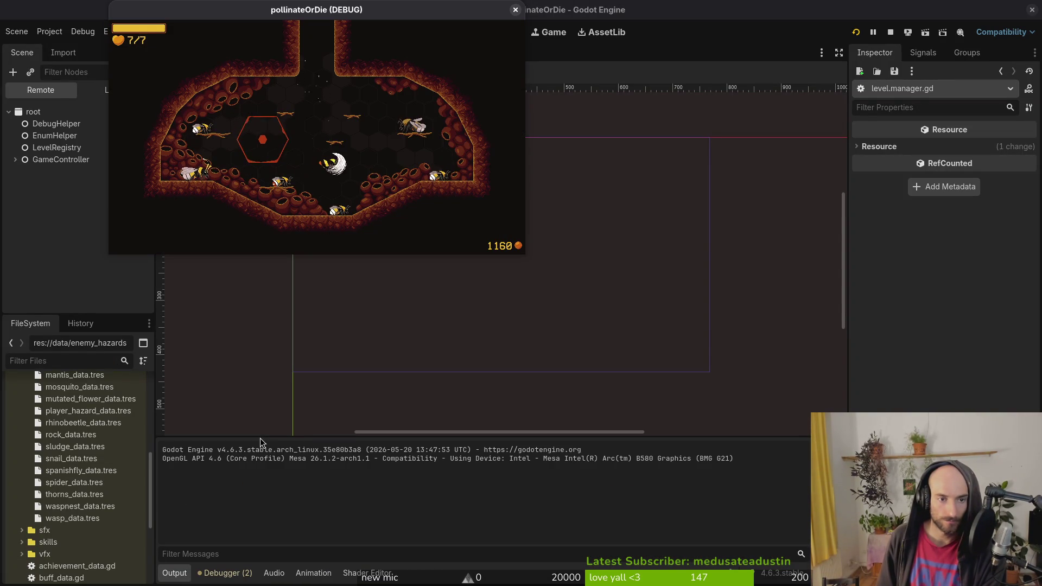
pyautogui.press('Escape')
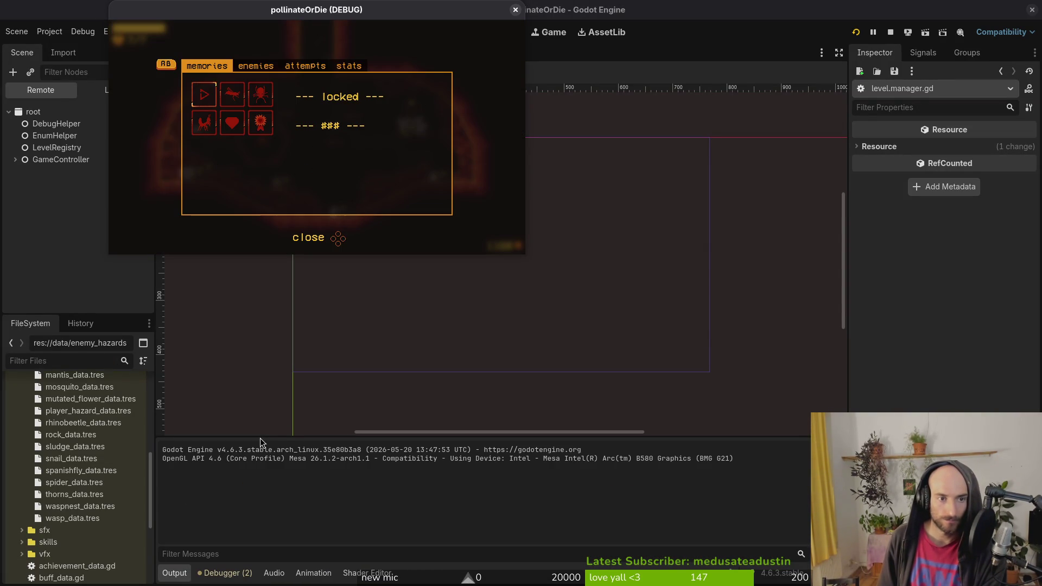
pyautogui.press('Right')
pyautogui.press('Left')
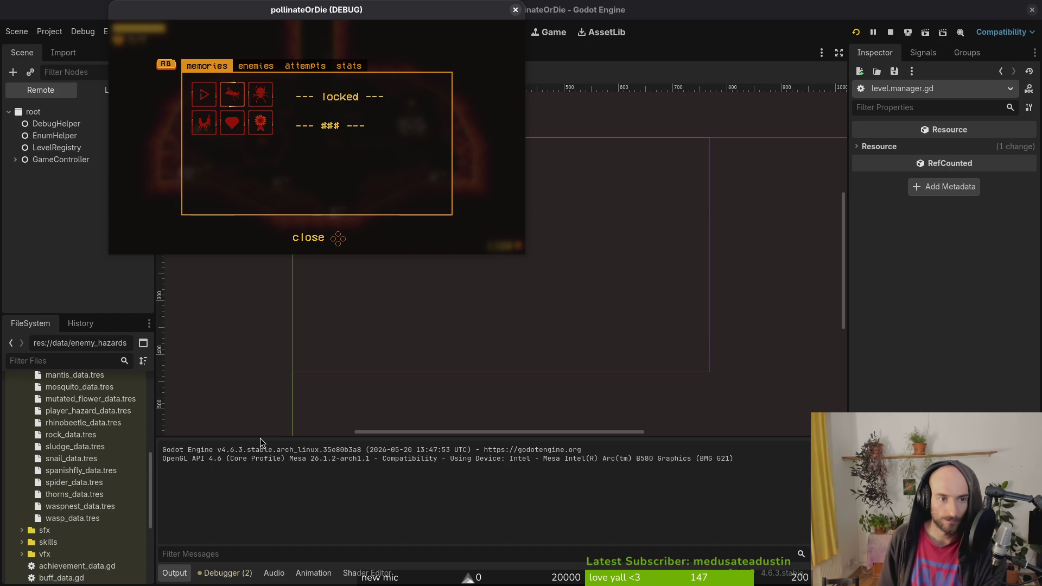
pyautogui.press('Right')
pyautogui.press('Left')
pyautogui.press('Right')
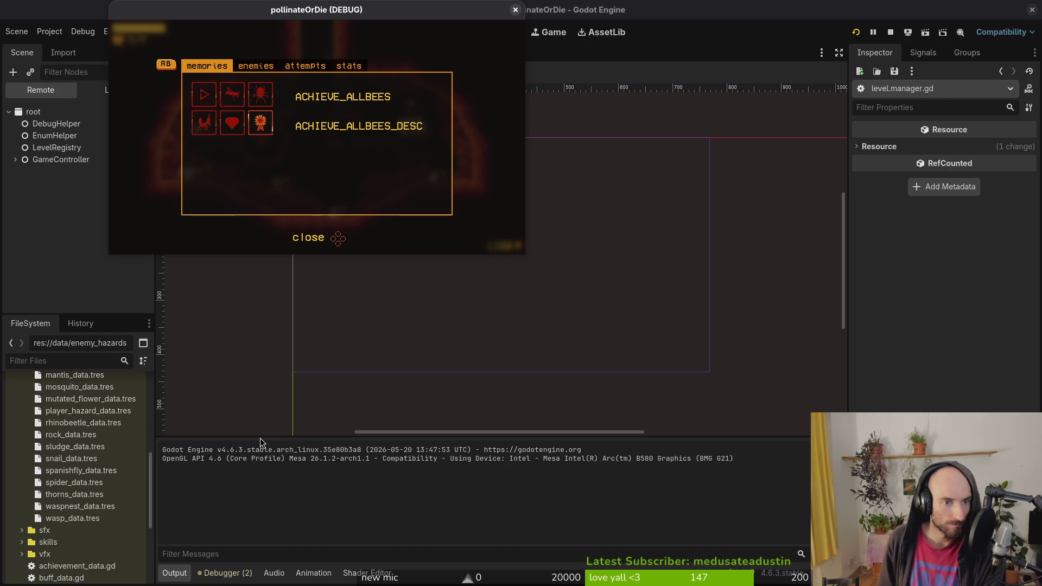
pyautogui.press('Left')
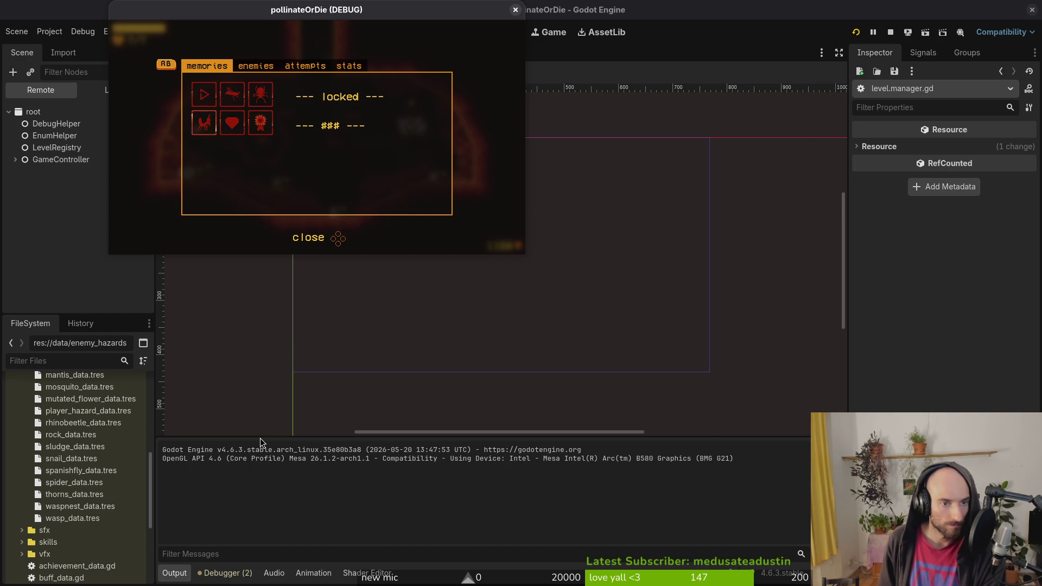
pyautogui.press('e')
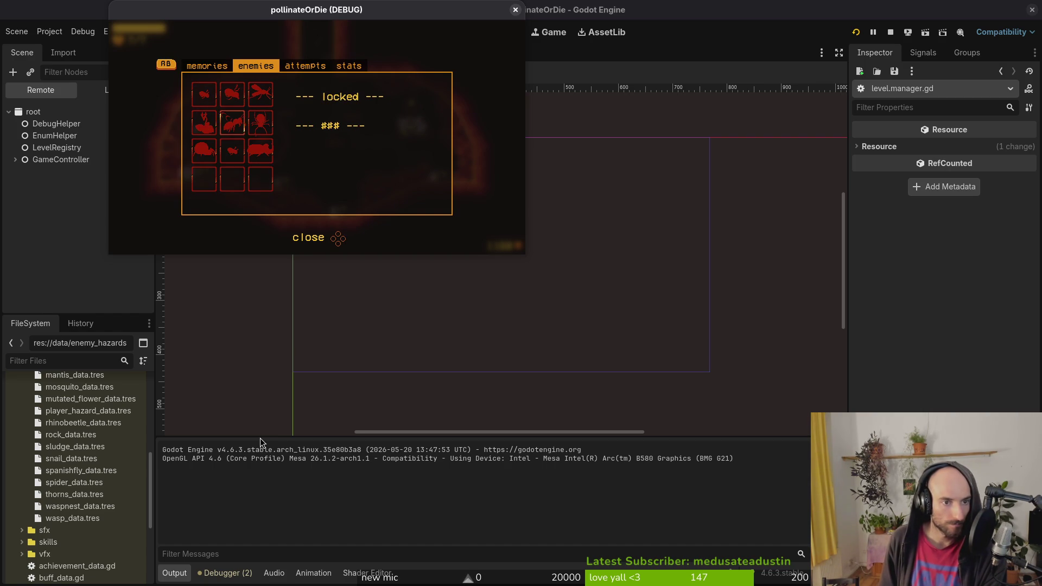
pyautogui.press('q')
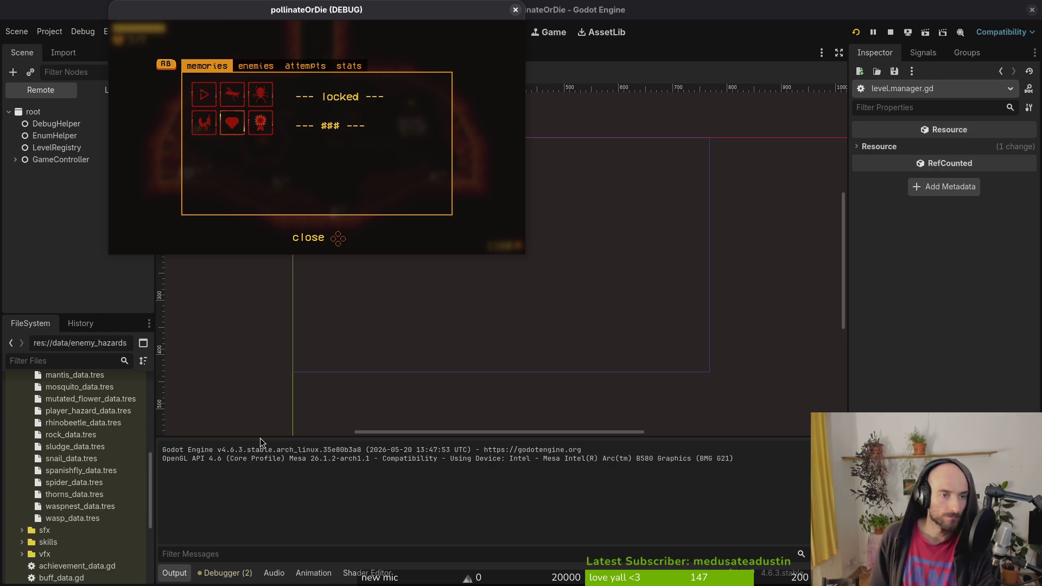
pyautogui.press('e')
pyautogui.press('e')
pyautogui.press('e')
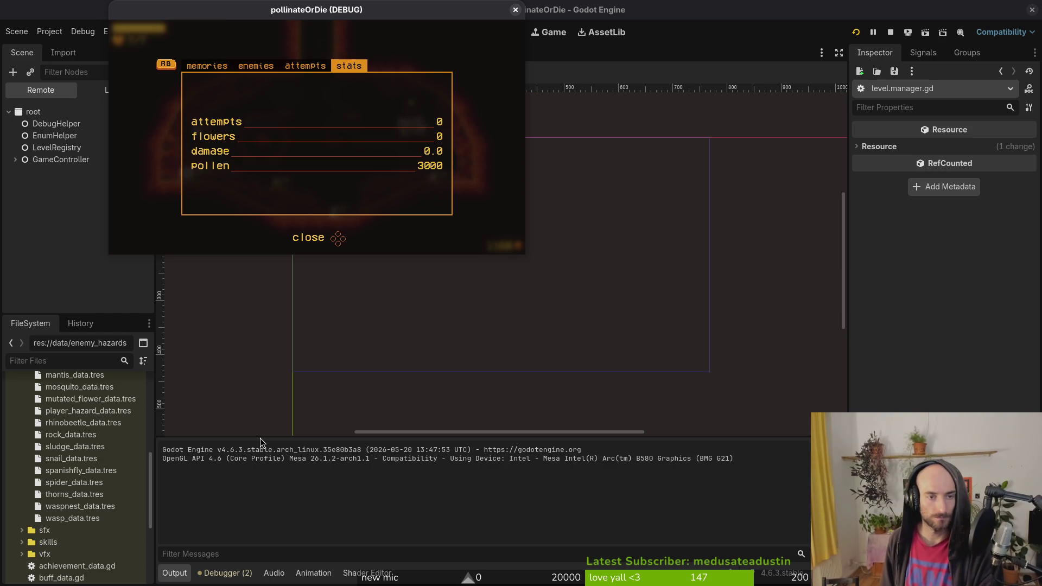
pyautogui.press('e')
pyautogui.press('e')
pyautogui.press('q')
pyautogui.press('e')
pyautogui.press('e')
pyautogui.press('e')
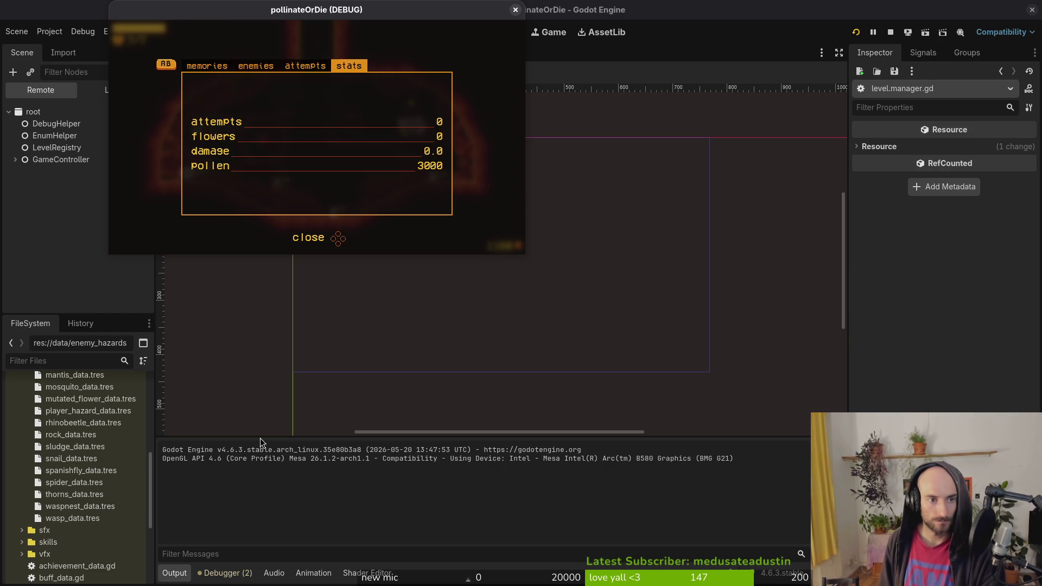
pyautogui.press('Escape')
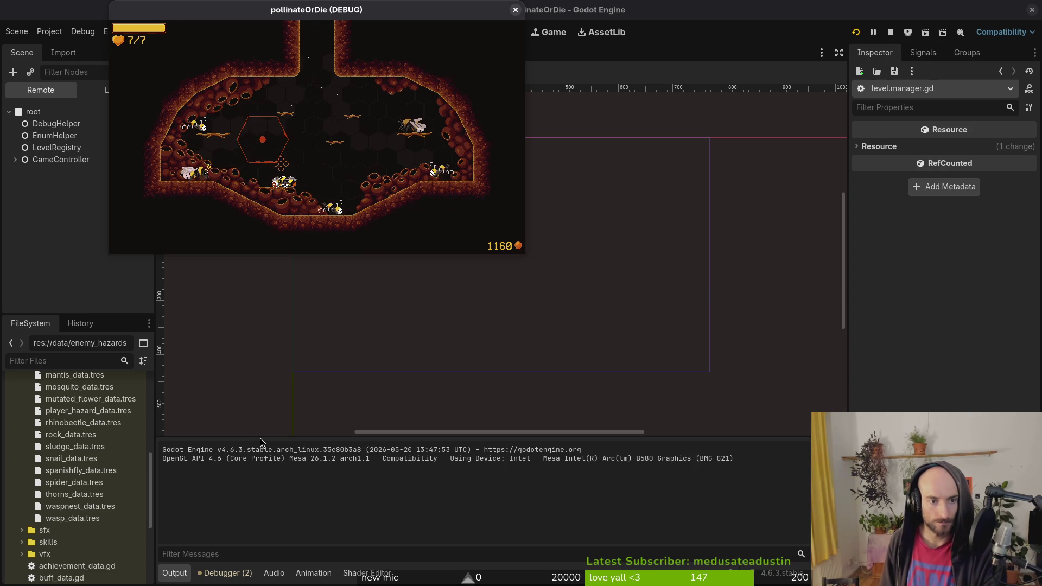
# Cycle through the bee skins, including Bombus terrestris and Bombus pratorum, then maximize the game window.
pyautogui.press('Tab')
pyautogui.press('e')
pyautogui.press('e')
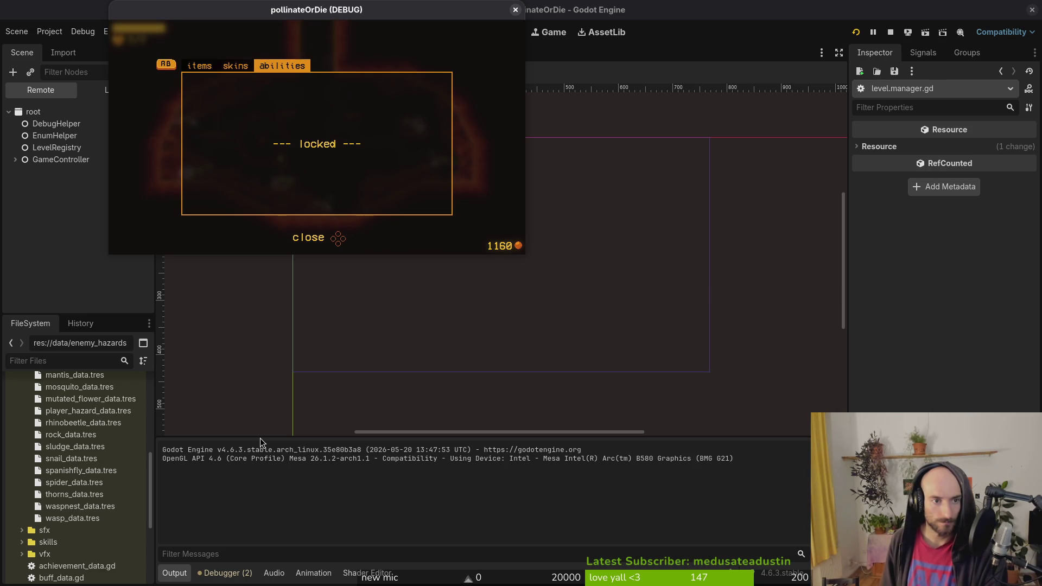
pyautogui.press('q')
pyautogui.press('Up')
pyautogui.press('Right')
pyautogui.press('Right')
pyautogui.press('Left')
pyautogui.press('Left')
pyautogui.press('Down')
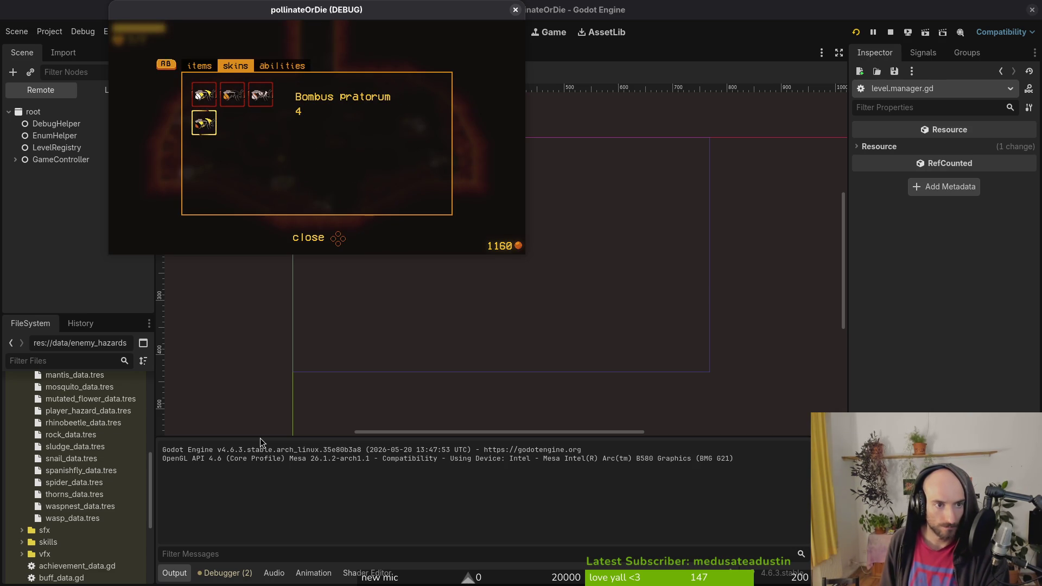
pyautogui.press('Up')
pyautogui.press('Right')
pyautogui.press('Right')
pyautogui.press('Escape')
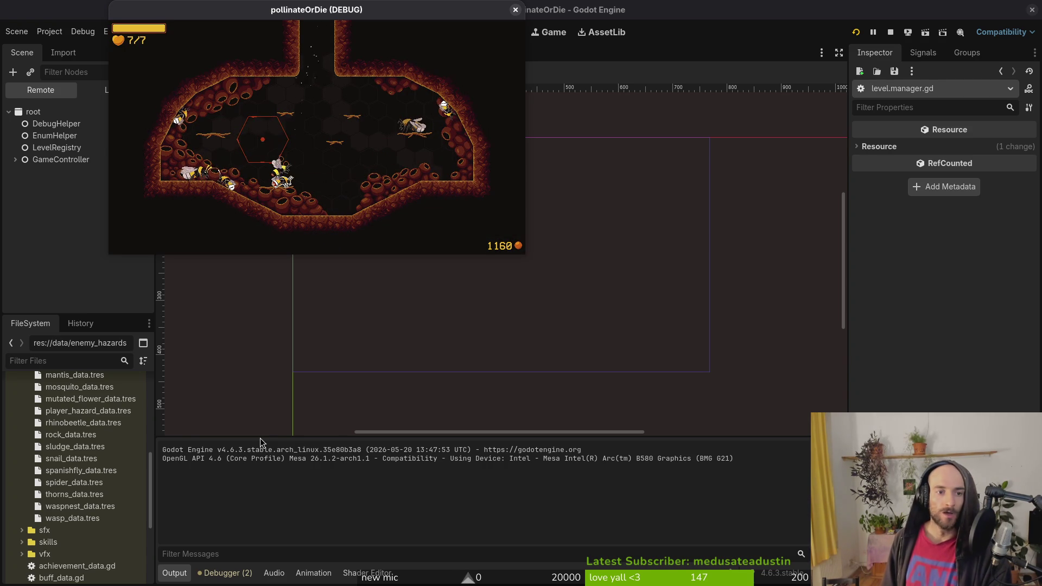
pyautogui.press('e')
pyautogui.press('Up')
pyautogui.press('Left')
pyautogui.press('Right')
pyautogui.press('Down')
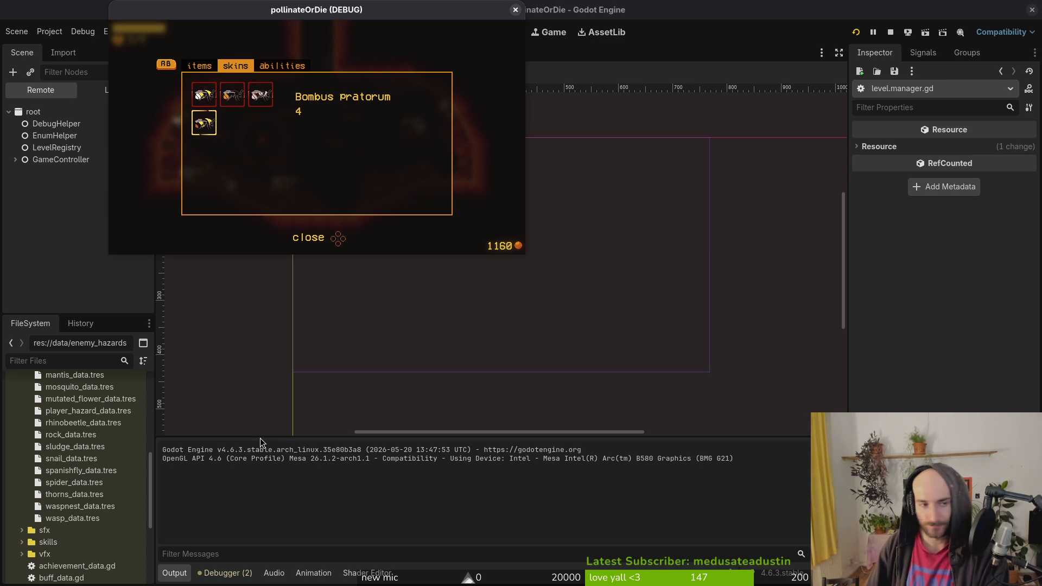
pyautogui.doubleClick(382, 12)
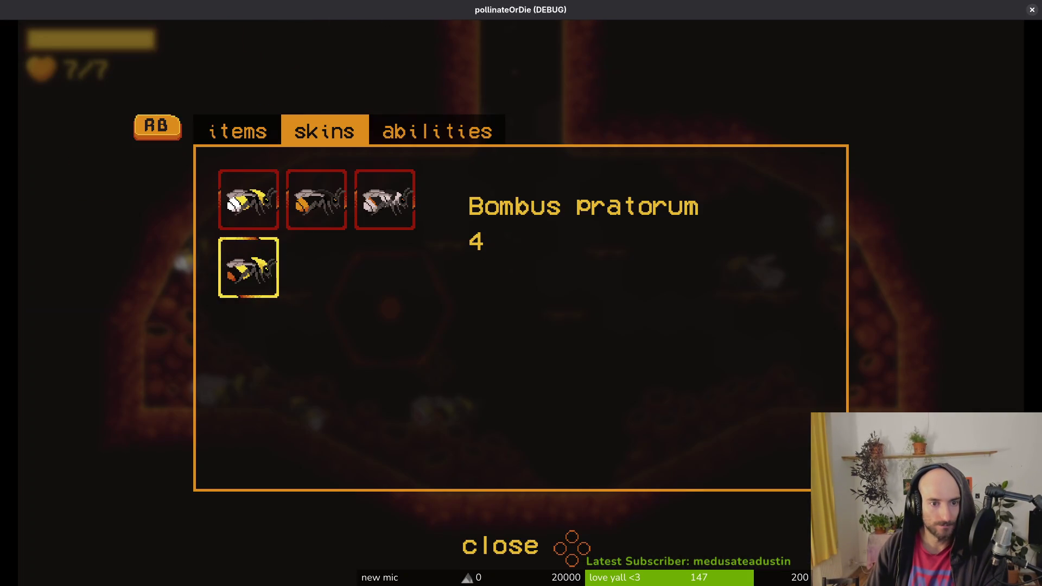
# Compare the Bombus terrestris, lapidarius, mucidus and pratorum bee skins in the enlarged game.
pyautogui.press('Up')
pyautogui.press('Right')
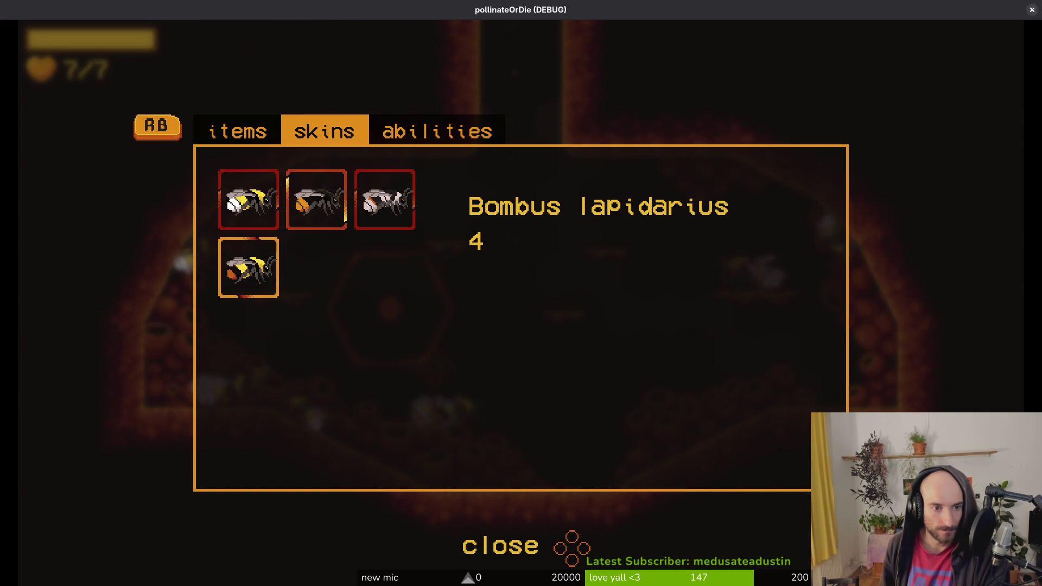
pyautogui.press('Right')
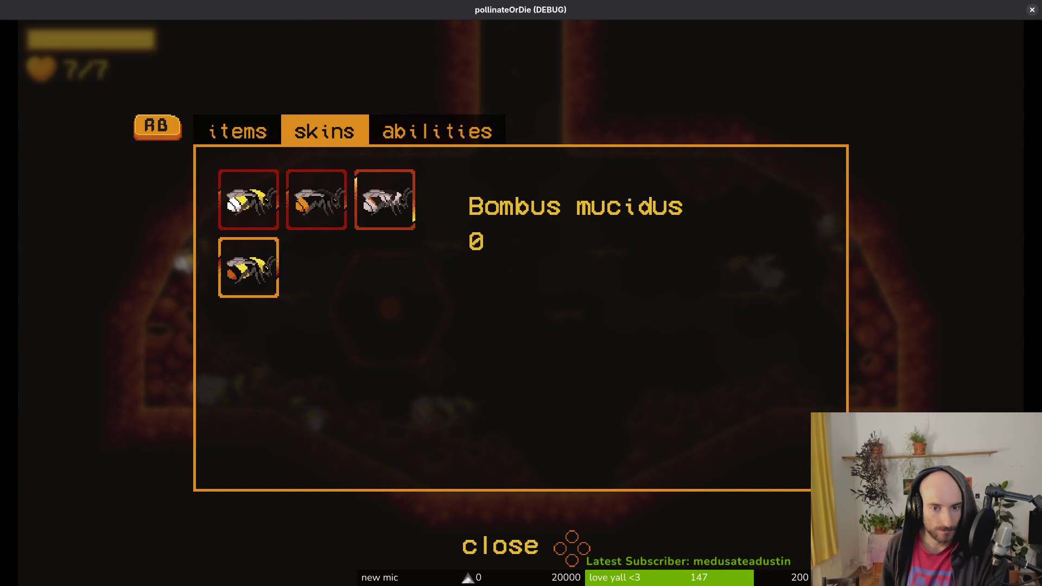
pyautogui.press('Left')
pyautogui.press('Left')
pyautogui.press('Down')
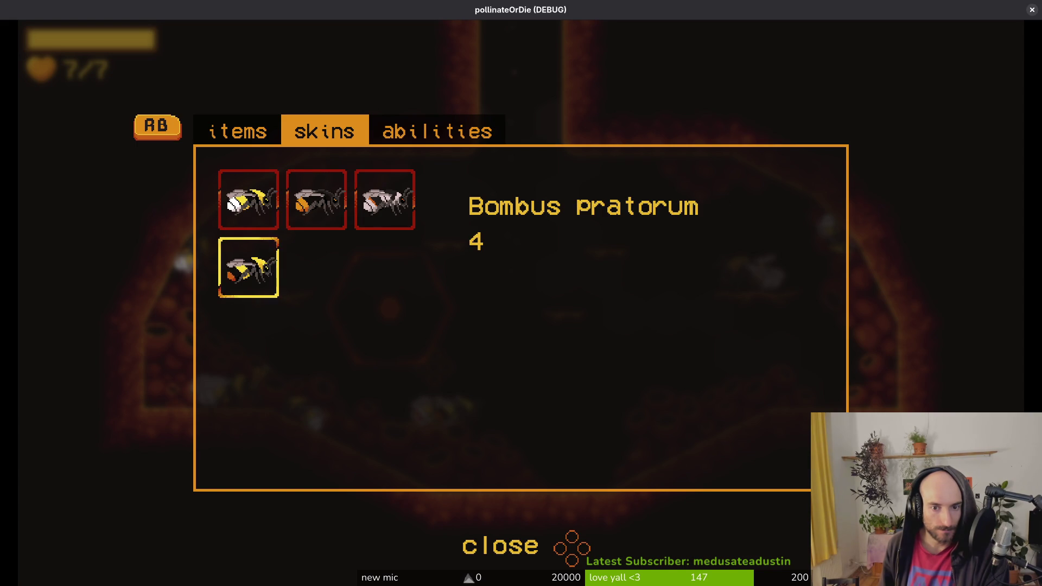
pyautogui.press('Up')
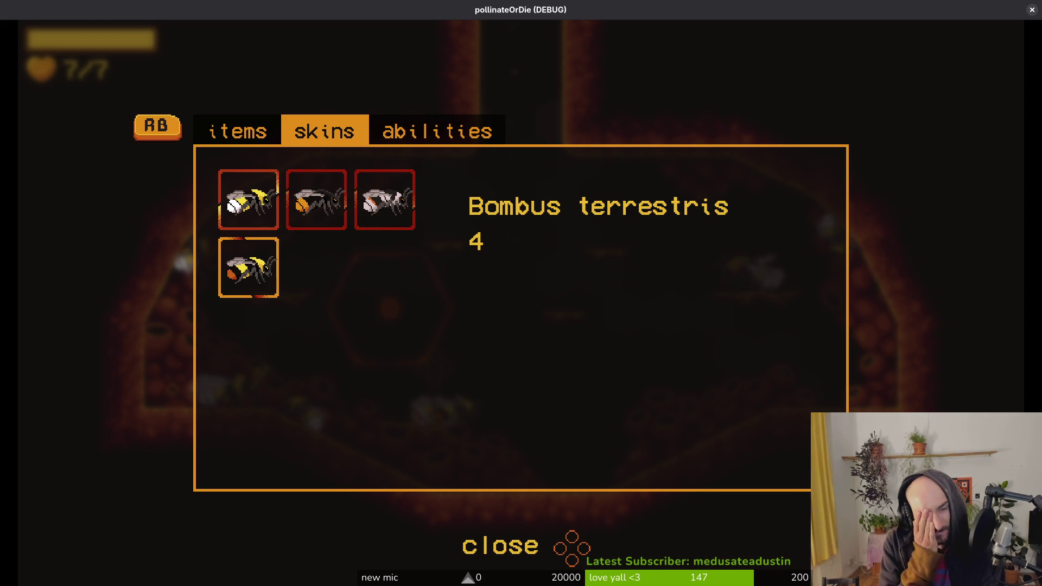
pyautogui.press('Right')
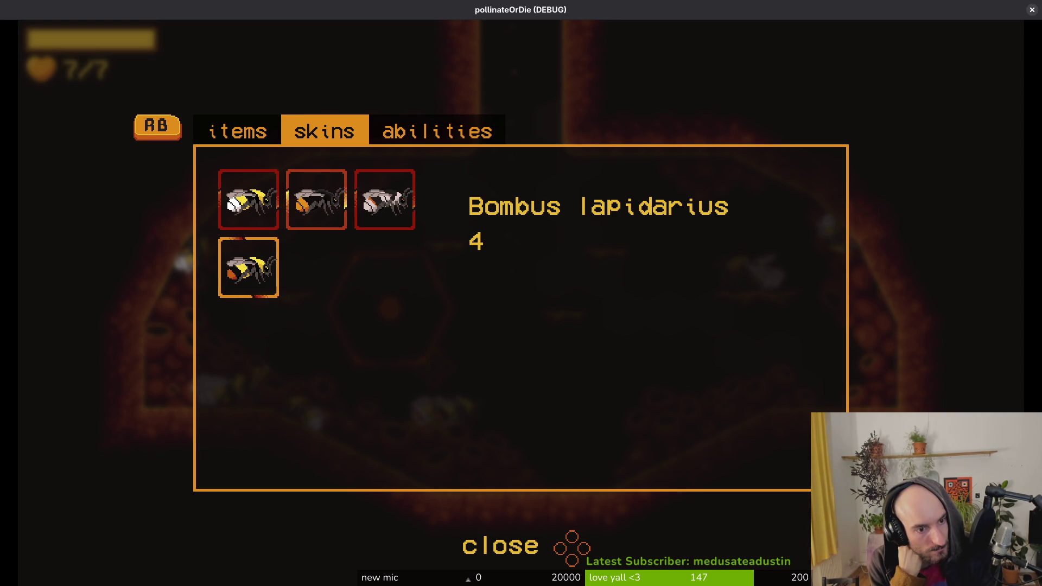
pyautogui.press('Left')
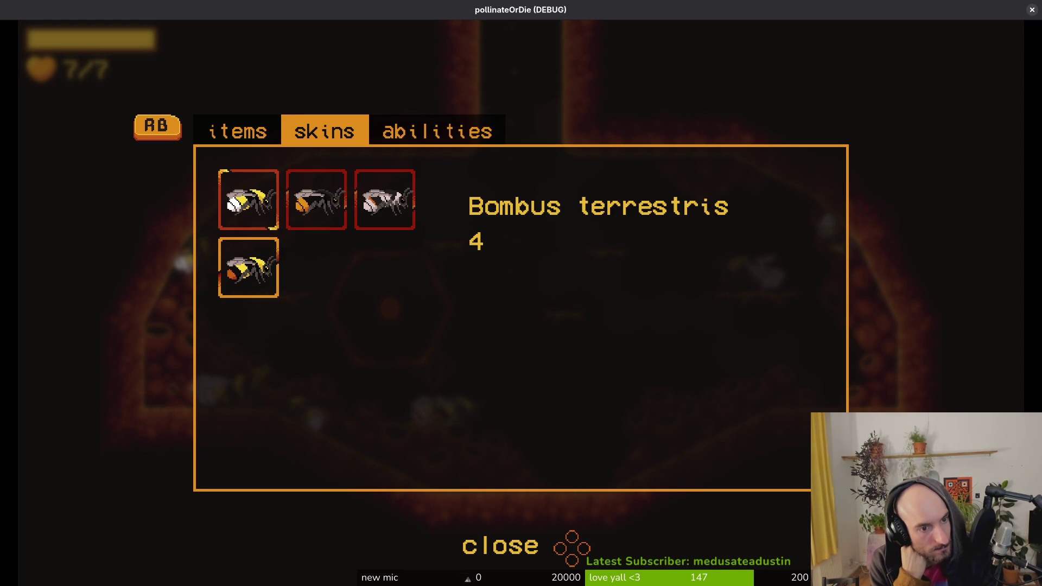
pyautogui.press('Right')
pyautogui.press('Right')
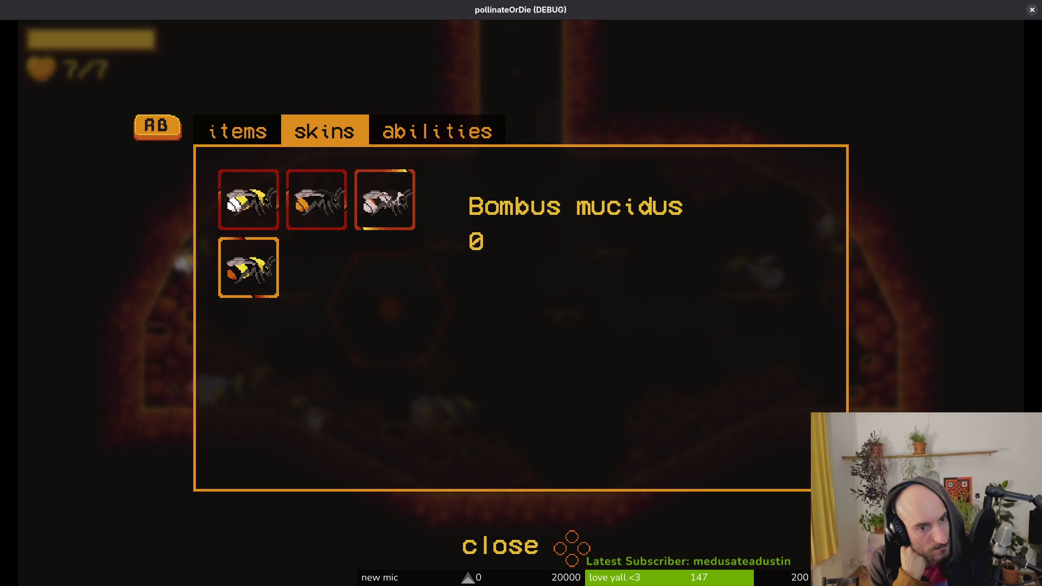
pyautogui.press('Left')
pyautogui.press('Left')
pyautogui.press('Down')
pyautogui.press('Up')
pyautogui.press('Right')
# Flip through the abilities, inventory and journal pages, then close the game window.
pyautogui.press('e')
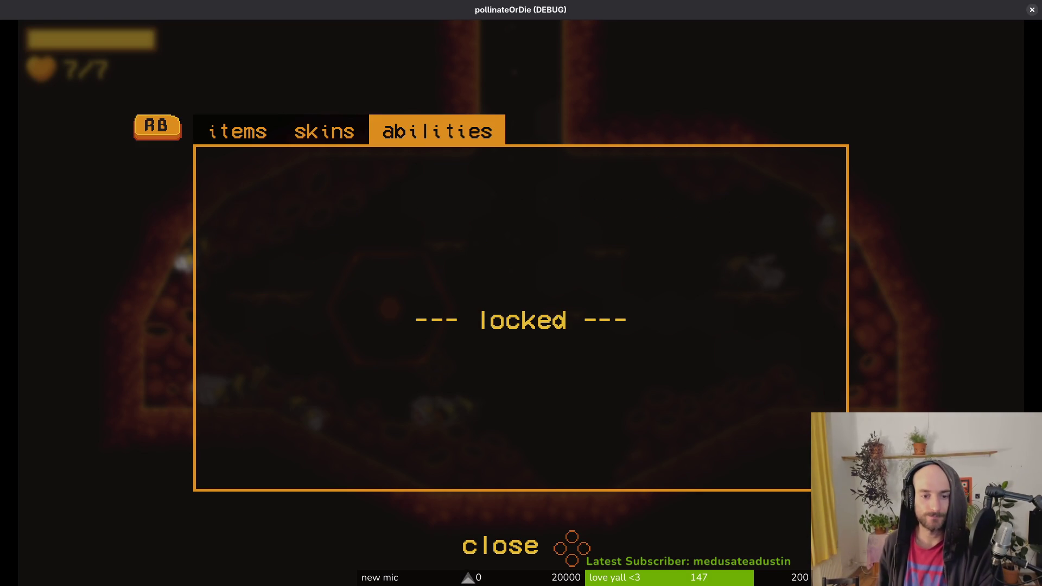
pyautogui.press('q')
pyautogui.press('q')
pyautogui.press('Escape')
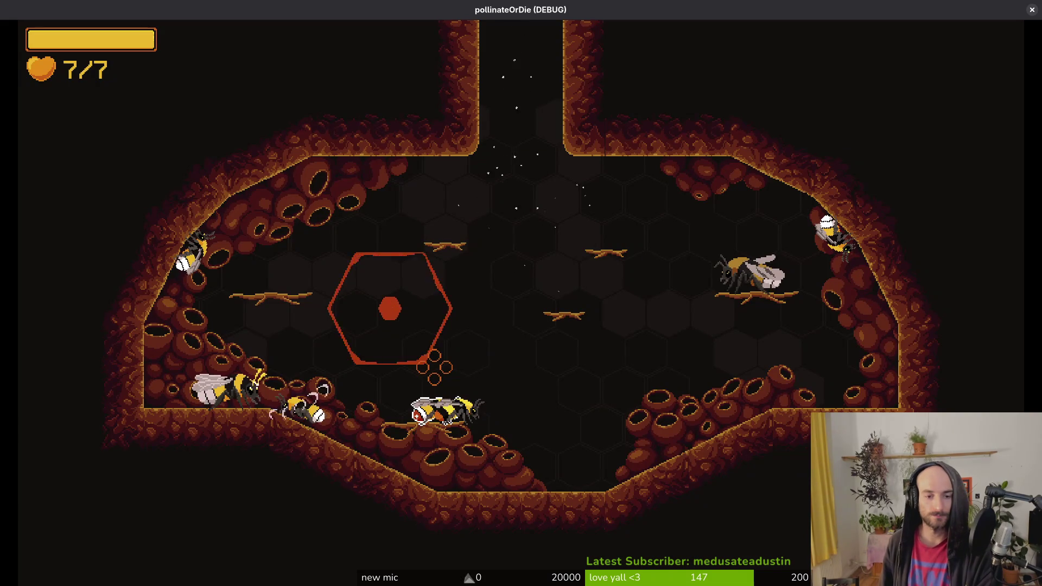
pyautogui.press('Escape')
pyautogui.press('q')
pyautogui.press('q')
pyautogui.press('q')
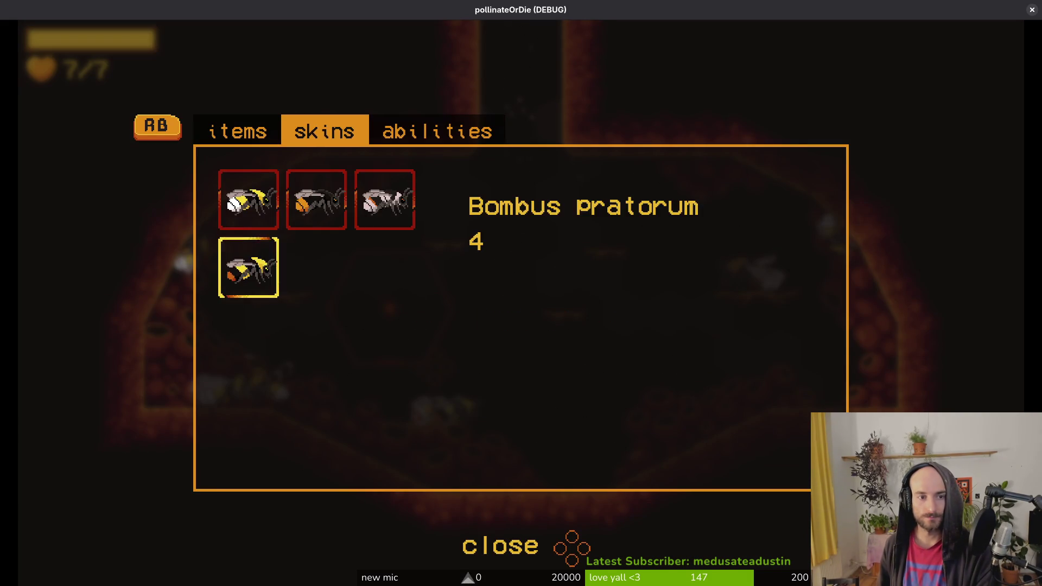
pyautogui.press('Escape')
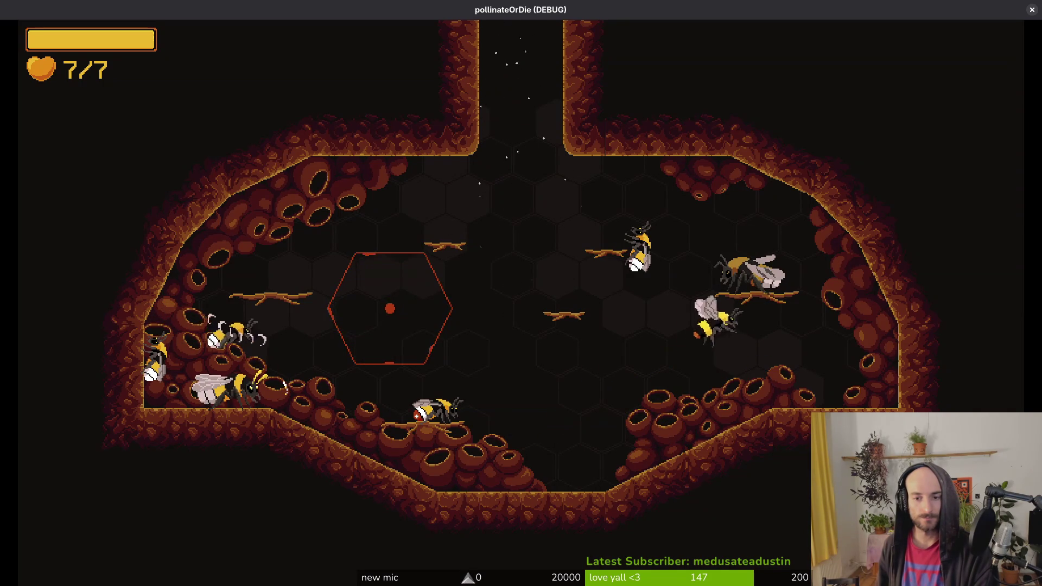
pyautogui.press('Escape')
pyautogui.press('q')
pyautogui.press('q')
pyautogui.press('q')
pyautogui.press('Escape')
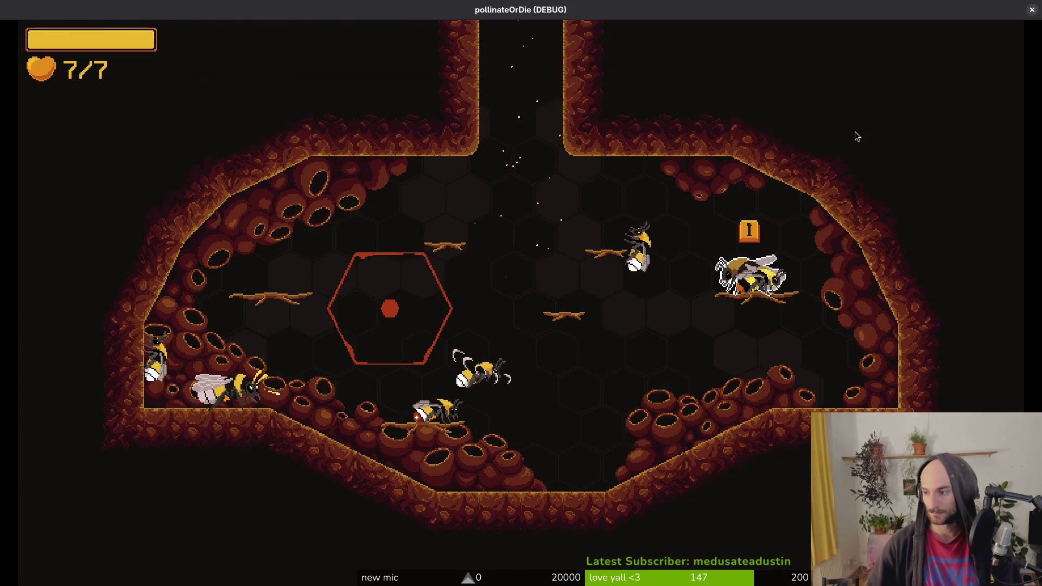
pyautogui.hotkey('alt', 'F4')
pyautogui.press('space')
# Open archives_overlay.gd through the Telescope file finder.
pyautogui.press('f')
pyautogui.press('f')
pyautogui.write('arhiover')
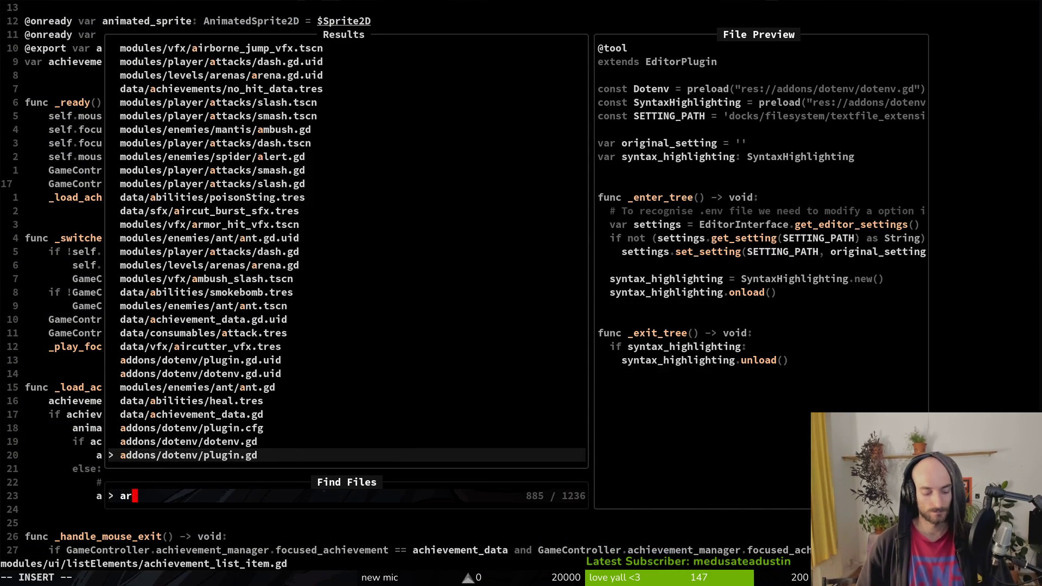
pyautogui.press('Return')
# Change the tab label tr("MEMORIES") to tr("ACHIEVEMENTS") and save the script with :w.
pyautogui.press('k')
pyautogui.press('k')
pyautogui.press('k')
pyautogui.press('k')
pyautogui.press('k')
pyautogui.press('k')
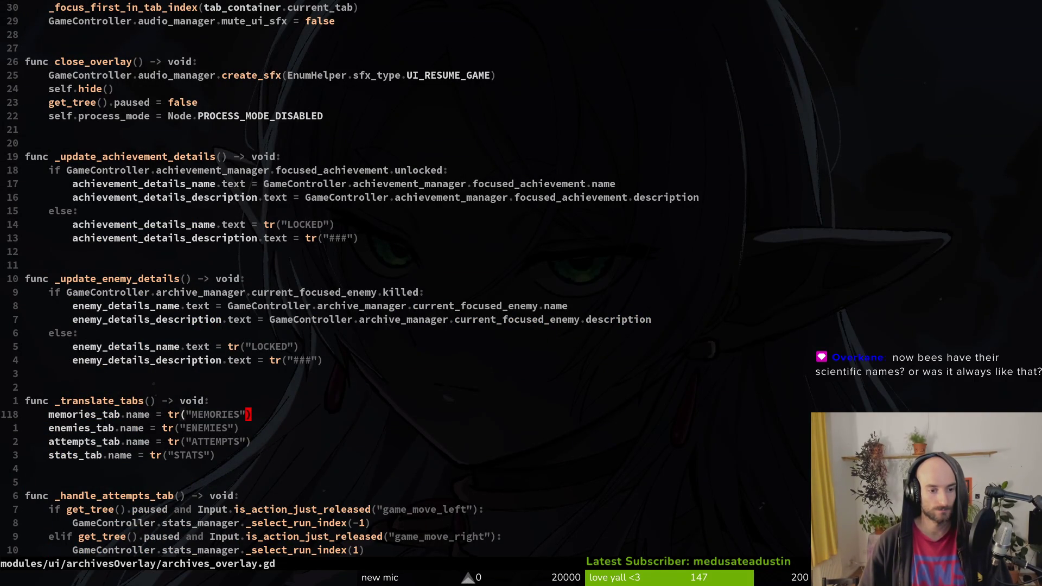
pyautogui.press('c')
pyautogui.press('i')
pyautogui.press('"')
pyautogui.write('ACHIEVEM')
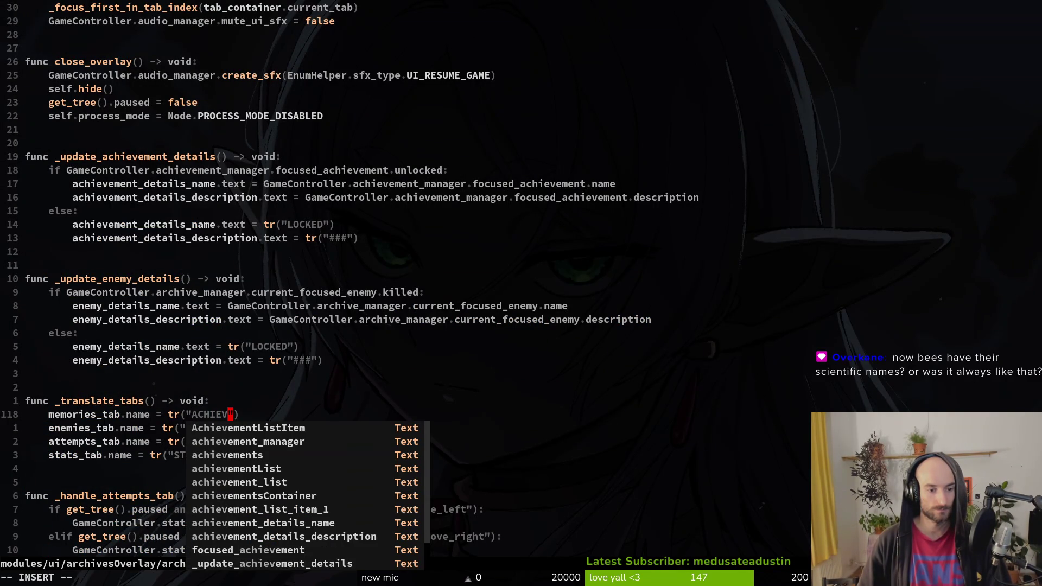
pyautogui.write('ENTS')
pyautogui.press('Escape')
pyautogui.write(':w')
pyautogui.press('Return')
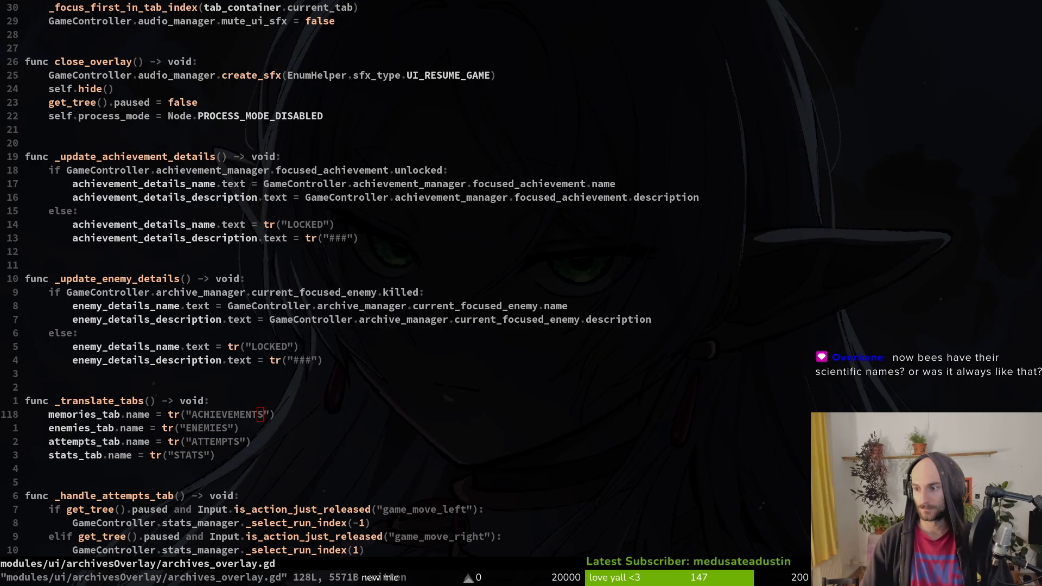
pyautogui.press('super+b')
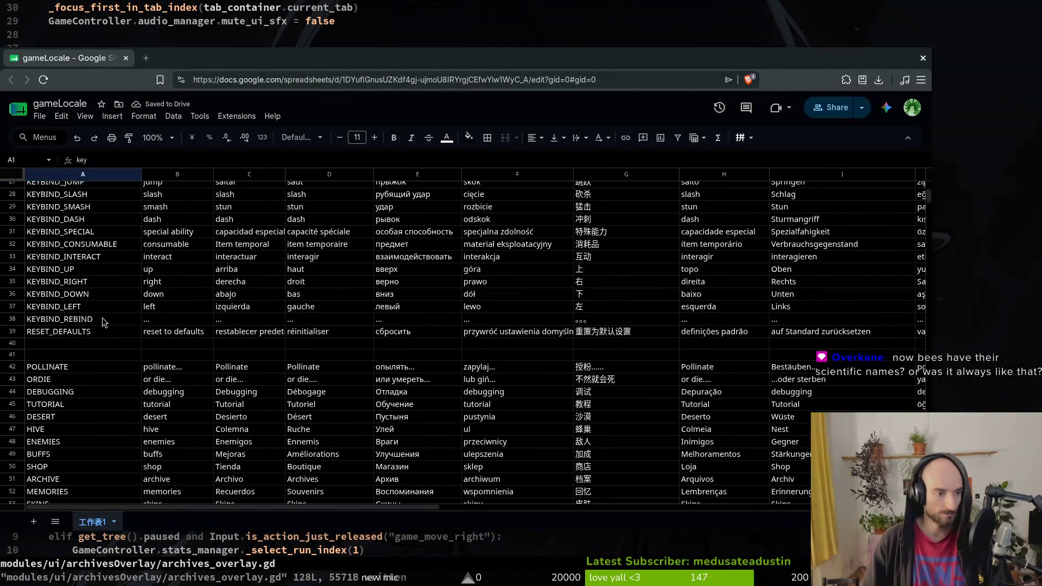
# Search the gameLocale sheet for the ACHIE key to locate the memories row.
pyautogui.scroll(-5, 58, 247)
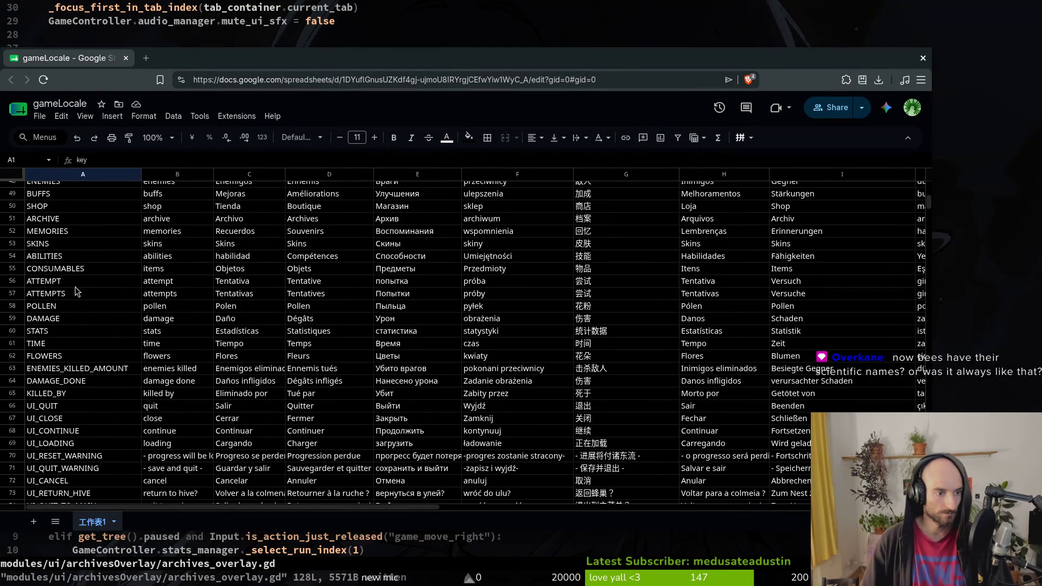
pyautogui.hotkey('ctrl', 'f')
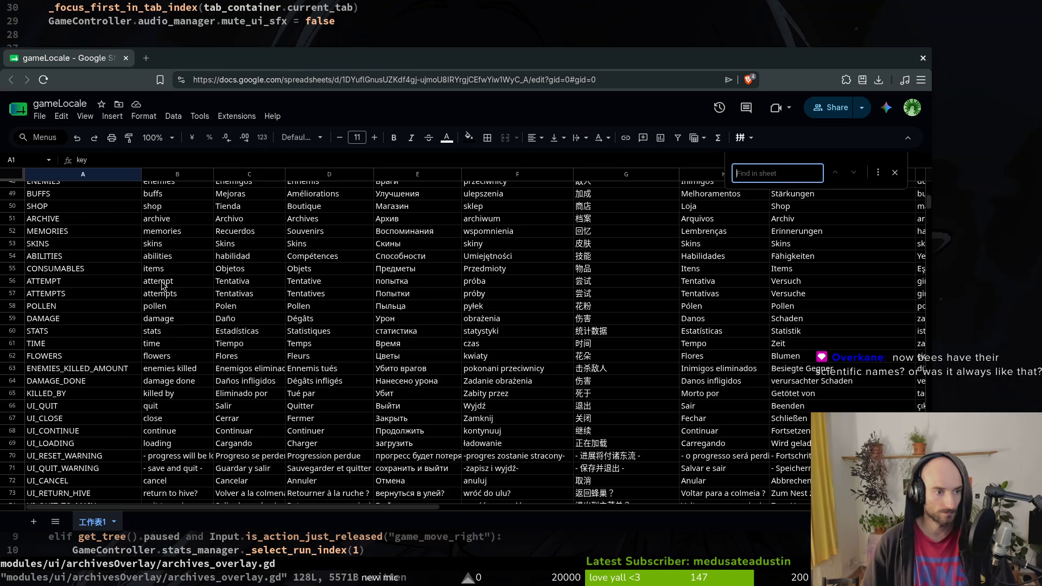
pyautogui.write('apA')
pyautogui.press('BackSpace')
pyautogui.press('BackSpace')
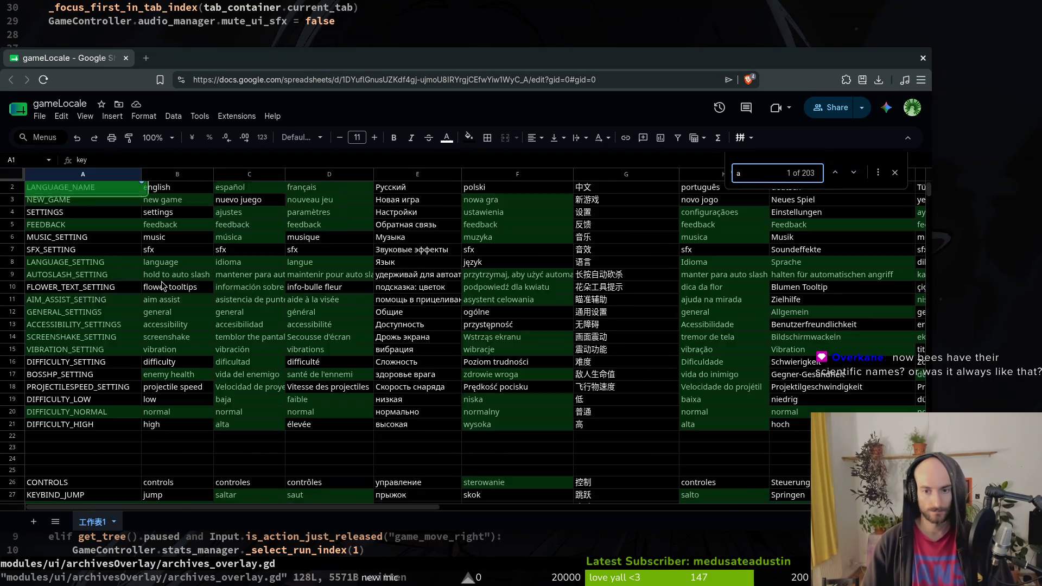
pyautogui.press('BackSpace')
pyautogui.write('ACHIEV')
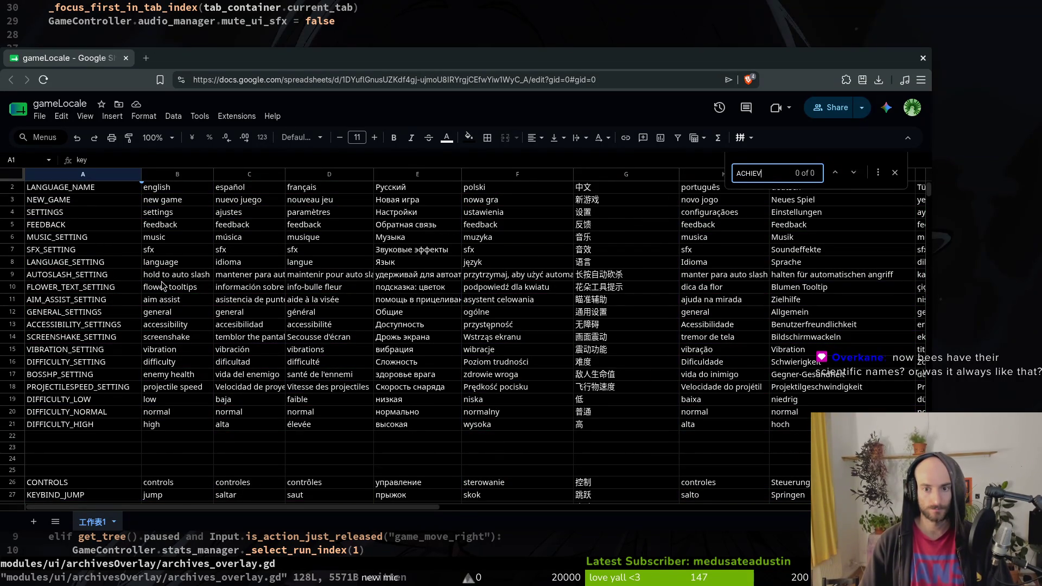
pyautogui.press('Escape')
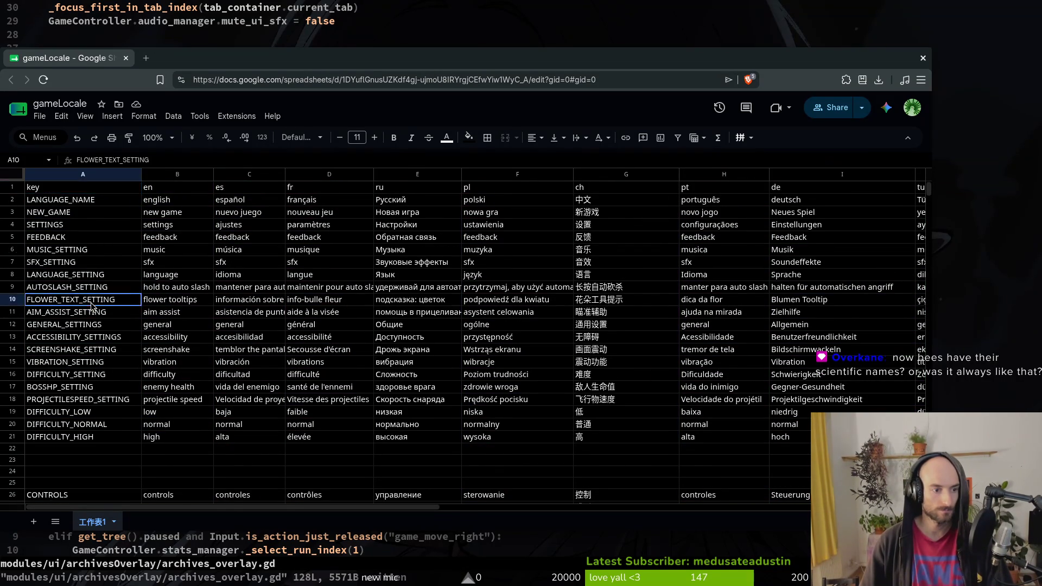
pyautogui.scroll(-10, 81, 325)
pyautogui.scroll(5, 88, 254)
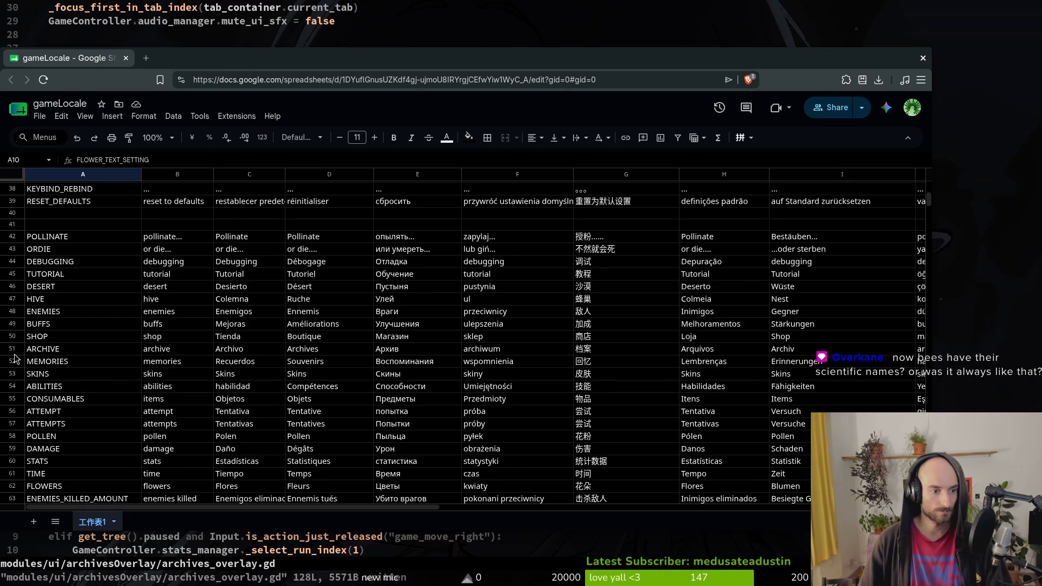
# Rename key A52 to ACHIEVEMENTS and set its English entry B52 to 'achievements'.
pyautogui.click(50, 364)
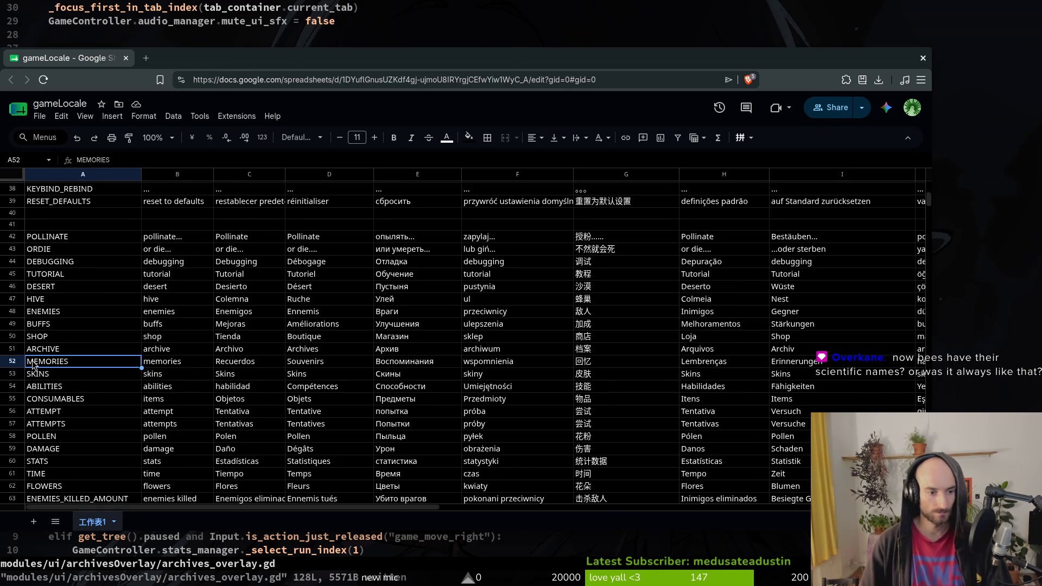
pyautogui.write('ARCHIEVE')
pyautogui.write('MENTS')
pyautogui.press('Return')
pyautogui.press('Right')
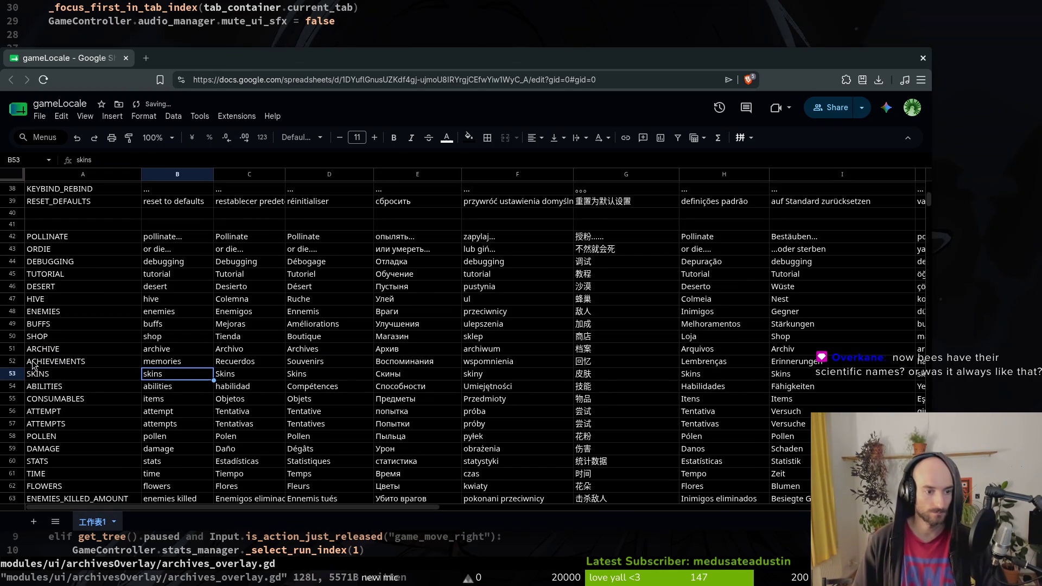
pyautogui.press('Up')
pyautogui.write('achievements')
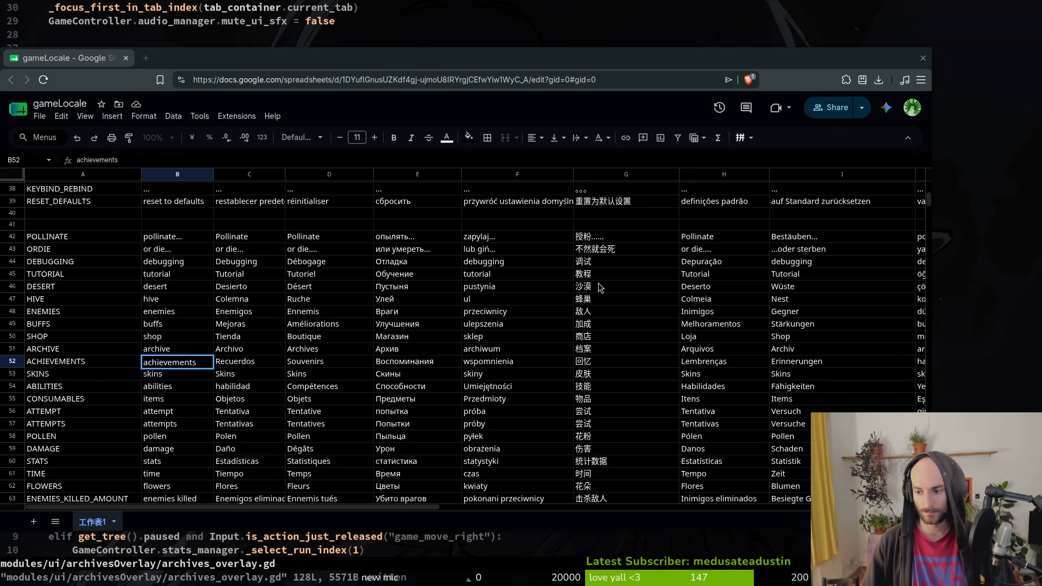
pyautogui.click(236, 365)
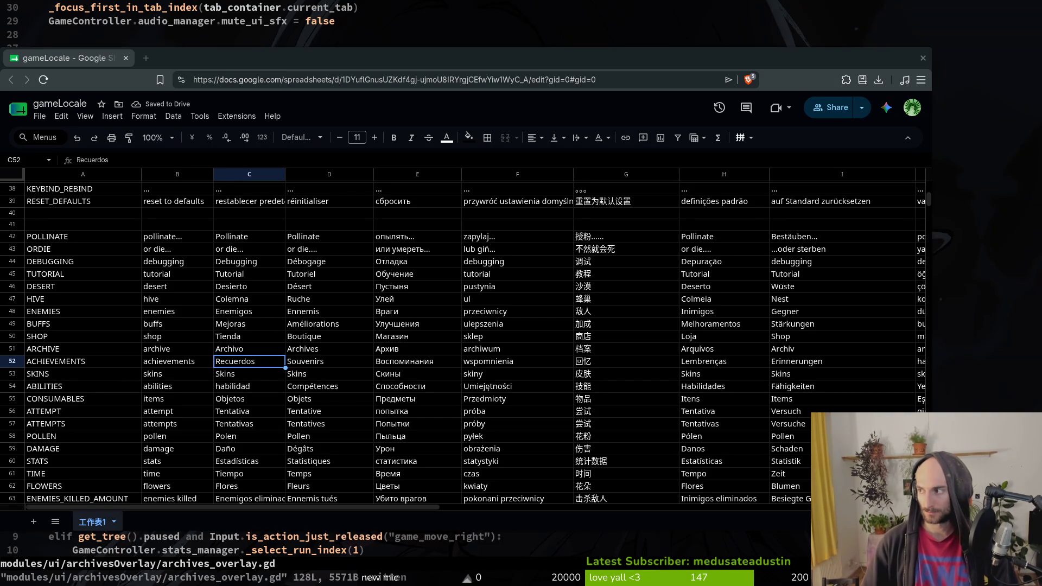
pyautogui.press('super+g')
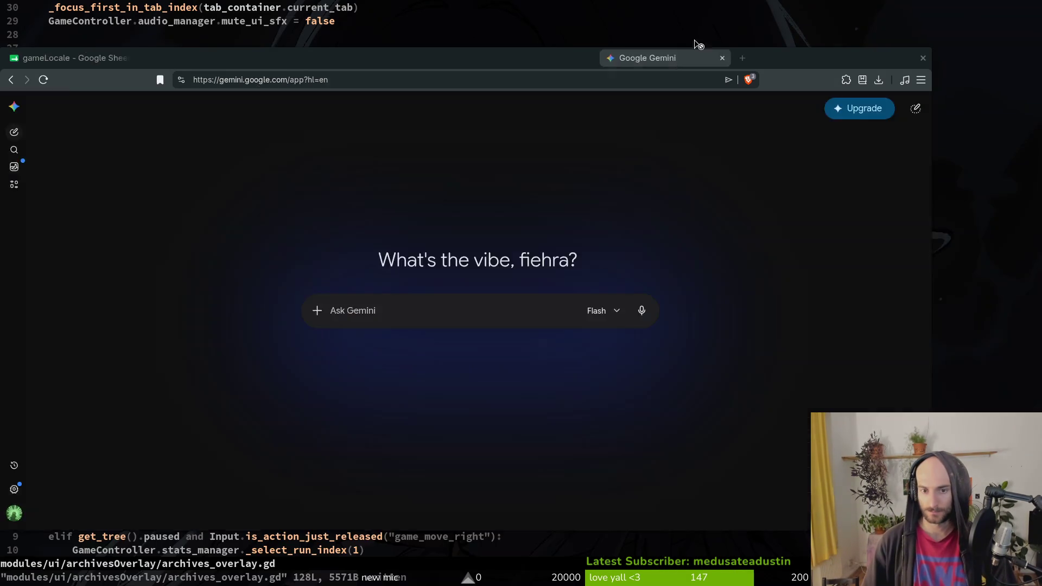
# Ask Gemini to localize 'achievements' for the 2D game into Spanish, French, Russian, Polish, Chinese, Portuguese, German, Turkish.
pyautogui.moveTo(688, 43)
pyautogui.mouseDown()
pyautogui.moveTo(608, 72)
pyautogui.moveTo(635, 39)
pyautogui.mouseUp()
pyautogui.click(492, 287)
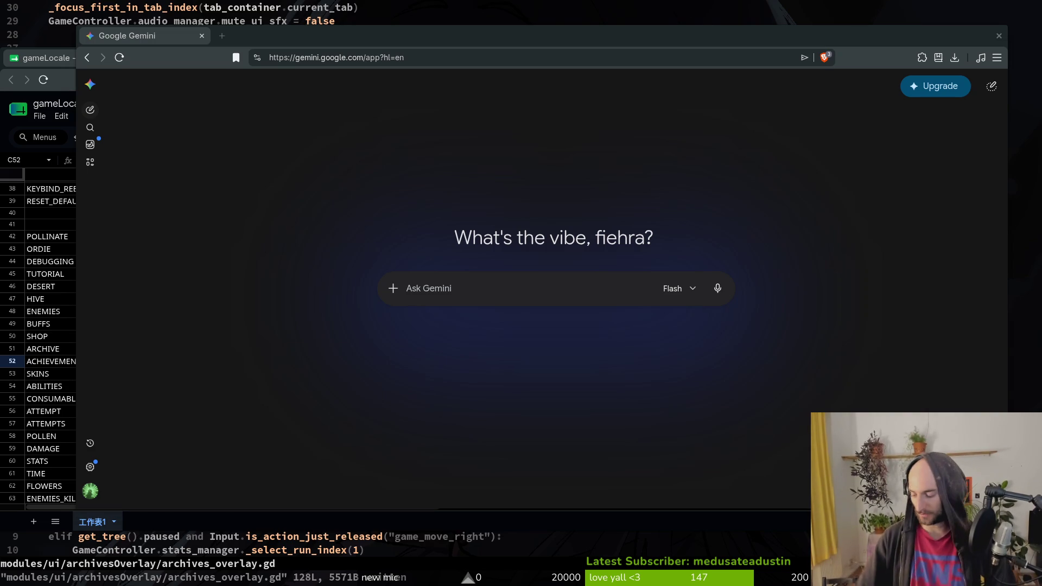
pyautogui.click(502, 289)
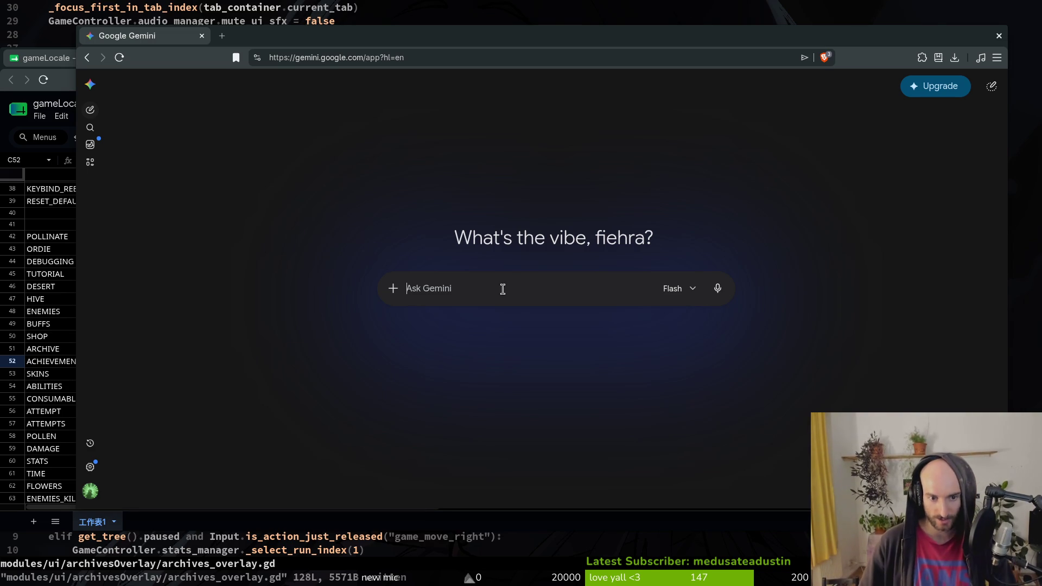
pyautogui.write('hey localizat')
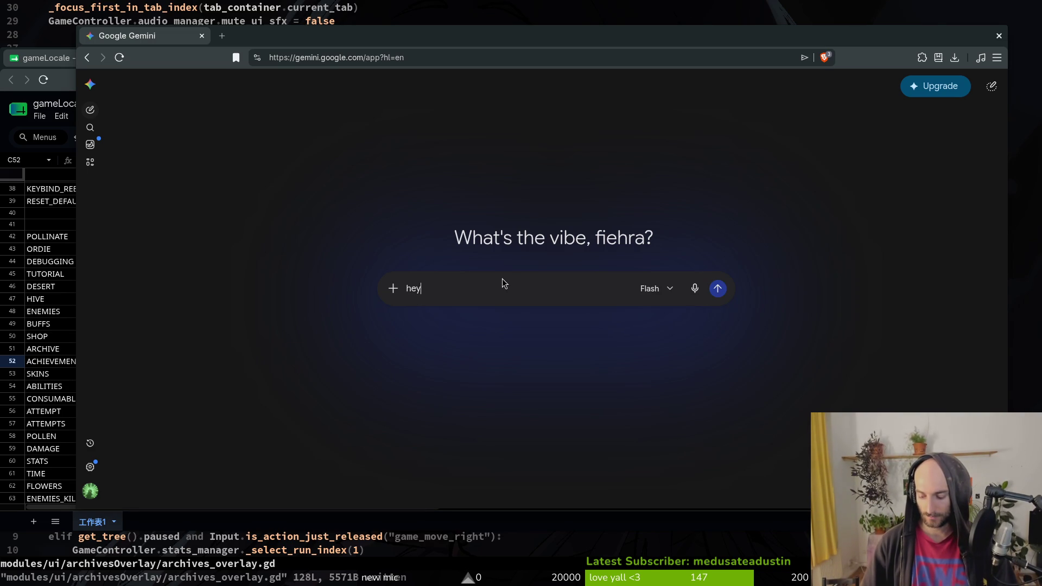
pyautogui.press('BackSpace')
pyautogui.press('BackSpace')
pyautogui.press('BackSpace')
pyautogui.write('ze this int')
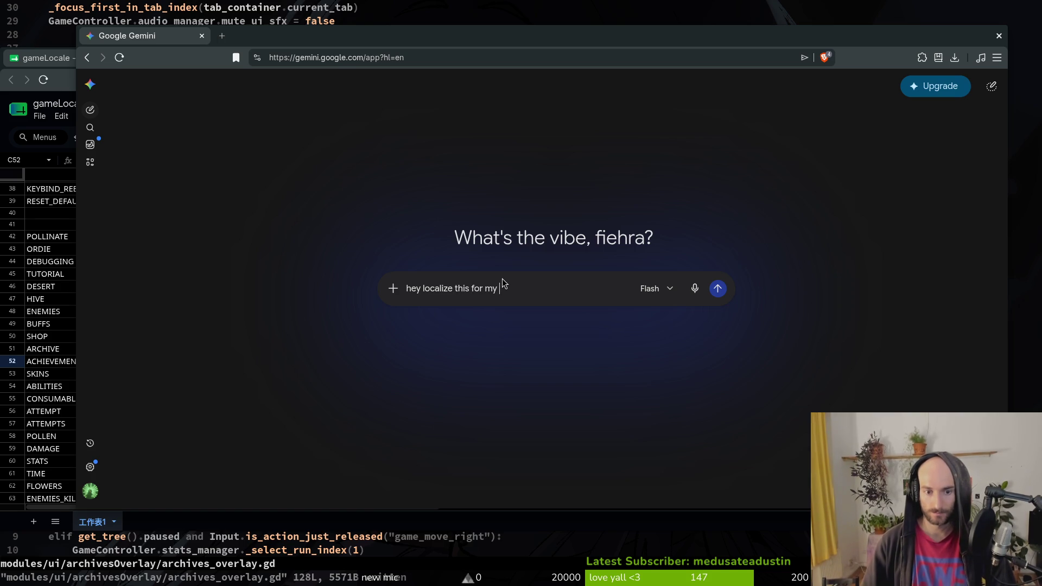
pyautogui.write('2d')
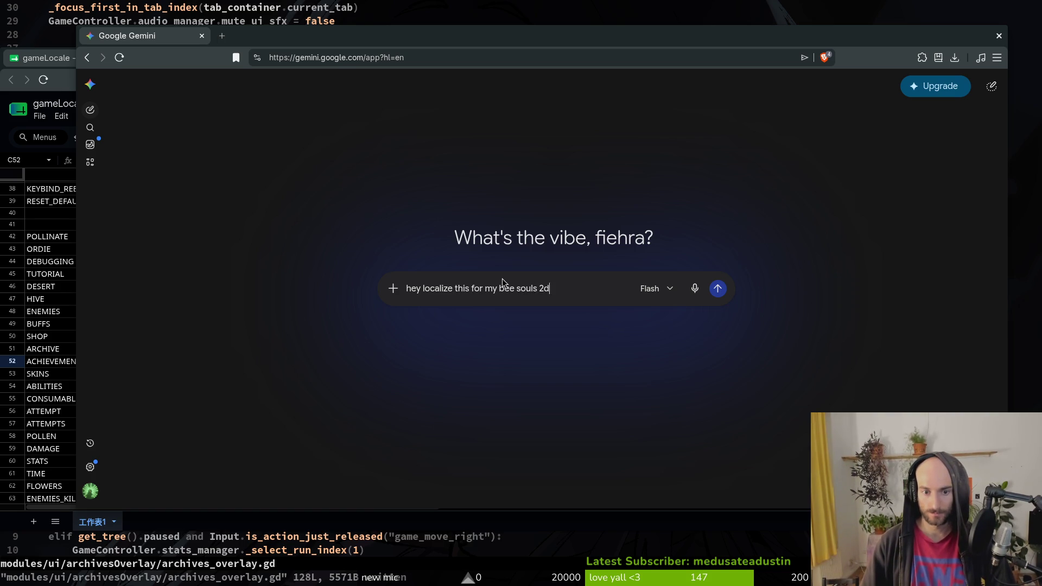
pyautogui.write(' game into the foll')
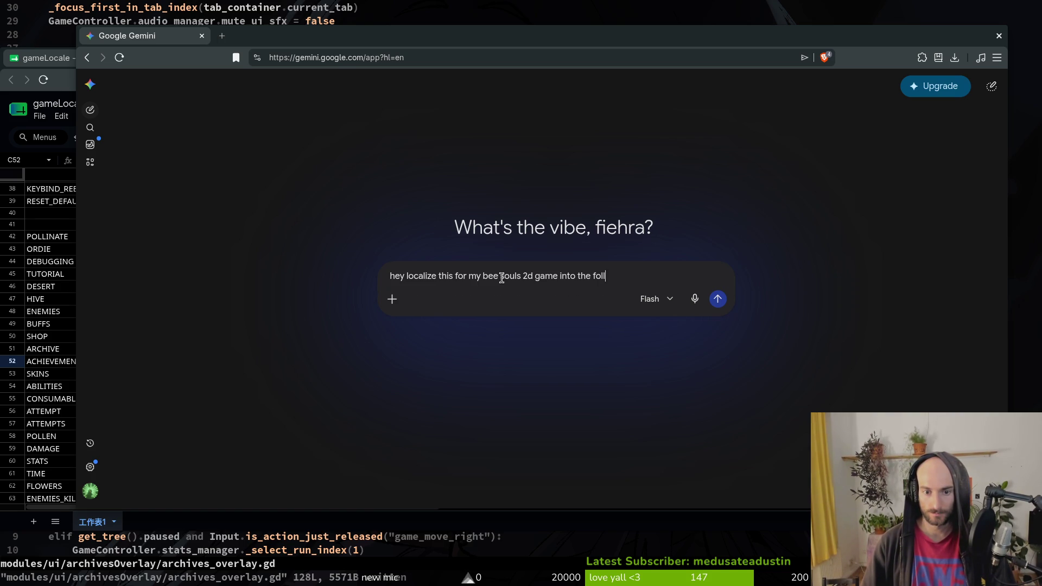
pyautogui.press('BackSpace')
pyautogui.press('BackSpace')
pyautogui.press('BackSpace')
pyautogui.press('BackSpace')
pyautogui.write('languages')
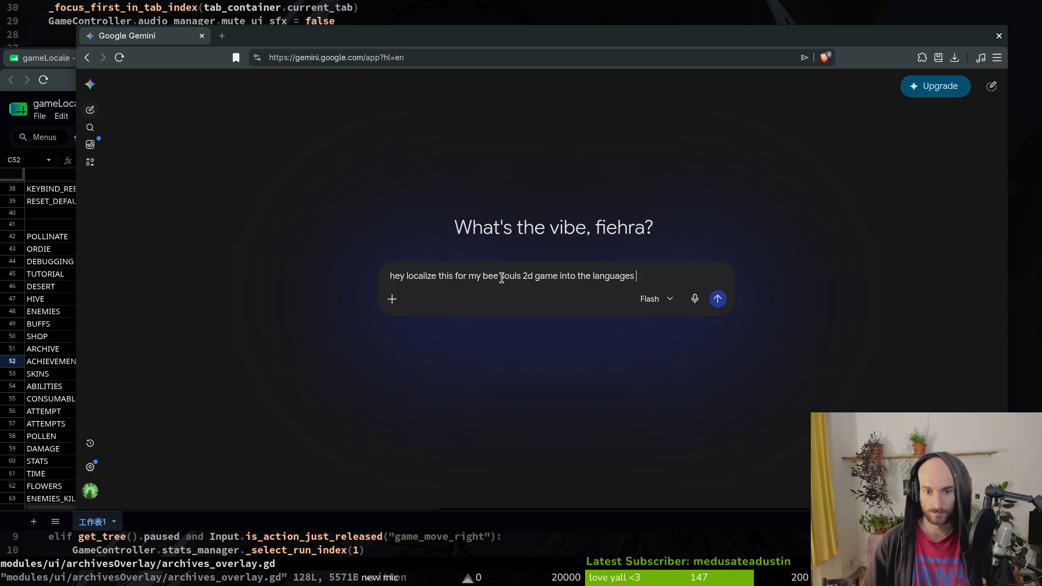
pyautogui.write(' spanish  fe')
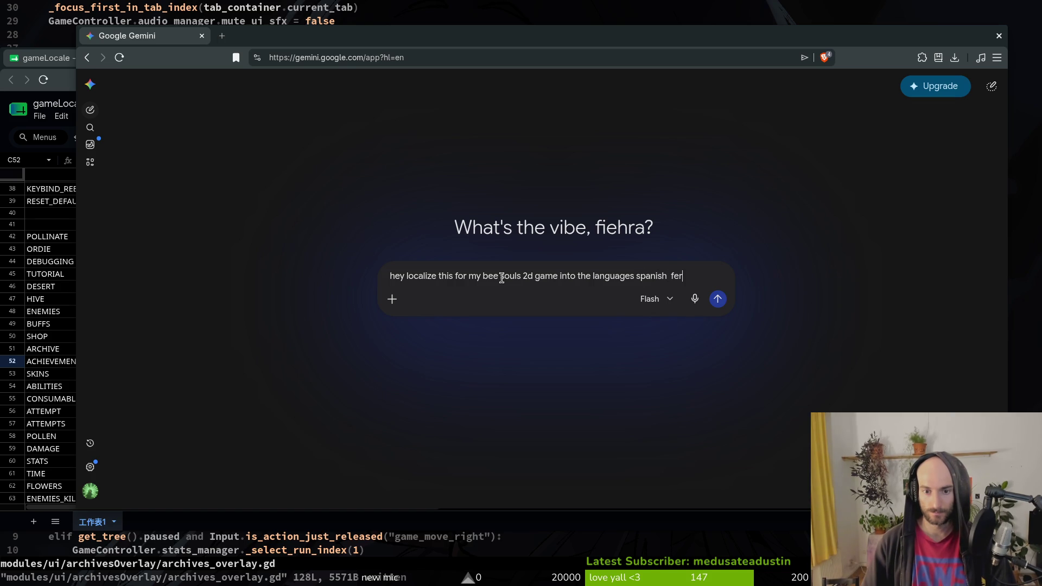
pyautogui.press('BackSpace')
pyautogui.write('rench russian ')
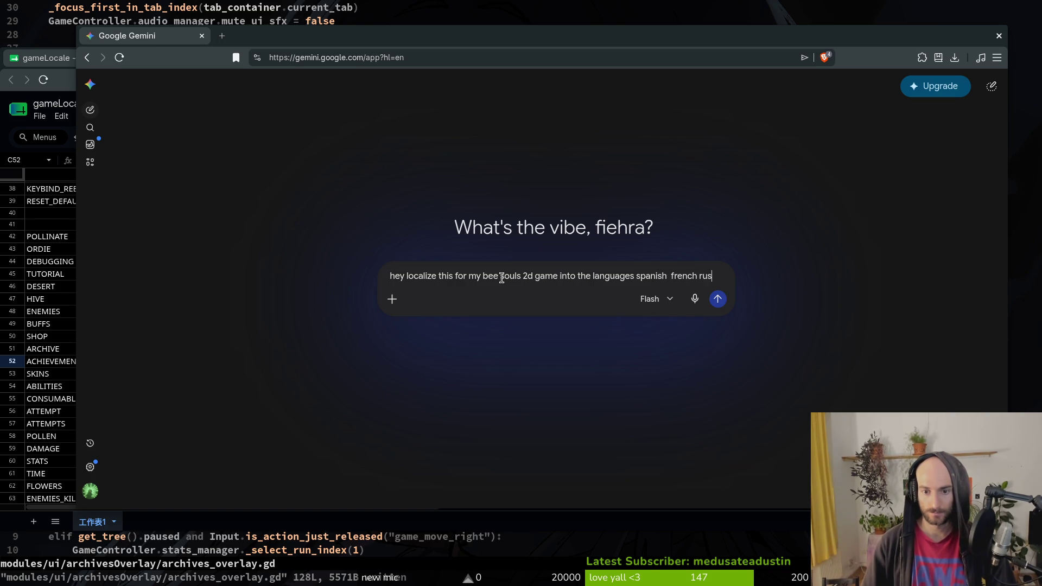
pyautogui.write('polish ')
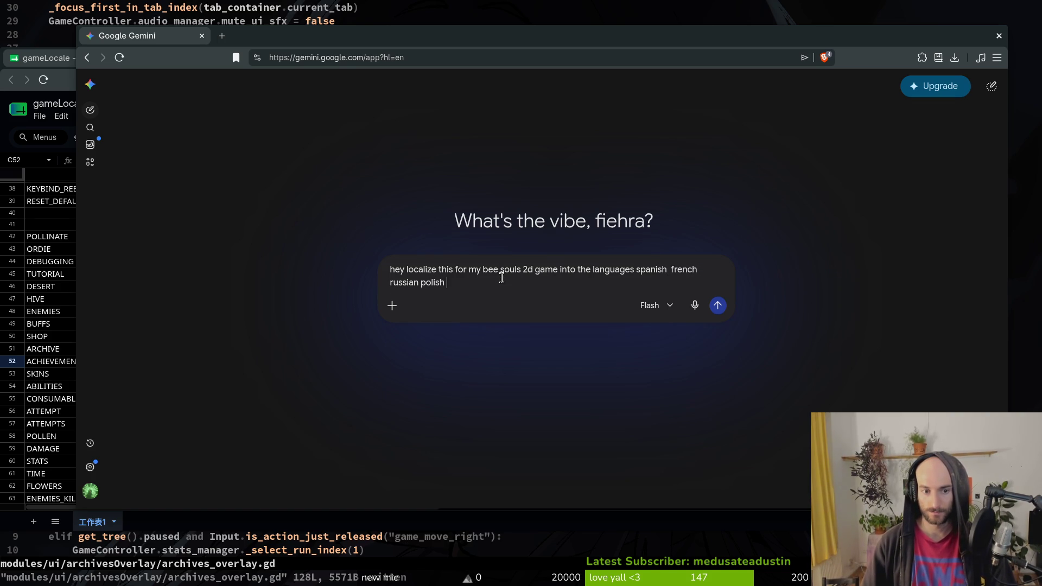
pyautogui.write('simplified chinese portu')
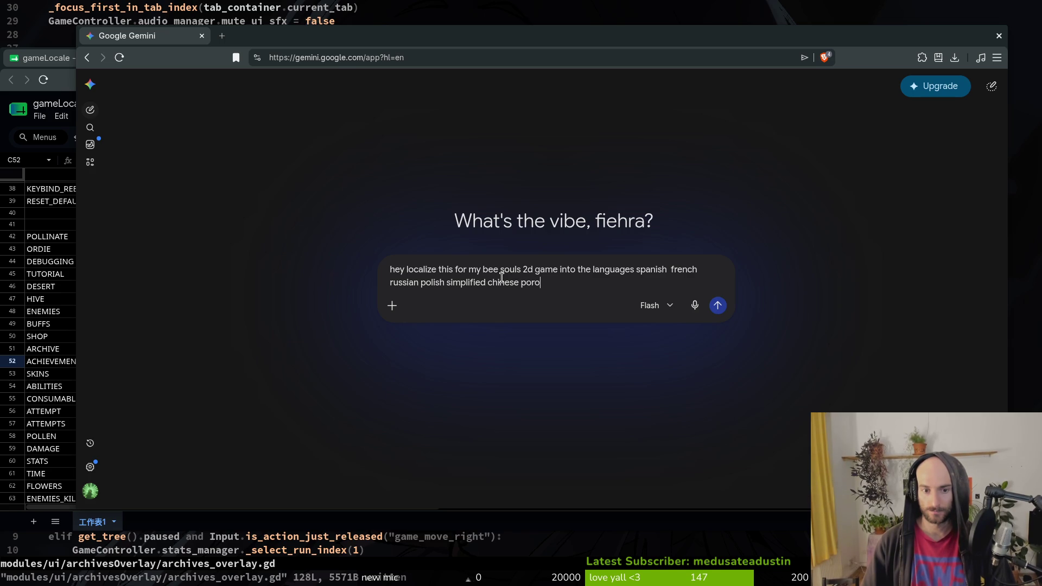
pyautogui.write('gese german ter')
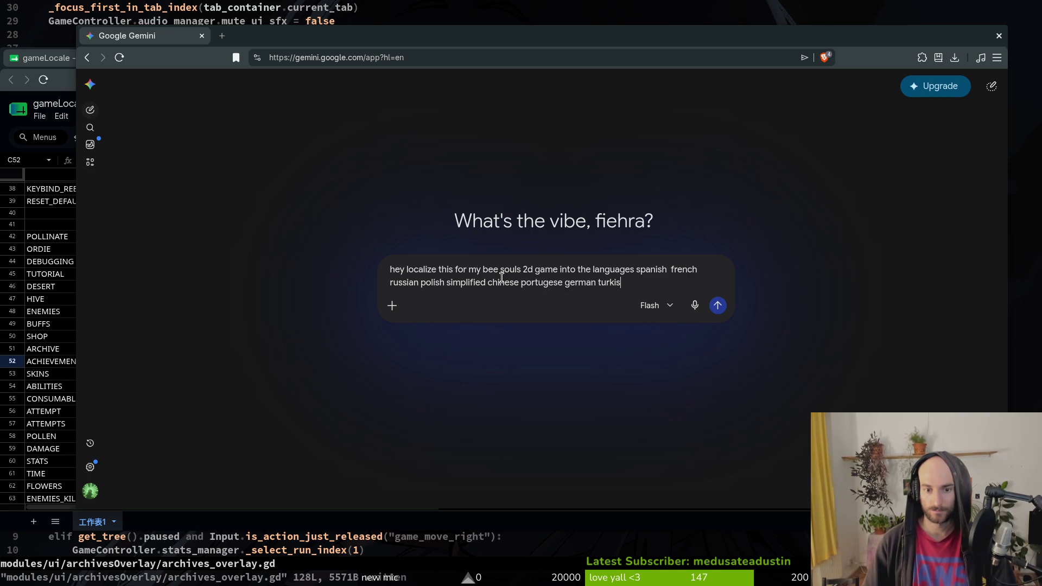
pyautogui.hotkey('shift', 'Return')
pyautogui.hotkey('shift', 'Return')
pyautogui.write('achievements')
pyautogui.press('Return')
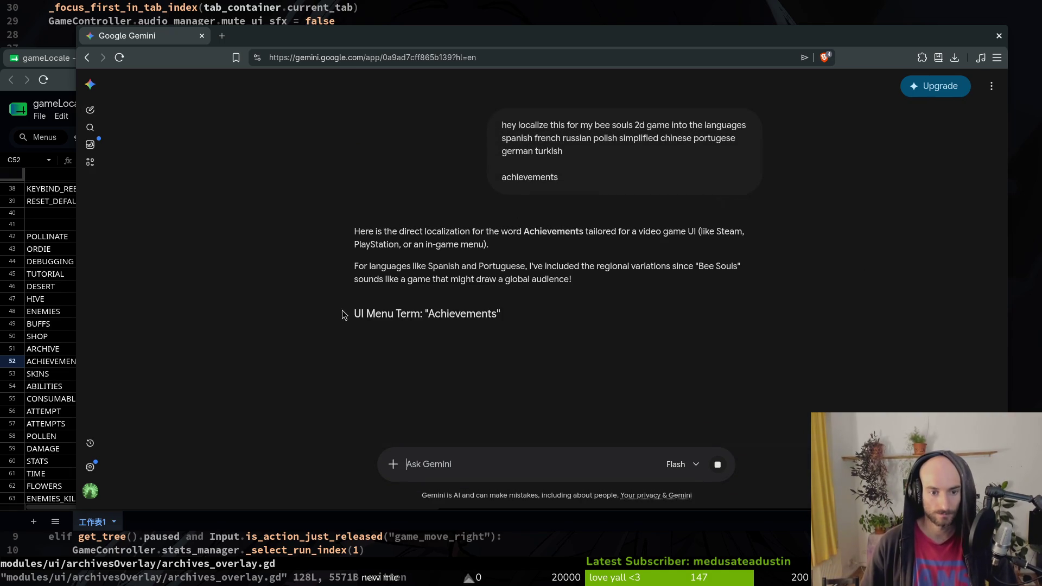
pyautogui.moveTo(438, 37); pyautogui.dragTo(1041, 27)
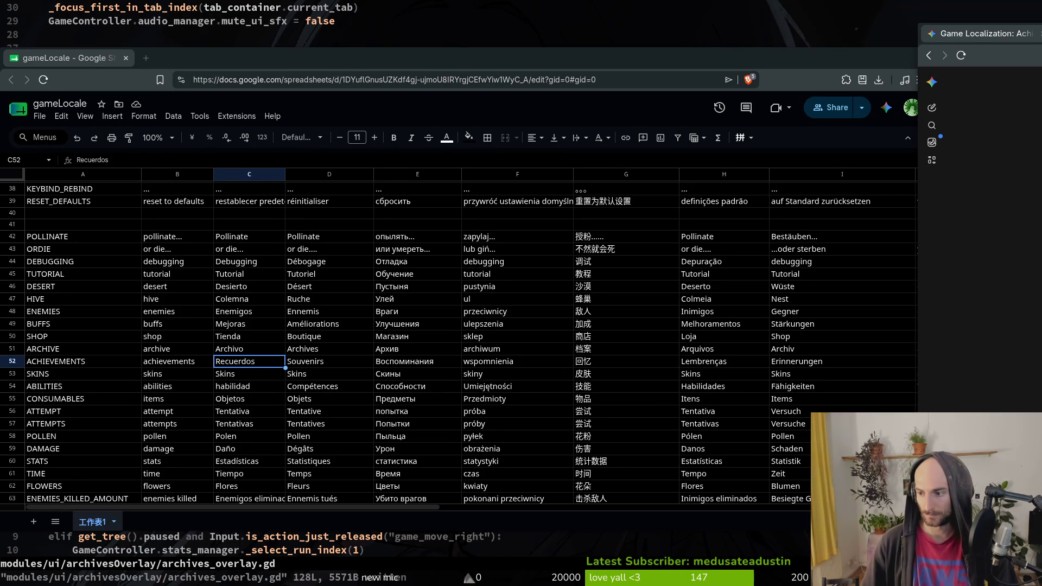
# Paste Logros, Succès, Достижения and Osiągnięcia into cells C52 through F52.
pyautogui.write('Logros')
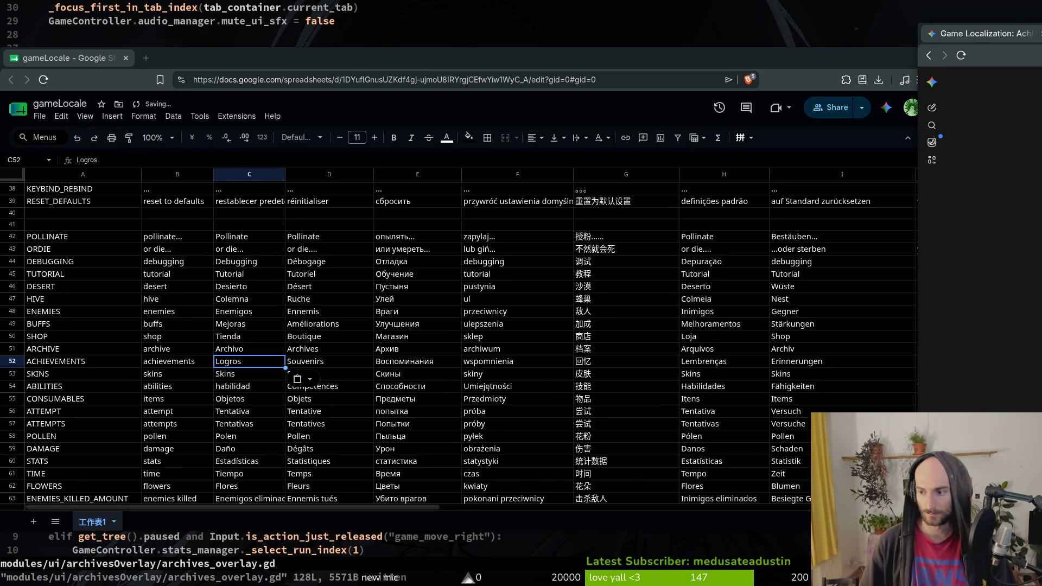
pyautogui.click(329, 362)
pyautogui.write('Succès')
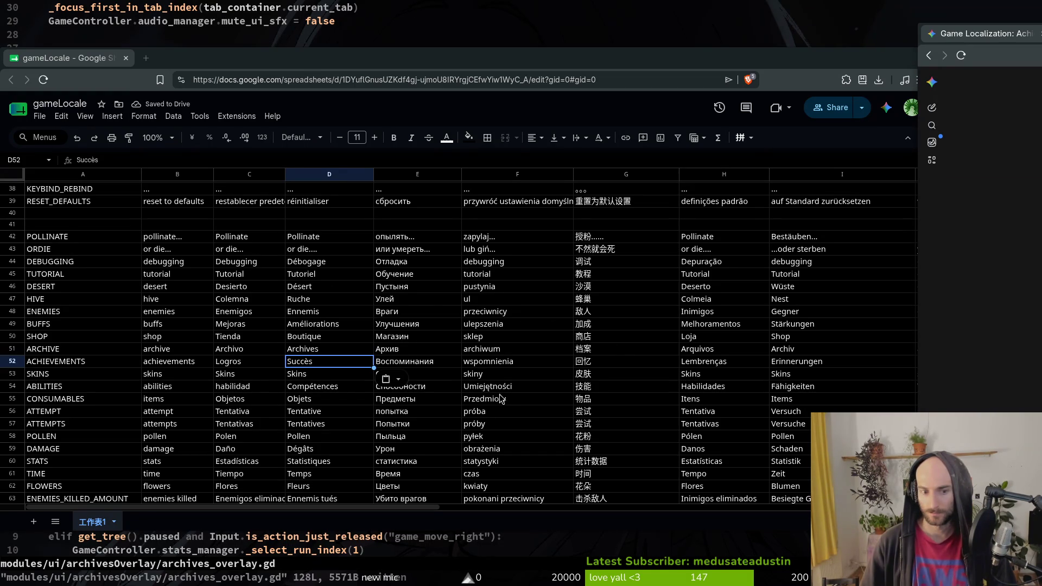
pyautogui.click(422, 363)
pyautogui.write('Достижения')
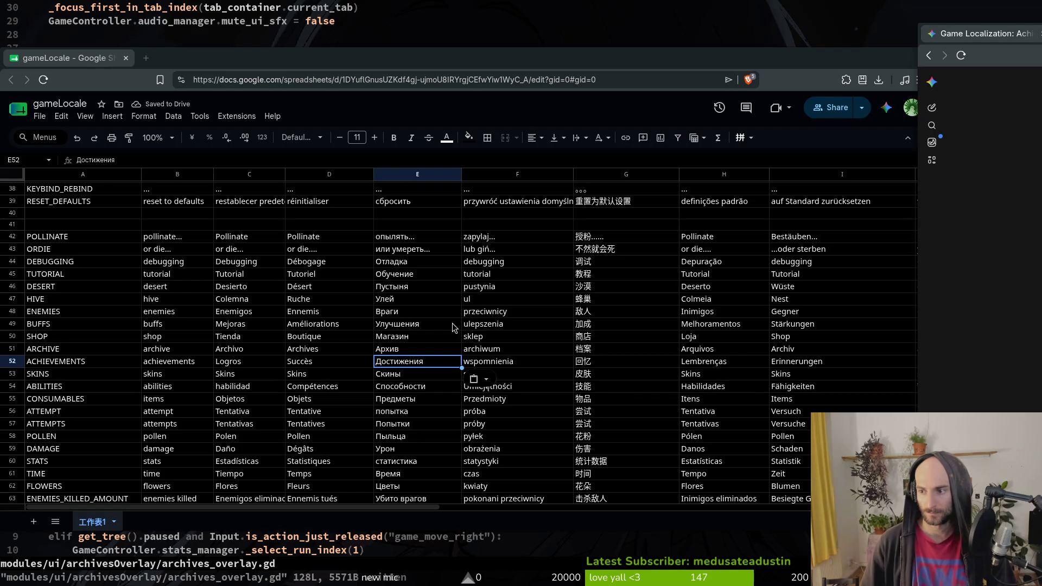
pyautogui.click(491, 364)
pyautogui.write('Osiągnięcia')
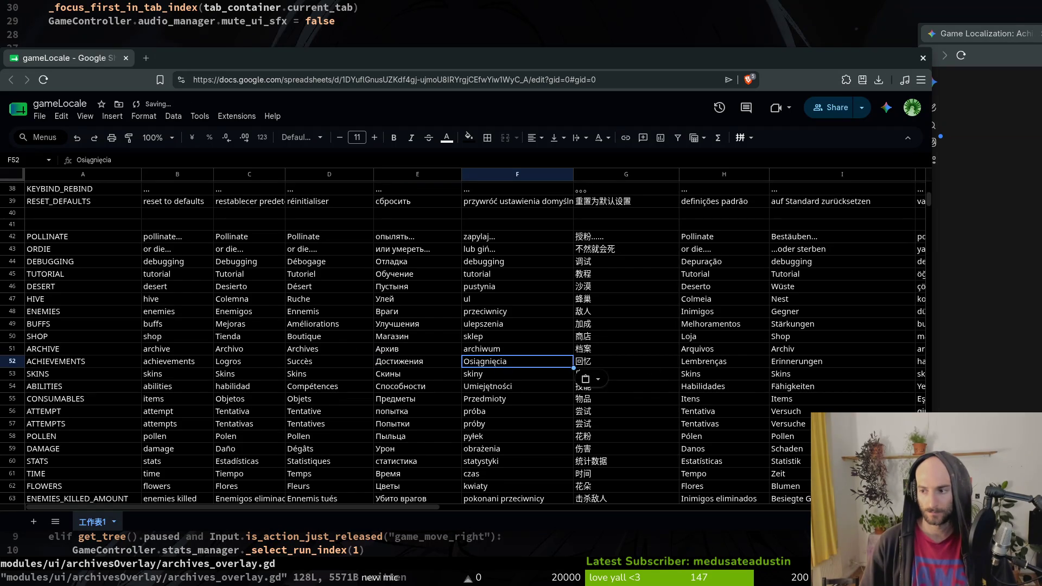
# Paste 成就, Conquistas, Erfolge and Başarılar into cells G52 through J52.
pyautogui.click(624, 362)
pyautogui.write('成就')
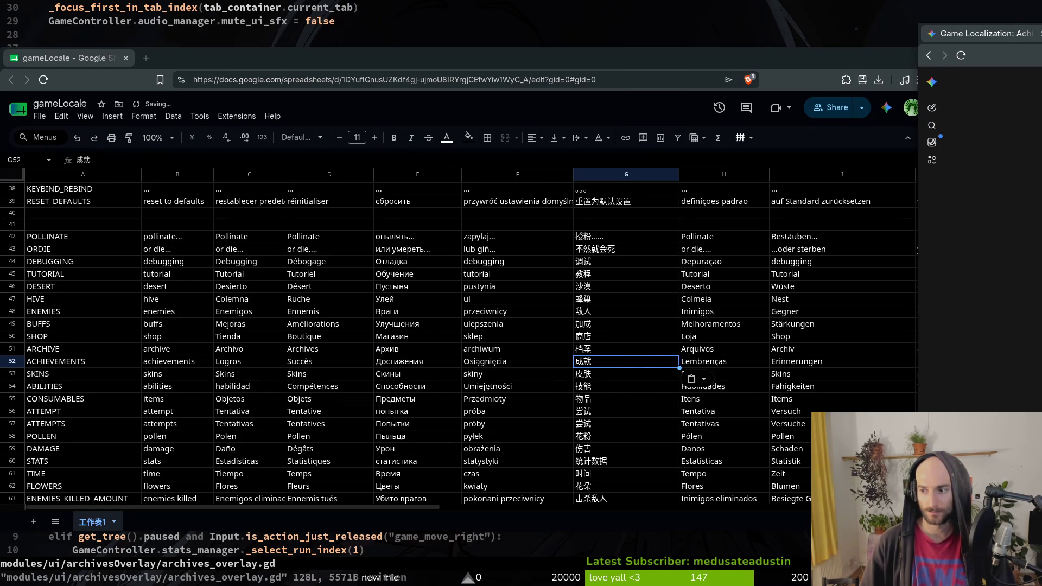
pyautogui.click(699, 367)
pyautogui.write('Conquistas')
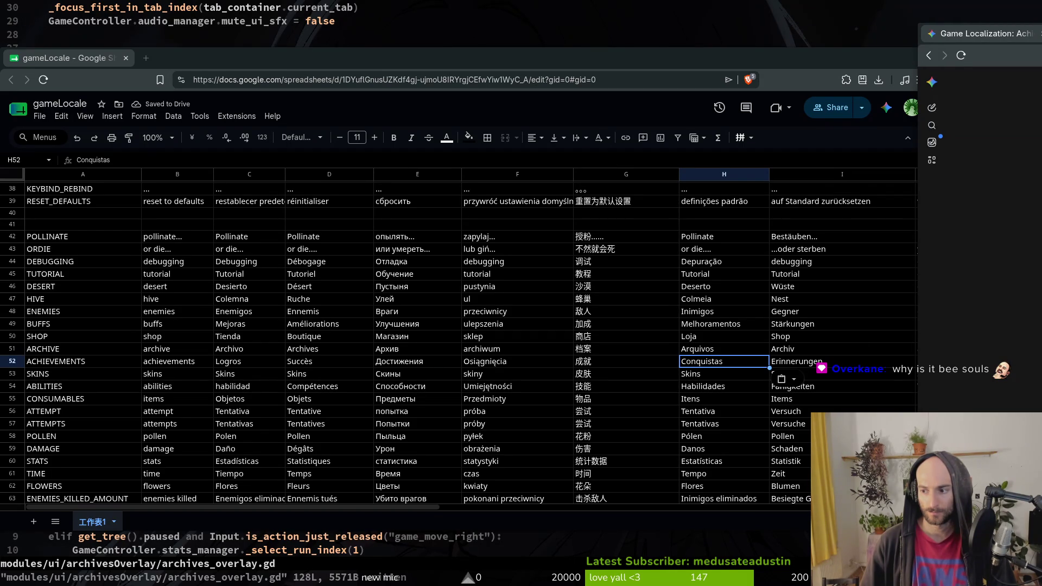
pyautogui.click(806, 360)
pyautogui.write('Erfolge')
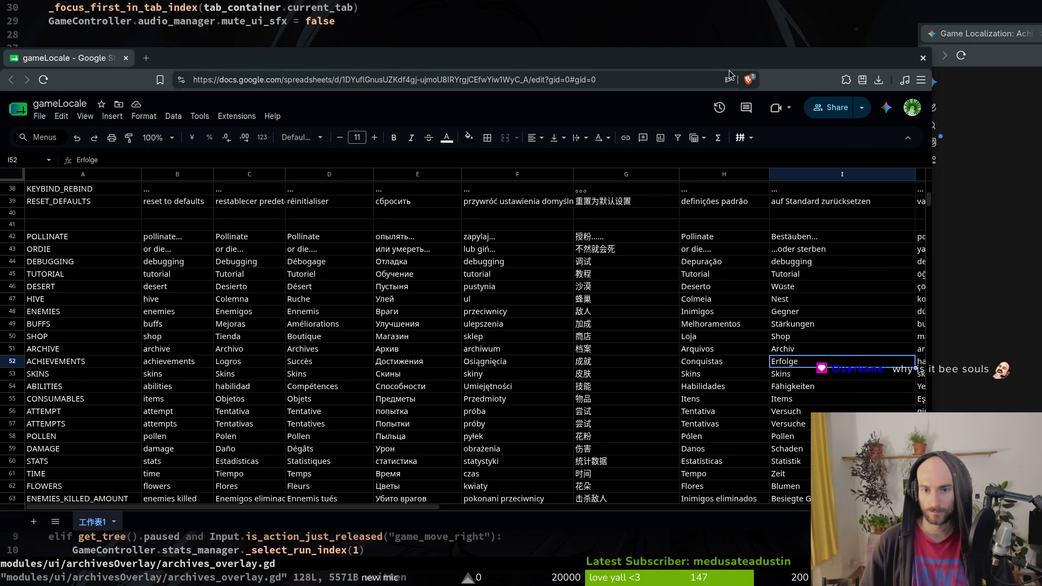
pyautogui.press('super+Up')
pyautogui.click(944, 320)
pyautogui.write('Başarılar')
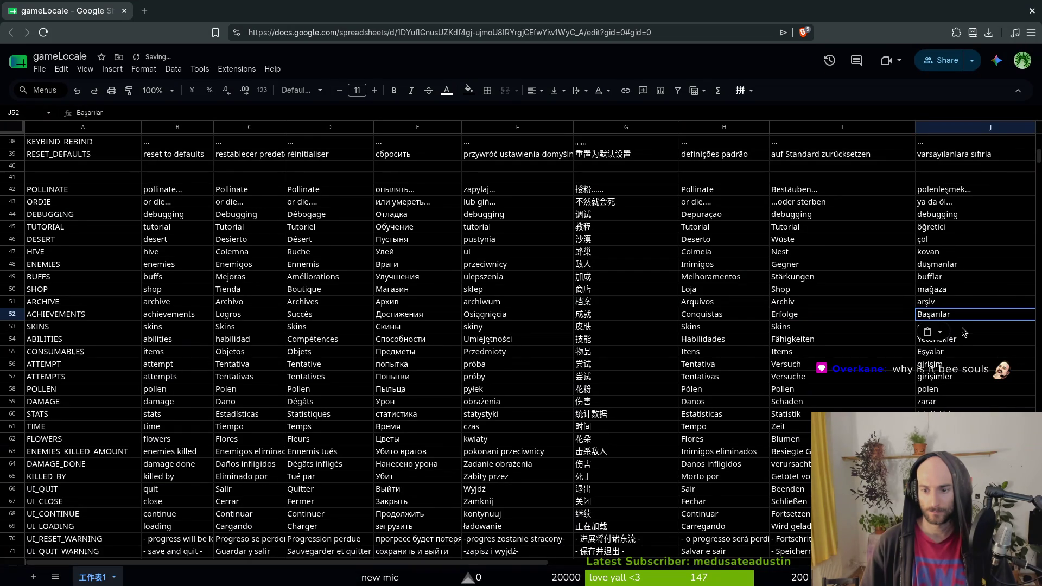
pyautogui.click(838, 302)
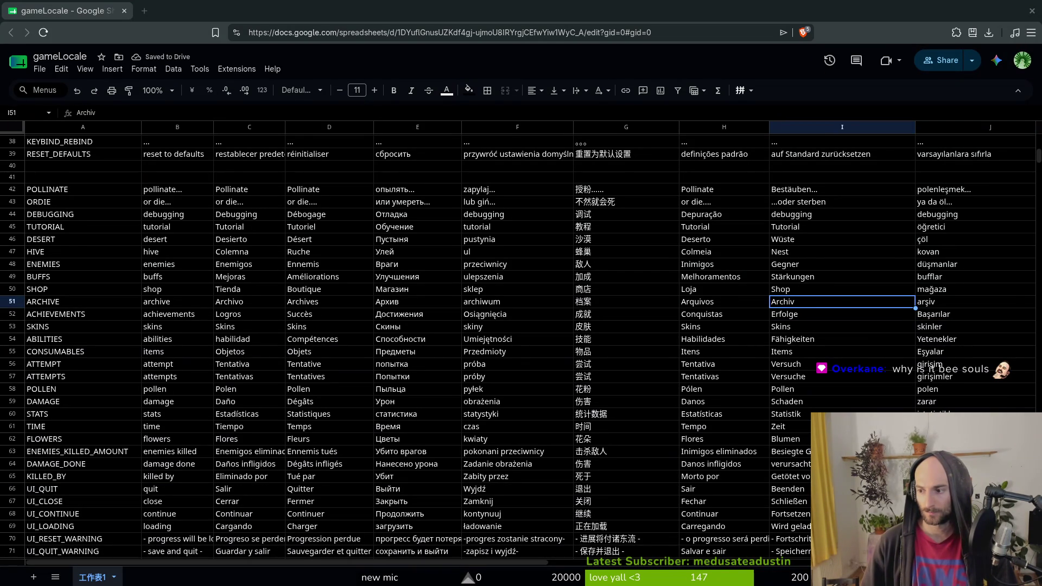
pyautogui.hotkey('alt', 'Tab')
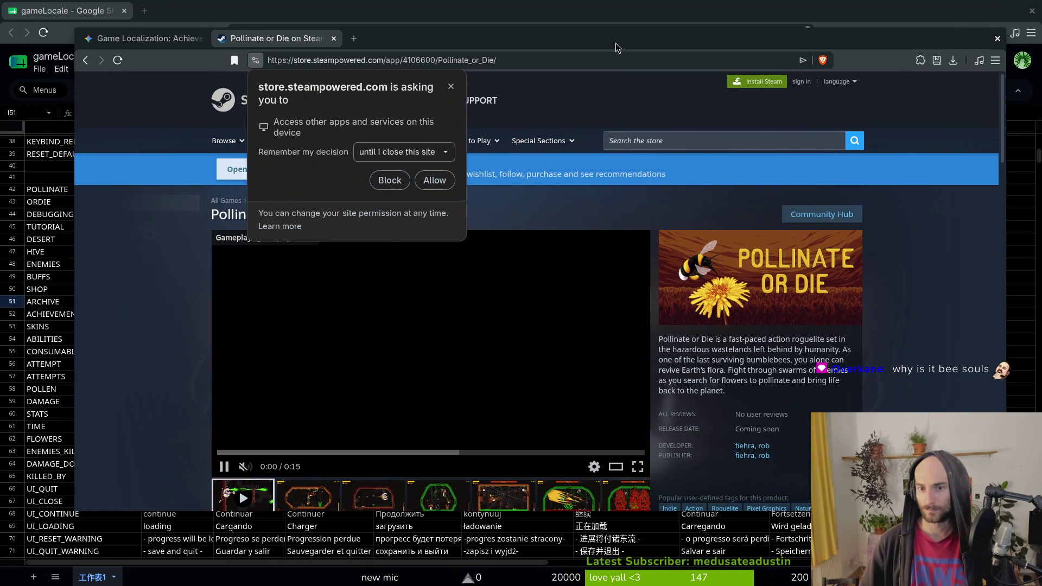
# Switch the Steam store to Deutsch and check ScourgeBringer's page for its achievements wording.
pyautogui.click(855, 83)
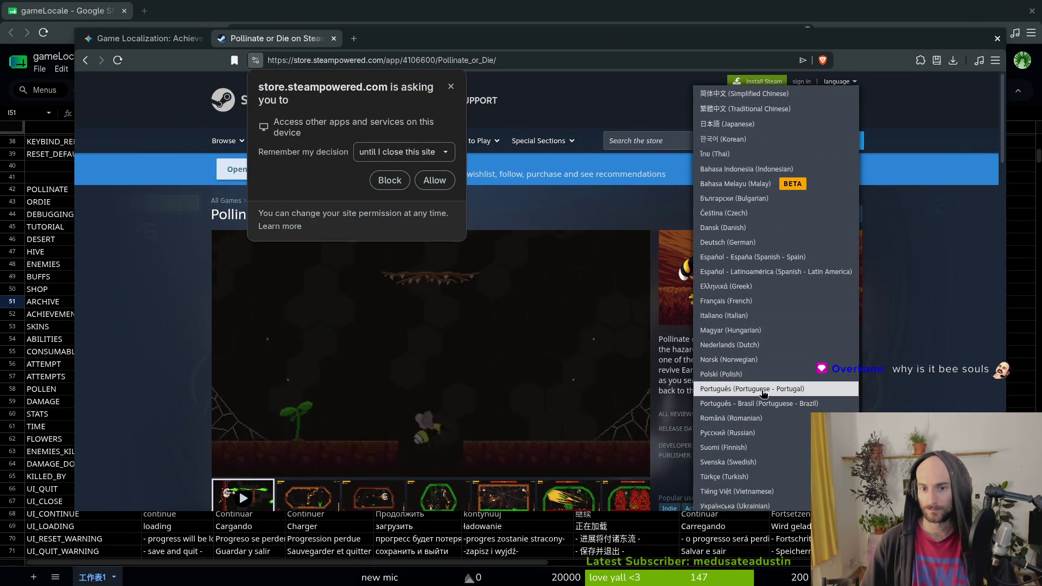
pyautogui.click(716, 242)
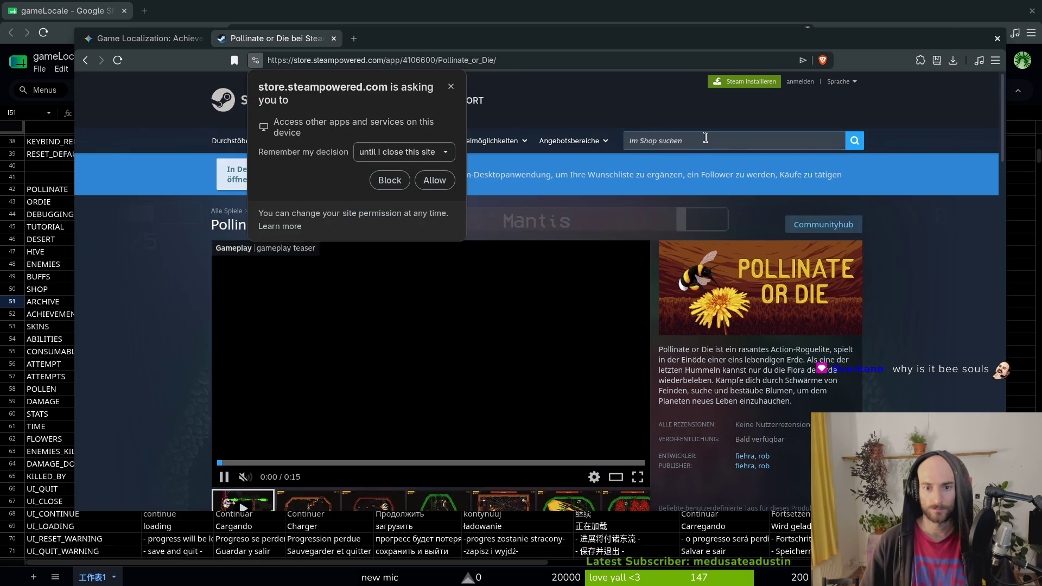
pyautogui.click(705, 137)
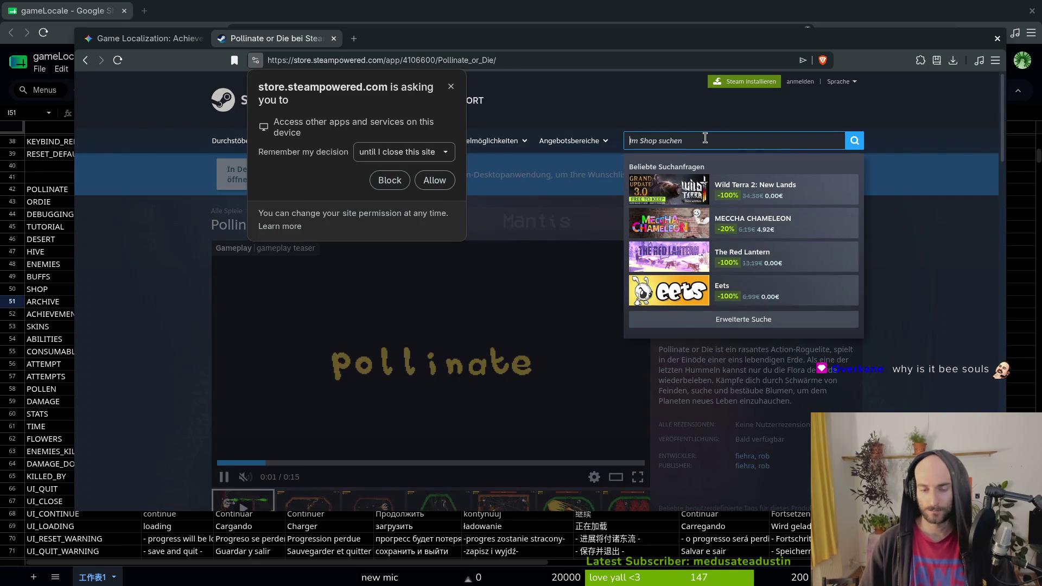
pyautogui.write('s')
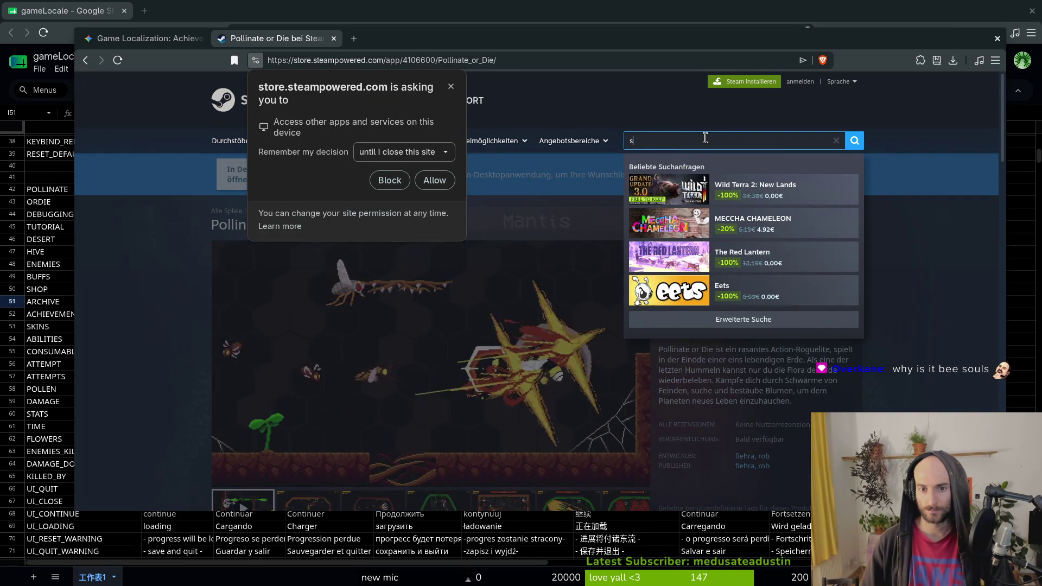
pyautogui.write('courbegringer')
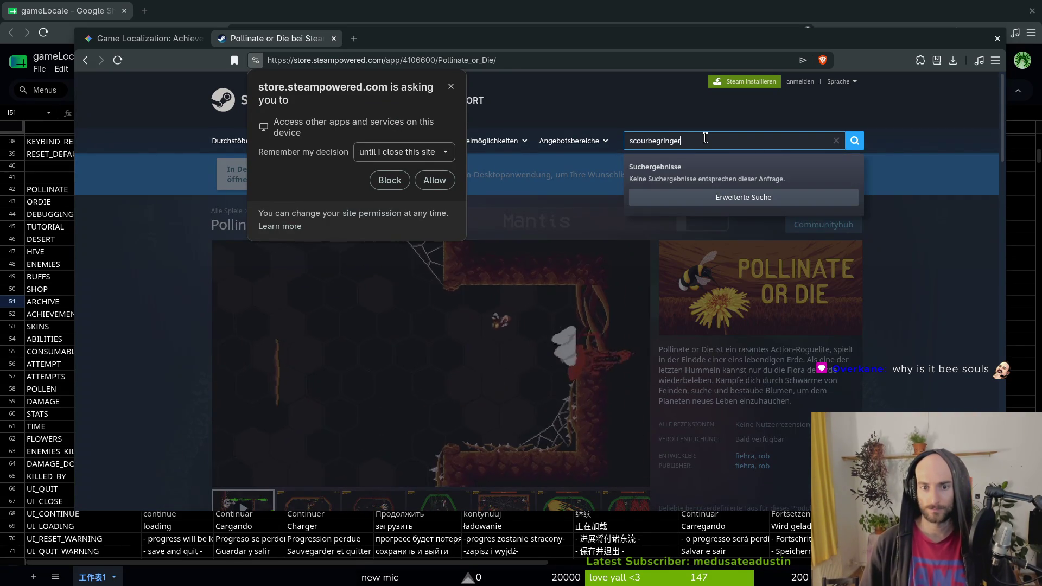
pyautogui.press('BackSpace')
pyautogui.press('BackSpace')
pyautogui.press('BackSpace')
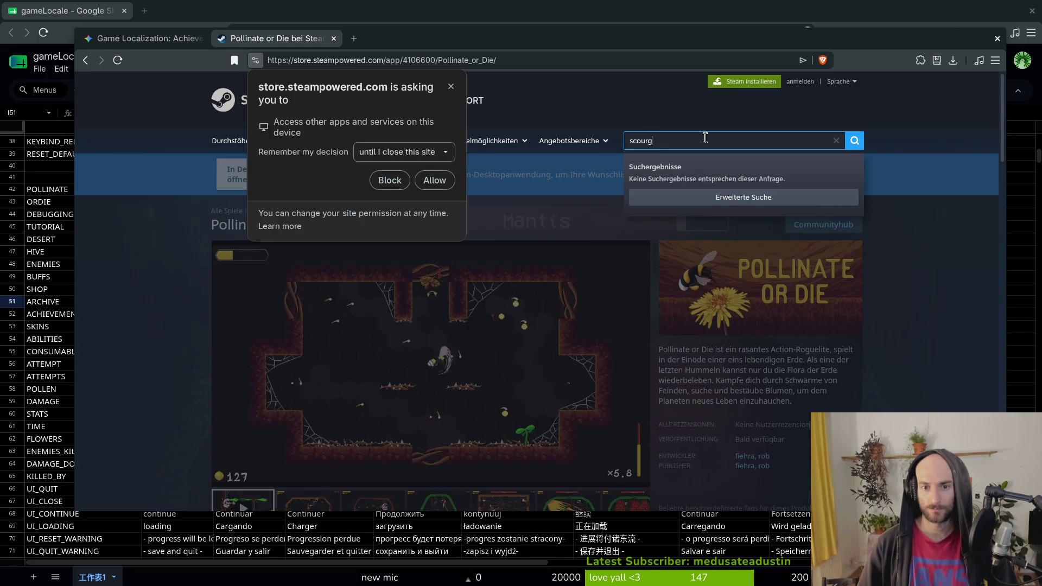
pyautogui.write('gebr')
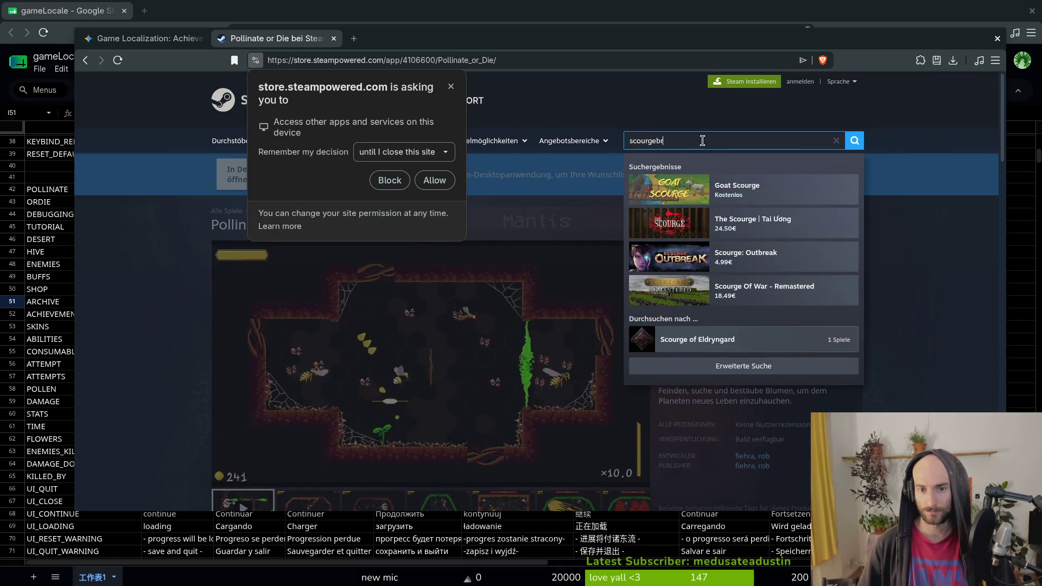
pyautogui.click(771, 191)
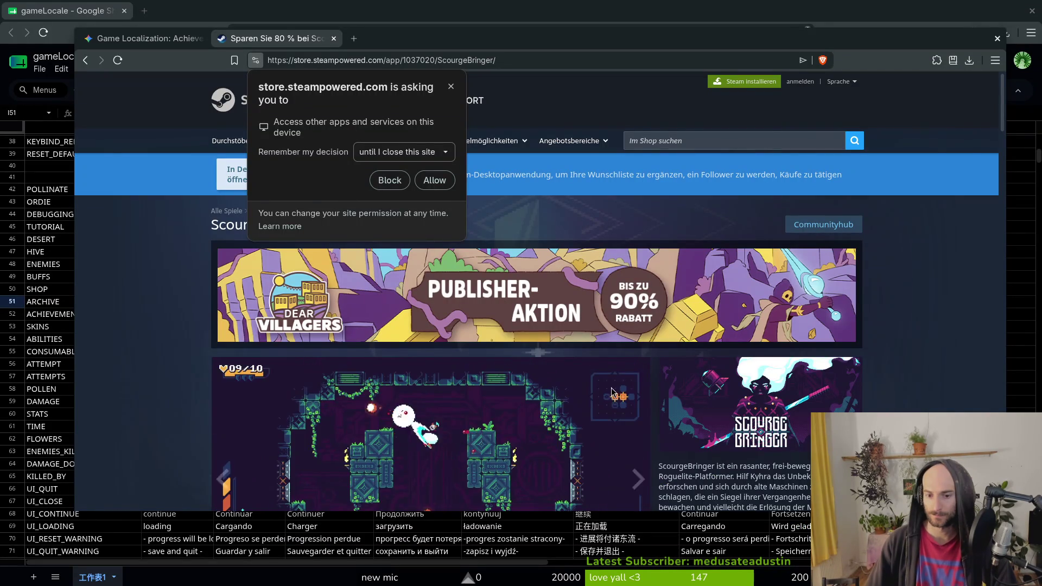
pyautogui.scroll(-15, 761, 284)
pyautogui.scroll(-5, 744, 336)
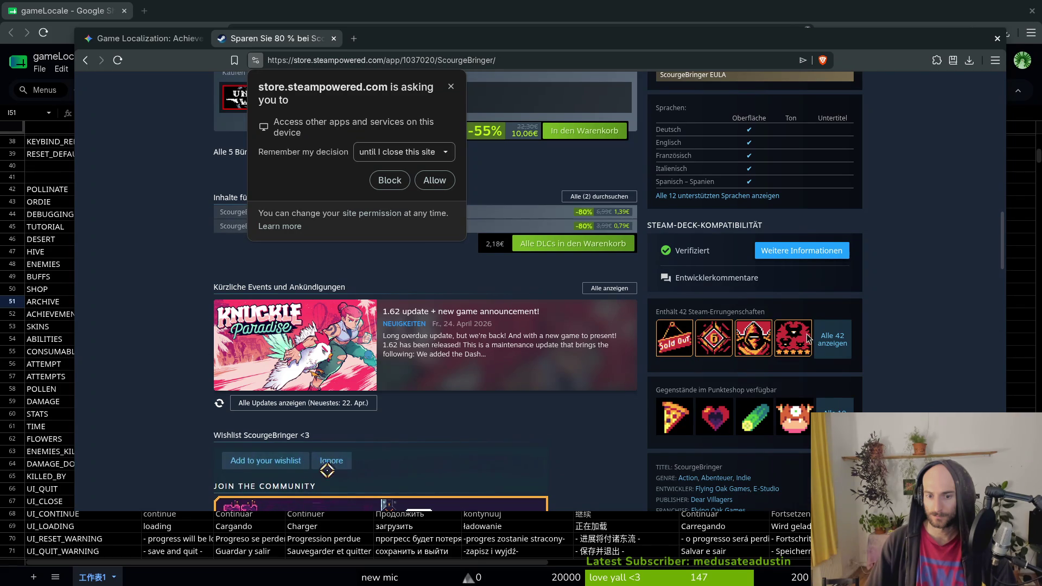
pyautogui.hotkey('alt', 'Tab')
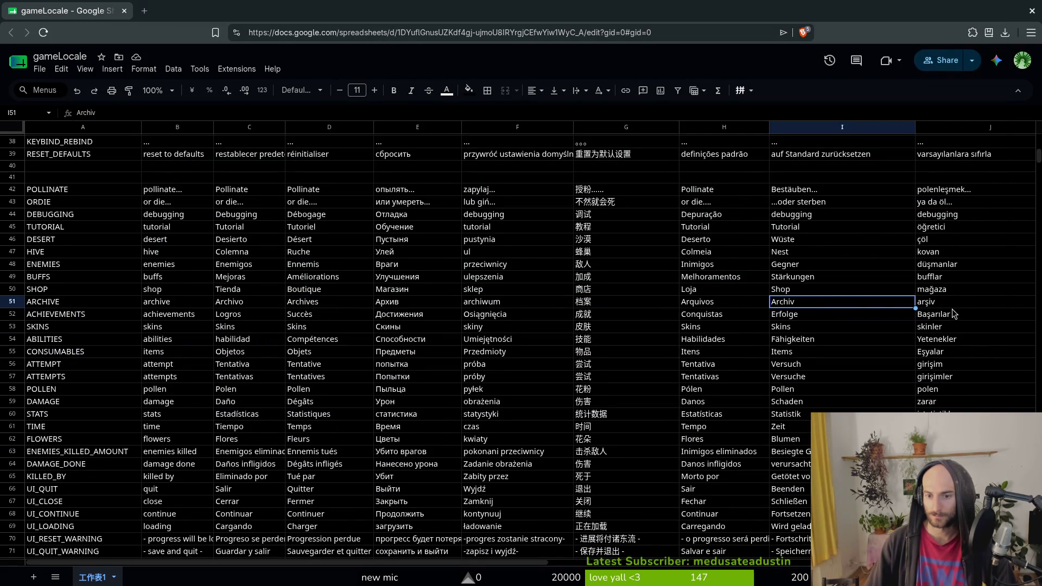
# Replace Erfolge in I52 with Errungenschaften, then look over the ATTEMPTS row cells.
pyautogui.click(801, 315)
pyautogui.write('Eru')
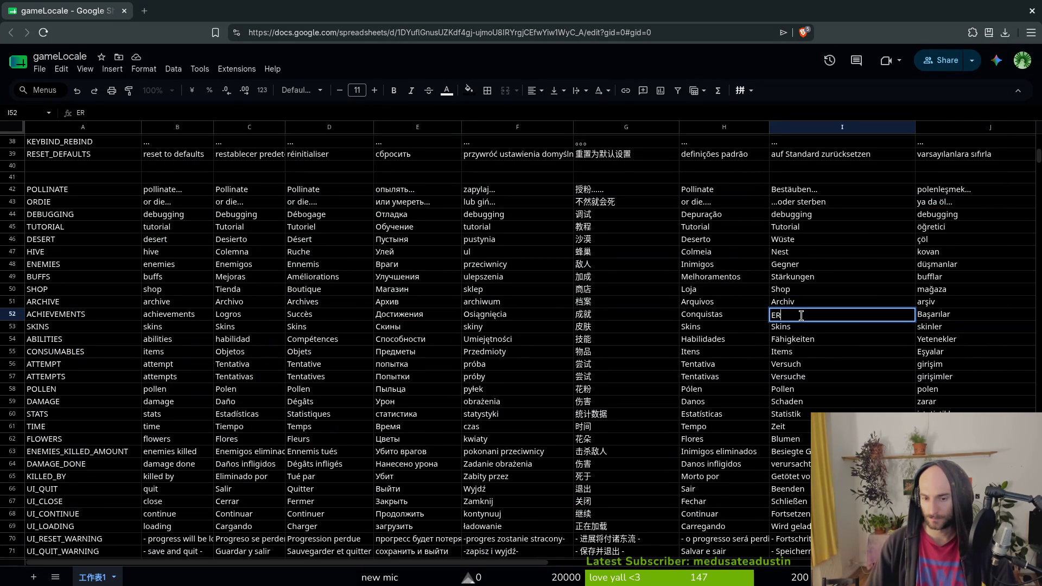
pyautogui.press('BackSpace')
pyautogui.write('runge')
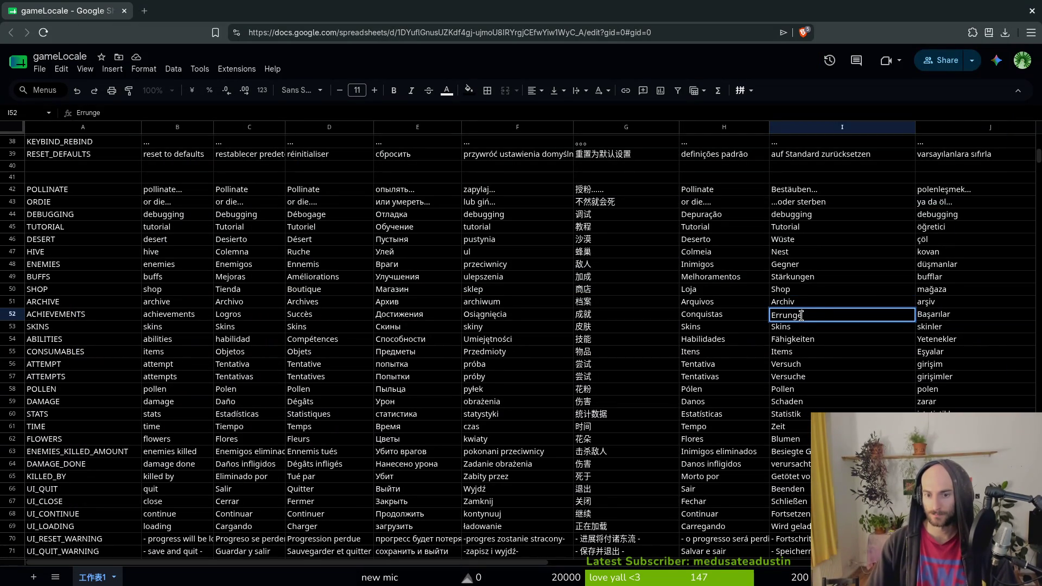
pyautogui.write('nschaften')
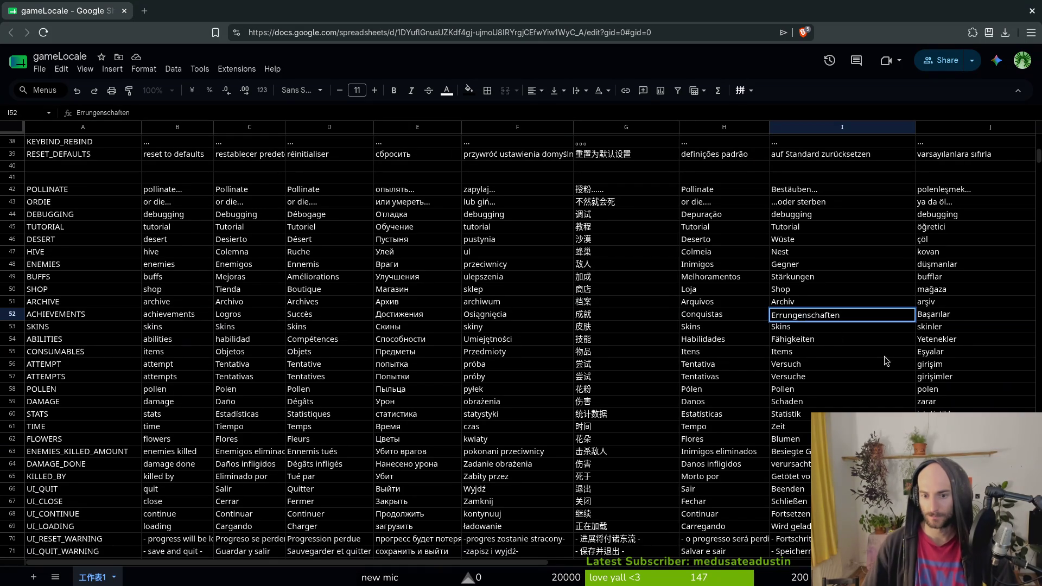
pyautogui.click(872, 353)
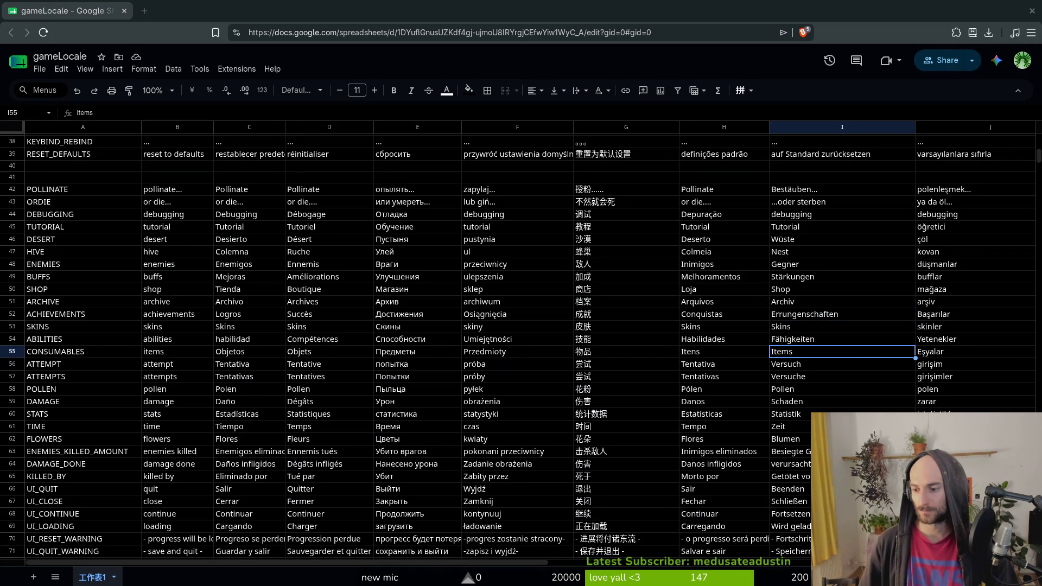
pyautogui.click(452, 414)
pyautogui.click(536, 375)
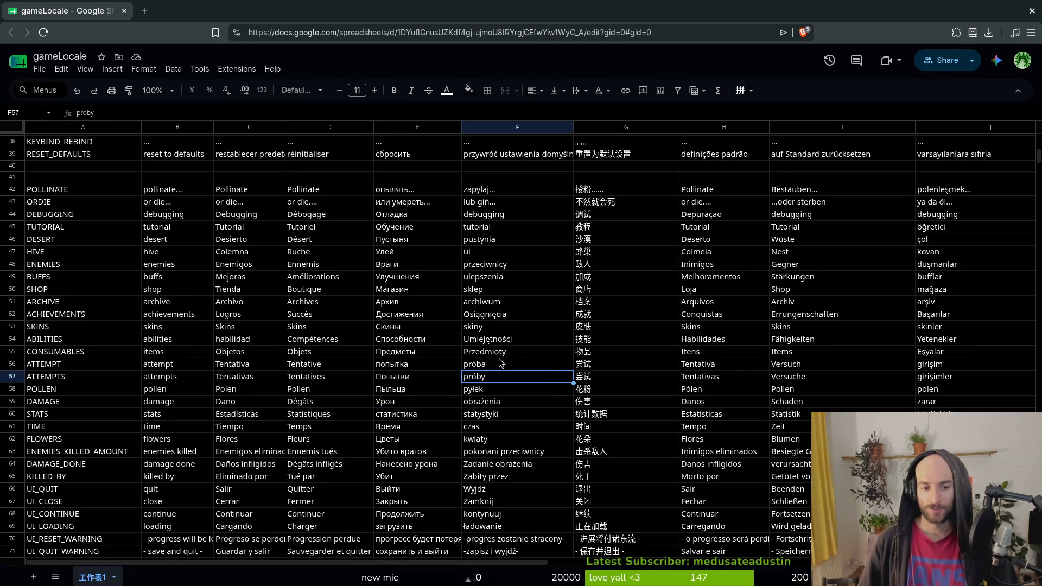
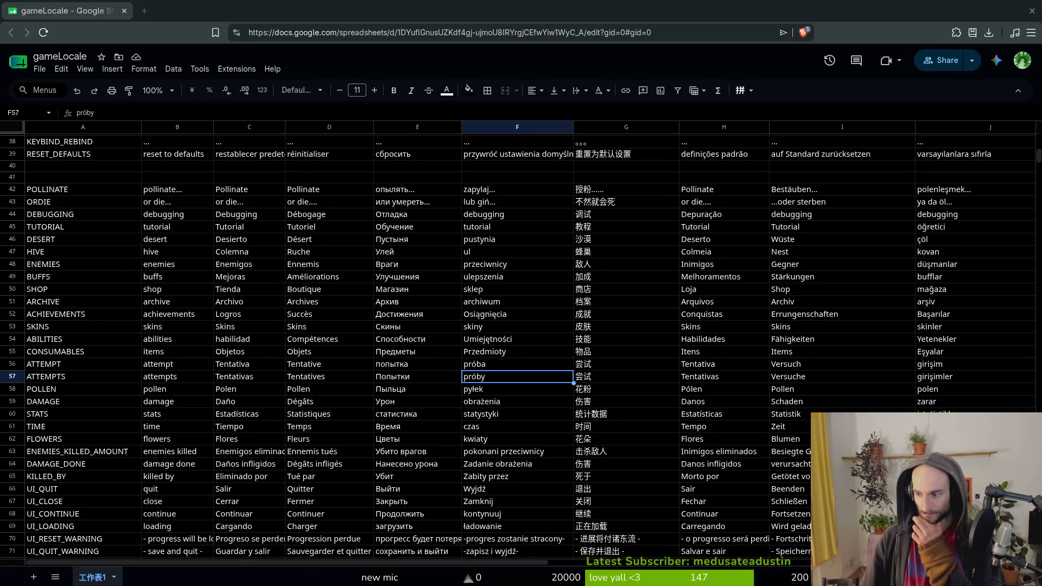
# Glance at the window overview, select cell F58 (pyłek), then close the Sheets window.
pyautogui.press('super')
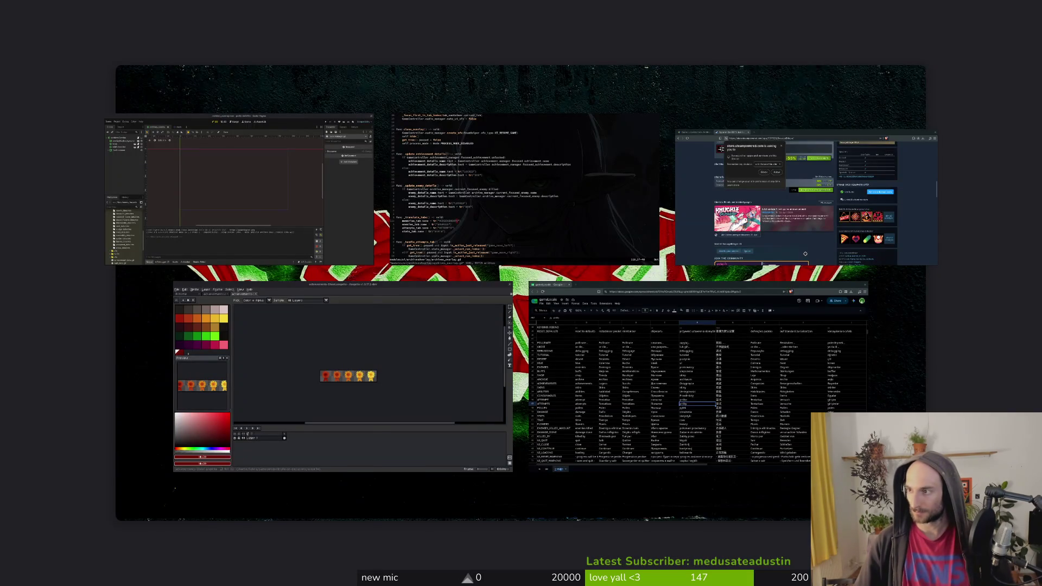
pyautogui.press('super')
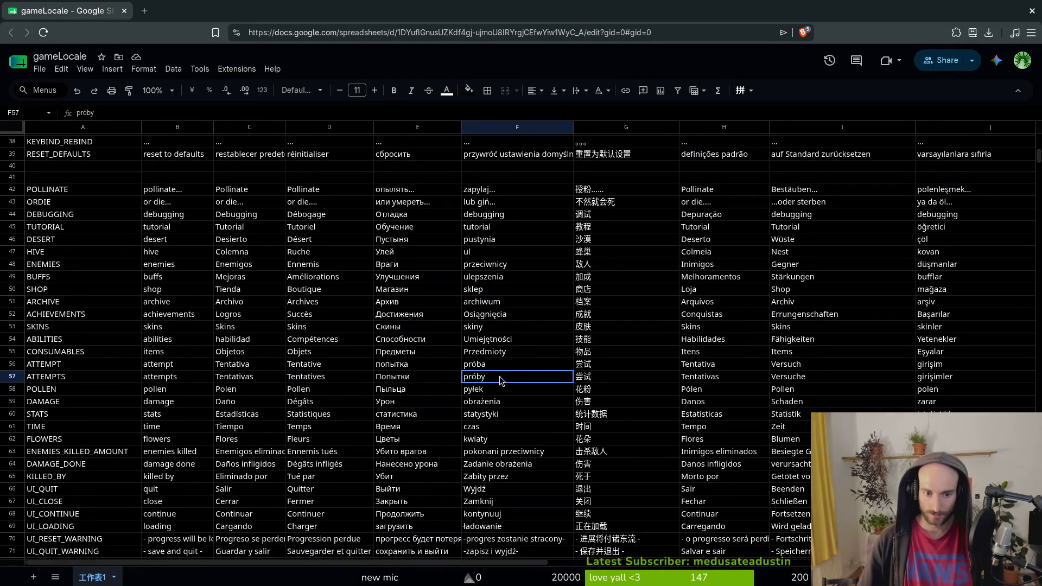
pyautogui.click(498, 390)
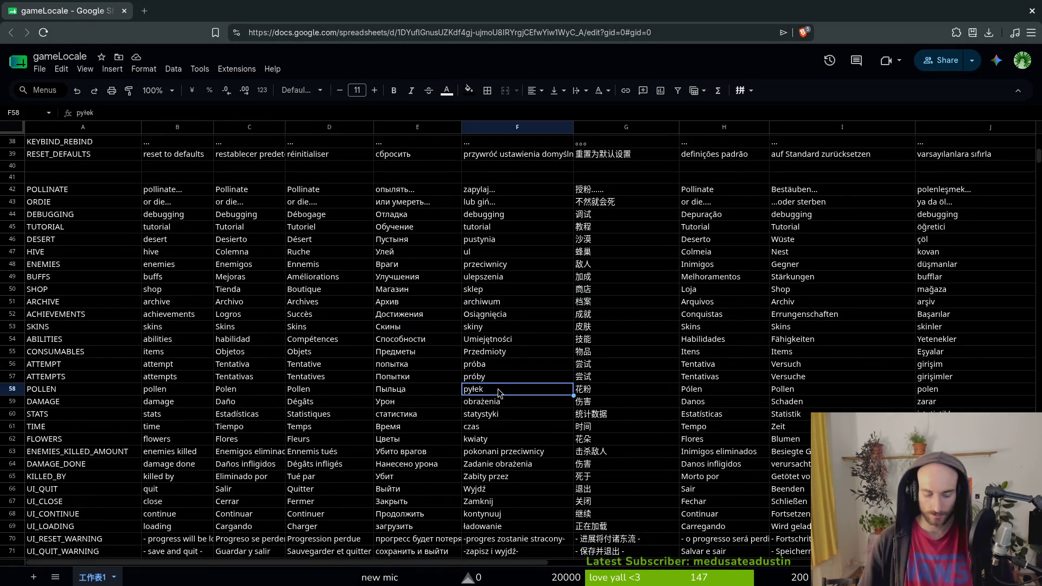
pyautogui.click(1032, 10)
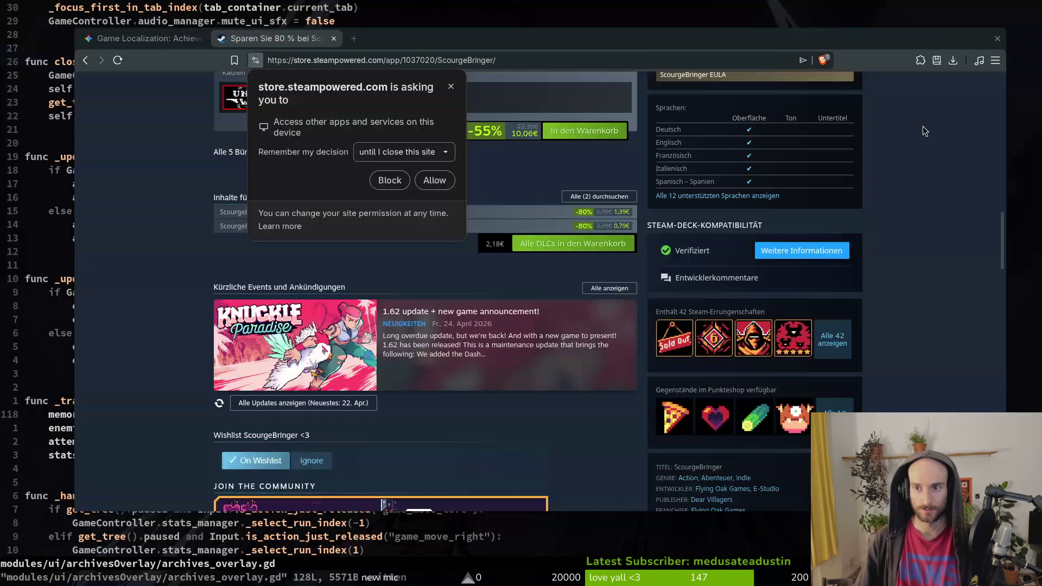
# Close the Steam store tab, dismiss the accidental Save dialog, and switch to the Godot editor.
pyautogui.hotkey('ctrl', 'w')
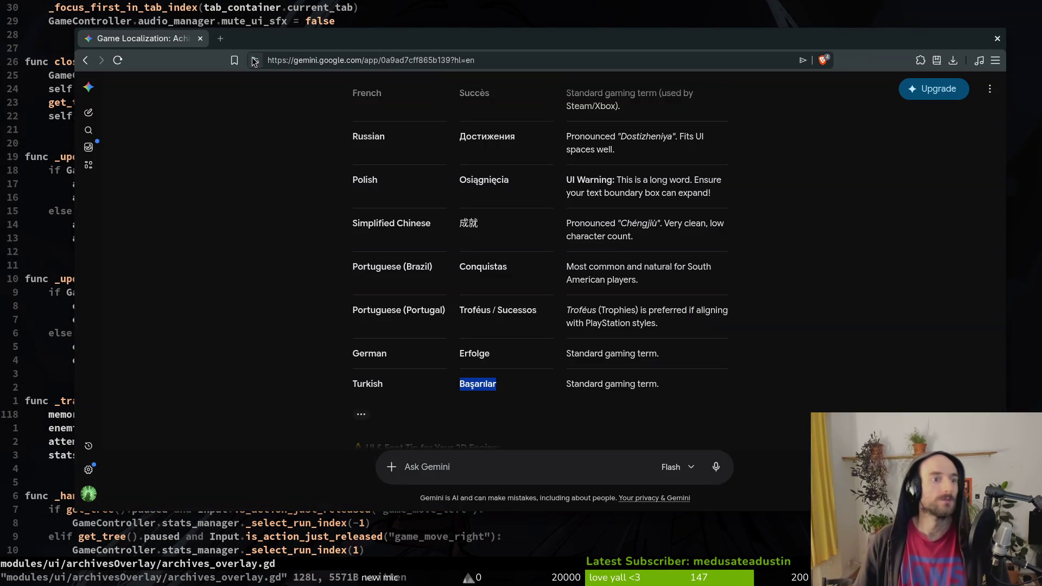
pyautogui.hotkey('ctrl', 's')
pyautogui.press('Escape')
pyautogui.hotkey('alt', 'Tab')
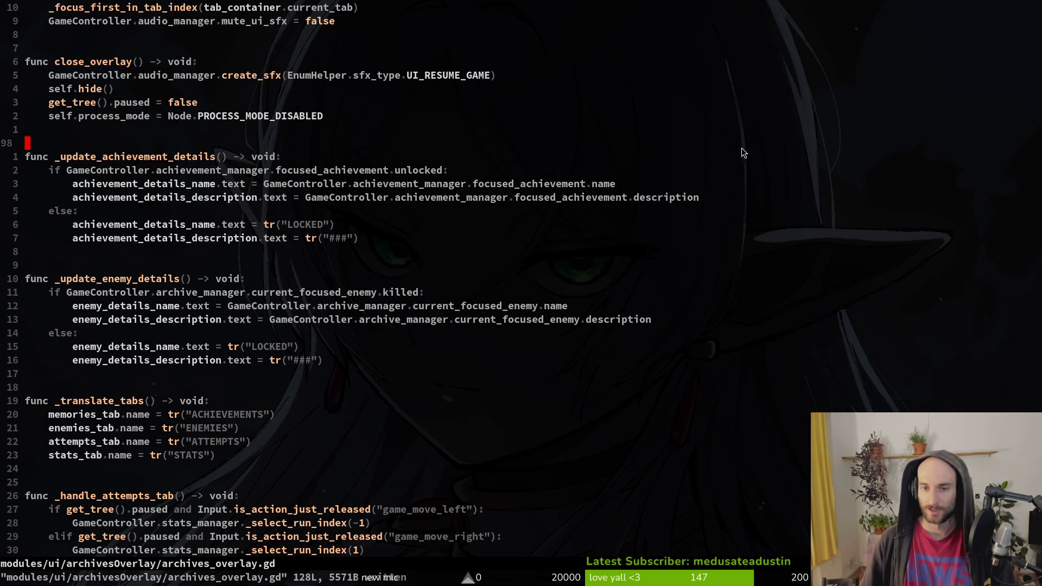
pyautogui.hotkey('alt', 'Tab')
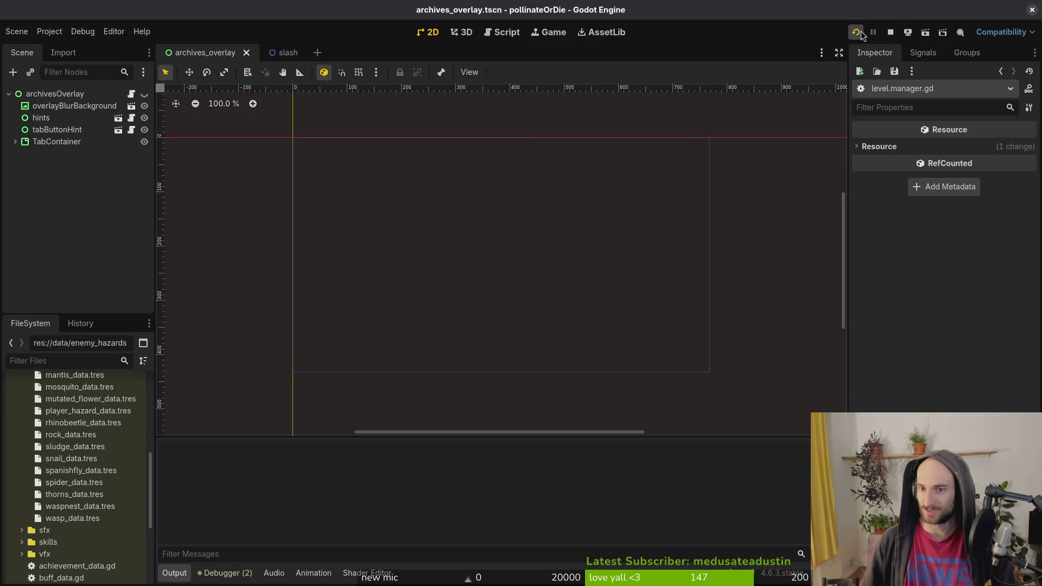
# Run the game from the editor and open the in-game achievements panel.
pyautogui.click(858, 31)
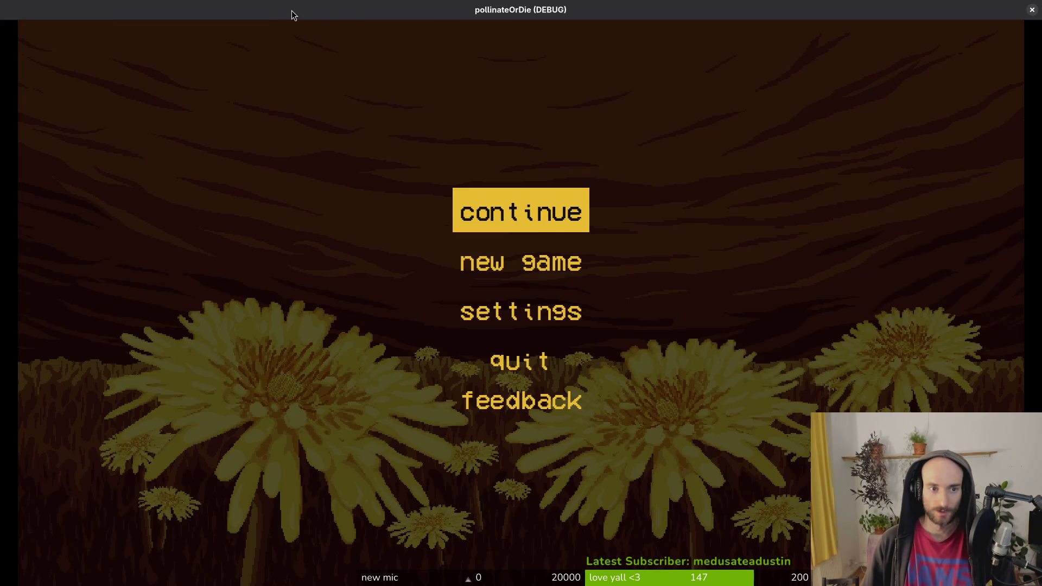
pyautogui.press('Return')
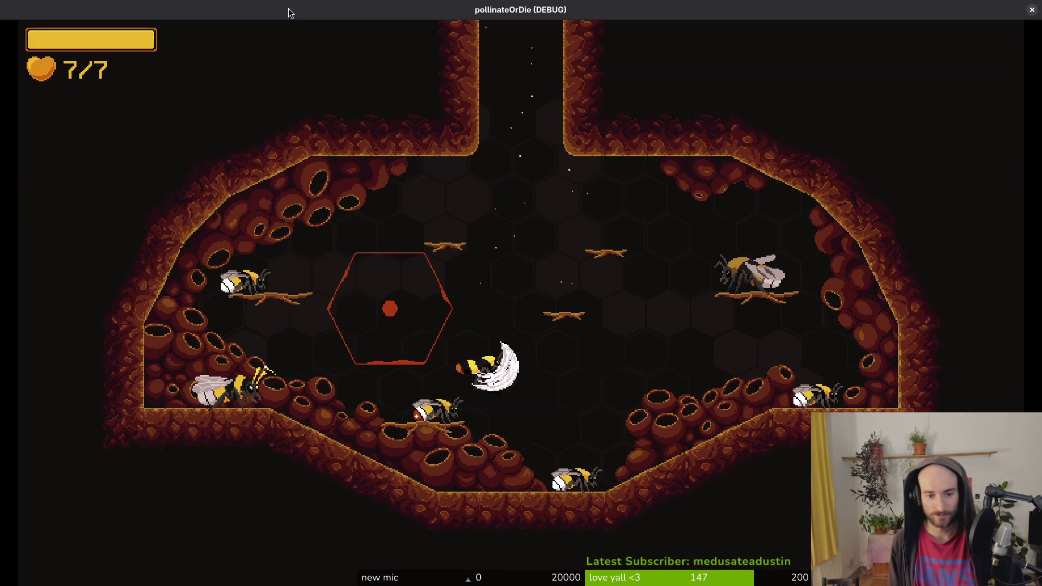
pyautogui.press('Escape')
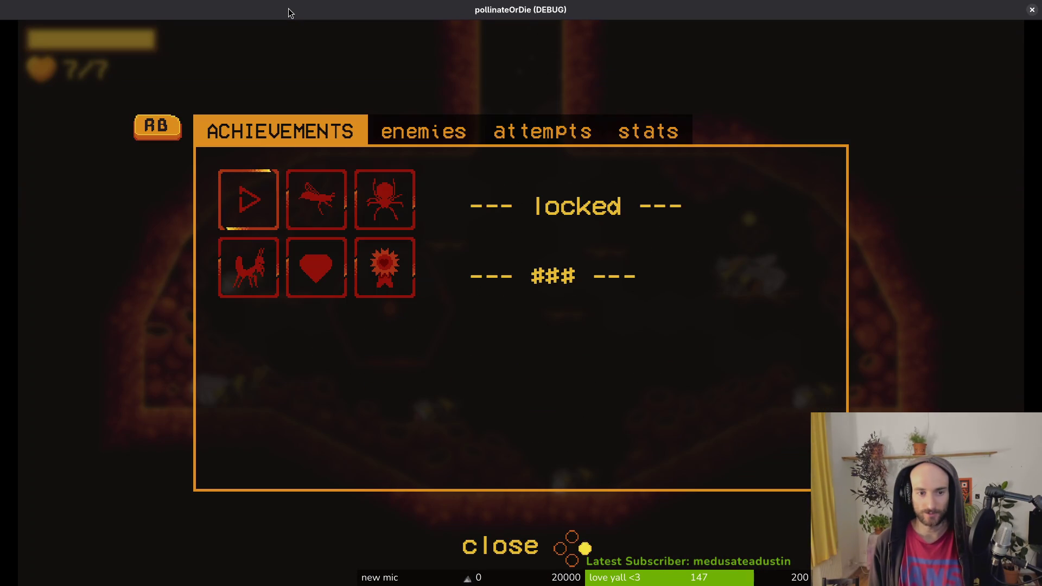
# Browse the six locked achievement icons with the arrow keys, then close the game window.
pyautogui.press('Right')
pyautogui.press('Right')
pyautogui.press('Down')
pyautogui.press('Left')
pyautogui.press('Left')
pyautogui.press('Up')
pyautogui.press('Right')
pyautogui.press('Right')
pyautogui.press('Left')
pyautogui.press('Down')
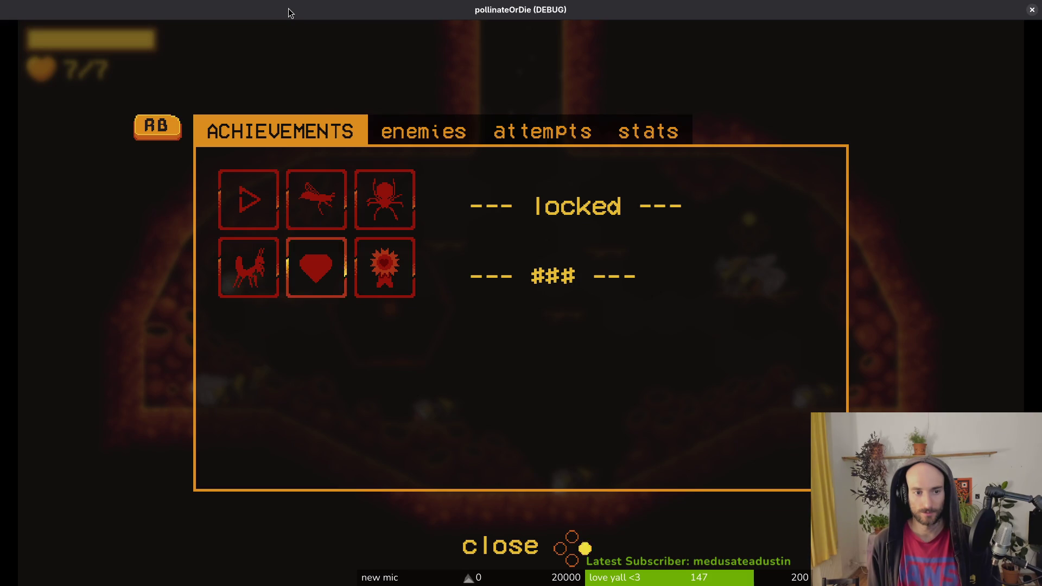
pyautogui.press('Right')
pyautogui.press('Left')
pyautogui.press('Left')
pyautogui.press('Up')
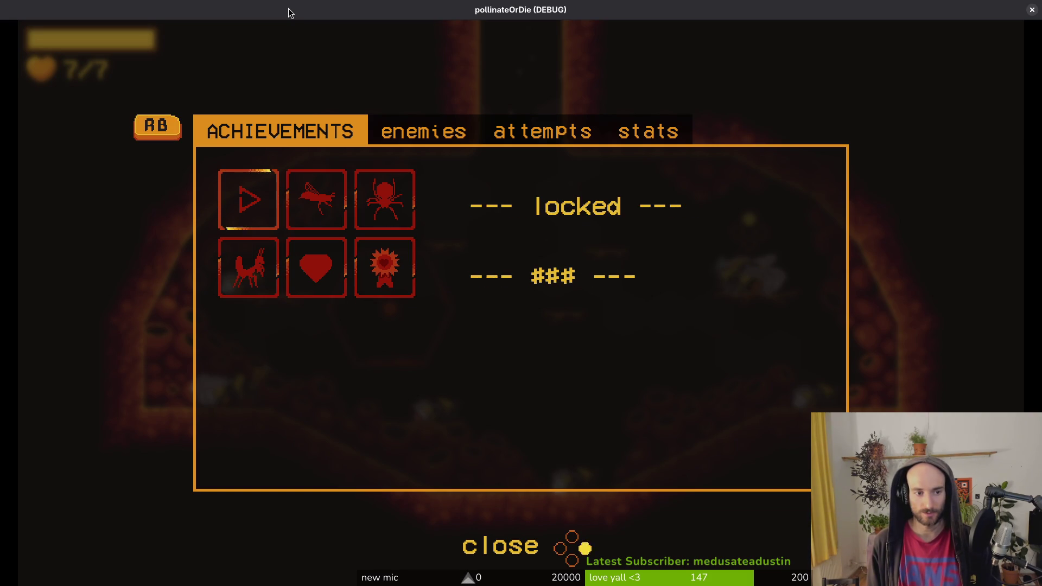
pyautogui.press('Right')
pyautogui.press('Right')
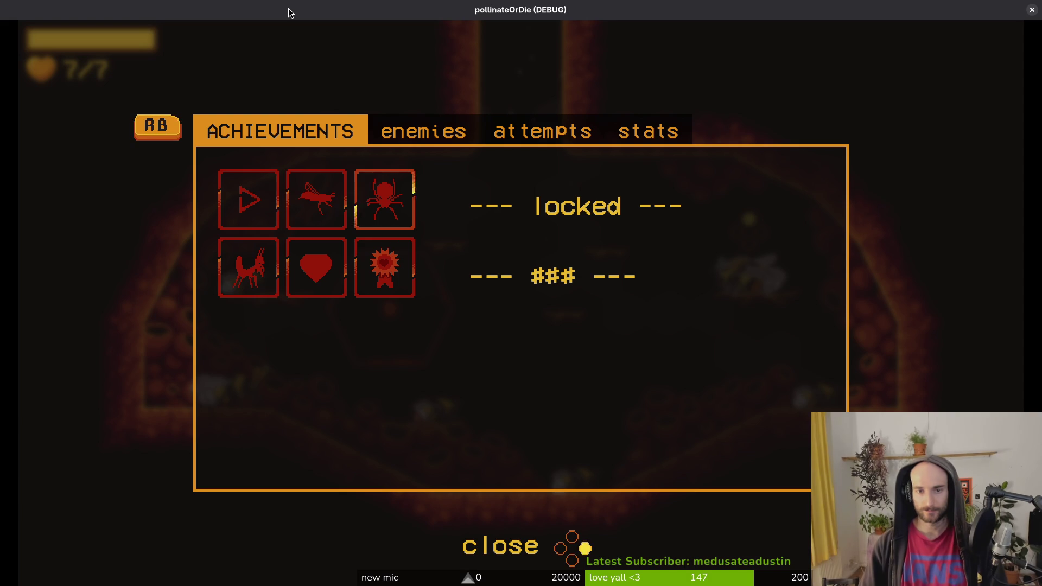
pyautogui.click(1032, 9)
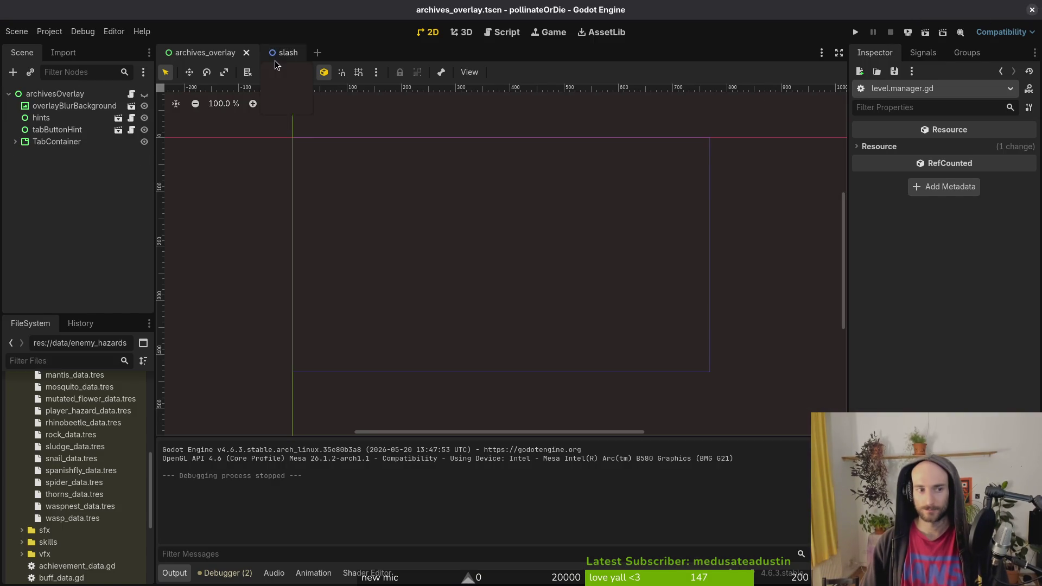
# Open home.gd and start an OGameController.achievement_manager.unlock_achievement() line near its end.
pyautogui.hotkey('alt', 'Tab')
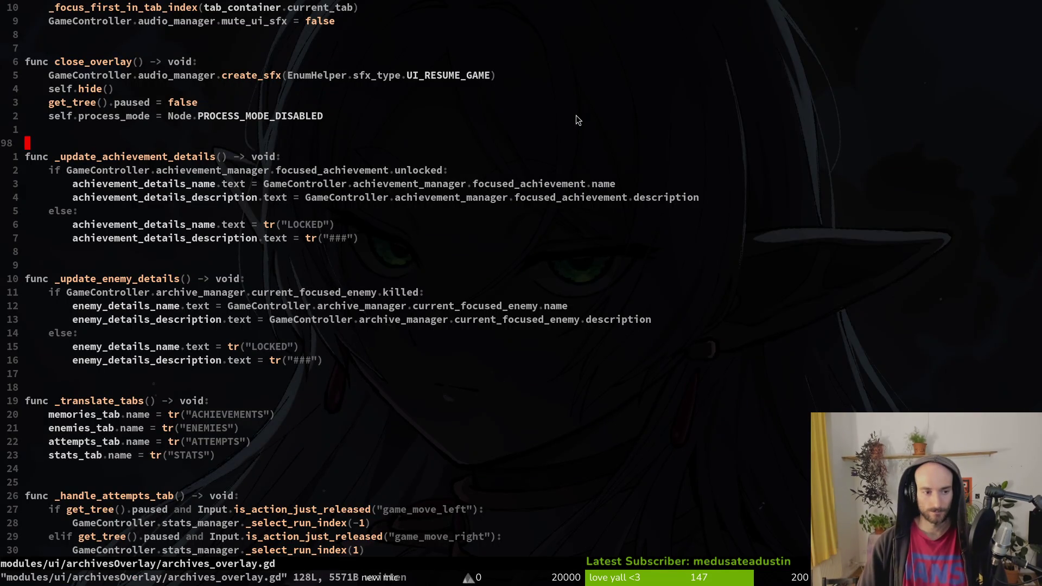
pyautogui.press('space')
pyautogui.press('f')
pyautogui.press('f')
pyautogui.write('home')
pyautogui.press('Return')
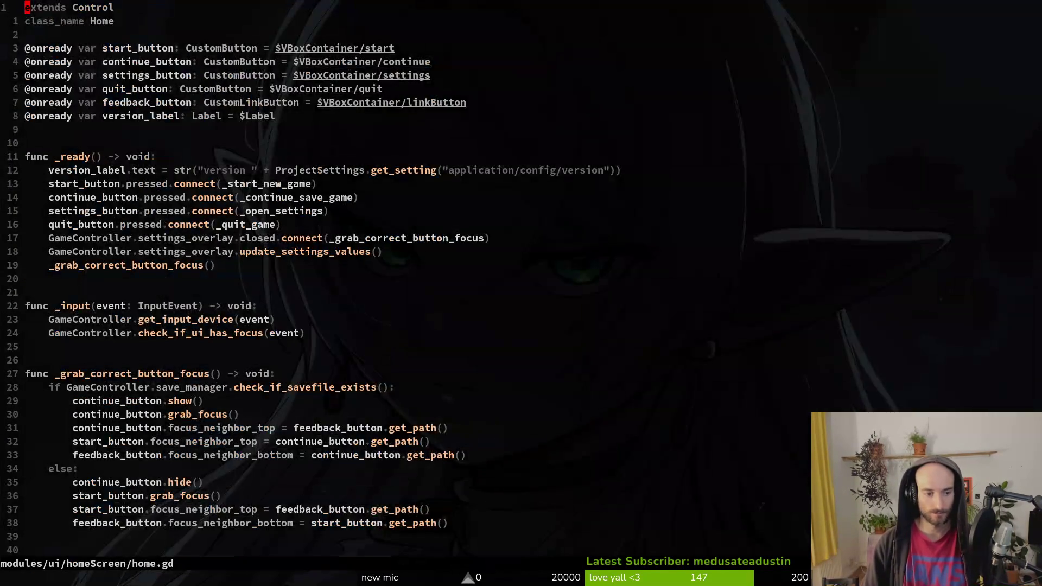
pyautogui.press('G')
pyautogui.press('k')
pyautogui.press('k')
pyautogui.press('k')
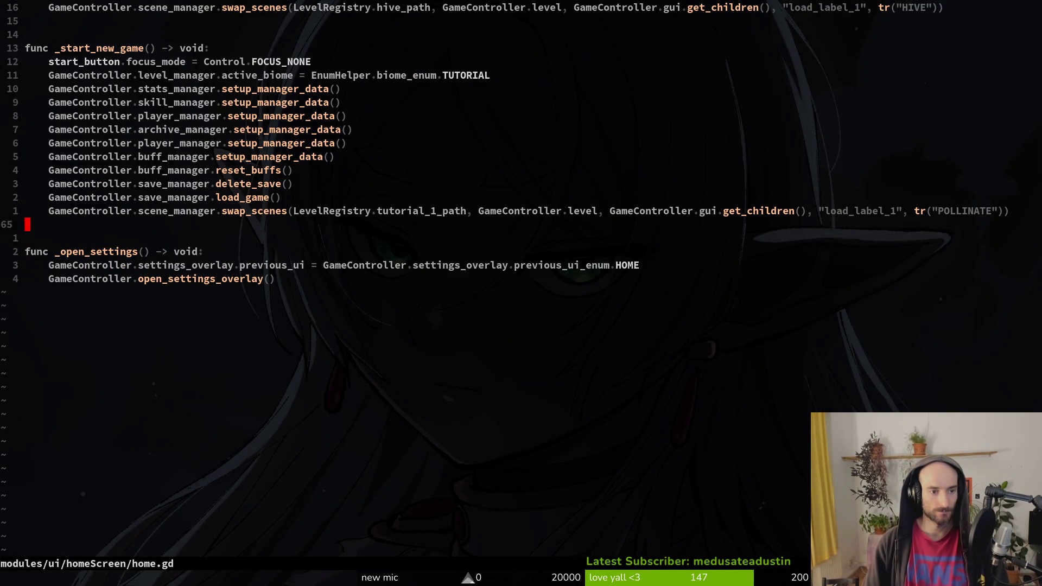
pyautogui.write('OGameController.')
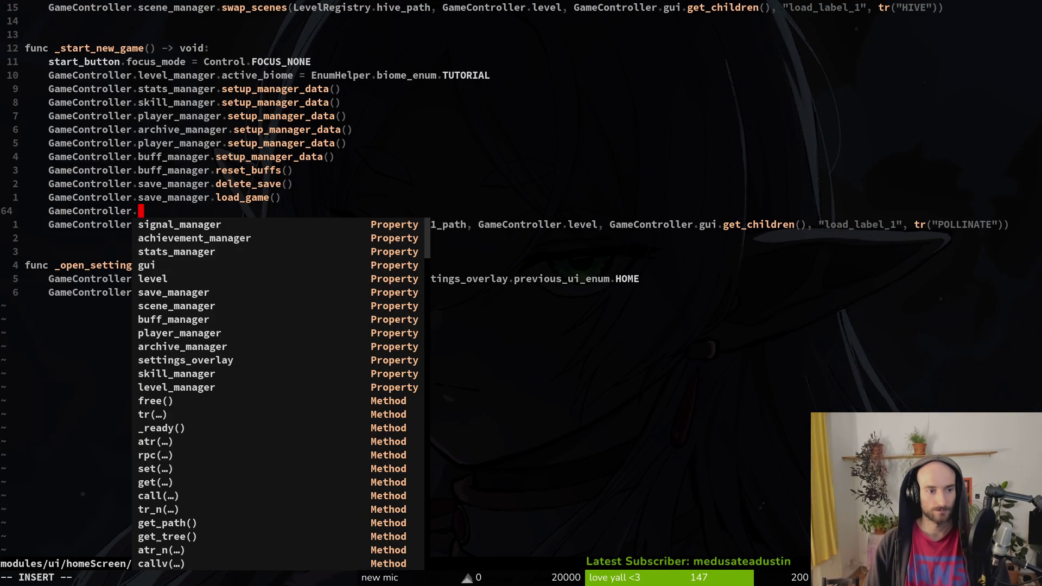
pyautogui.write('achievement_manager.unlock_achievement(')
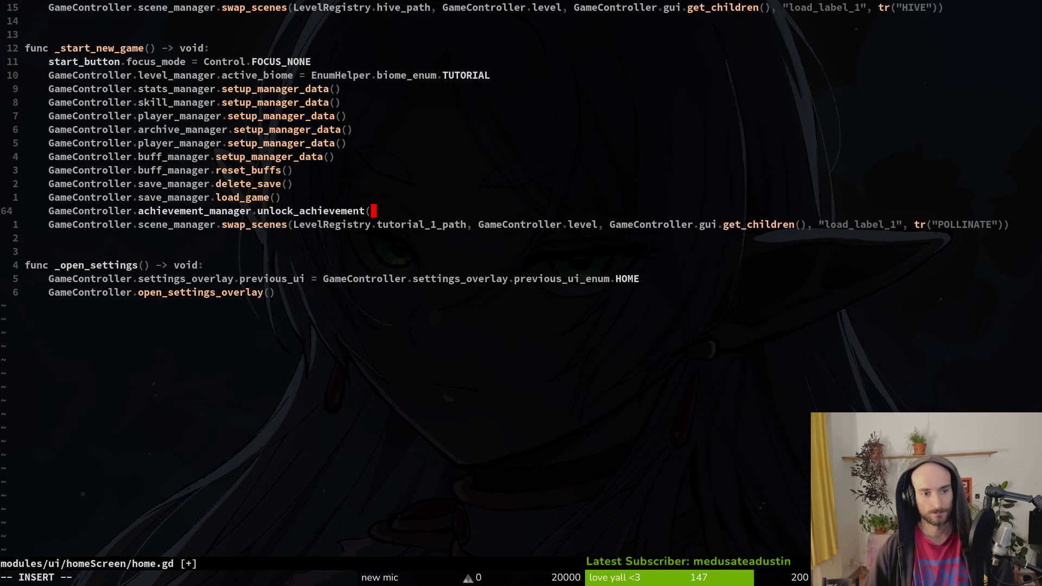
pyautogui.press('Escape')
# Check achievement.manager.gd, then return to home.gd and delete the unfinished unlock_achievement line.
pyautogui.press('space')
pyautogui.press('f')
pyautogui.press('f')
pyautogui.write('achievement.mana')
pyautogui.press('Return')
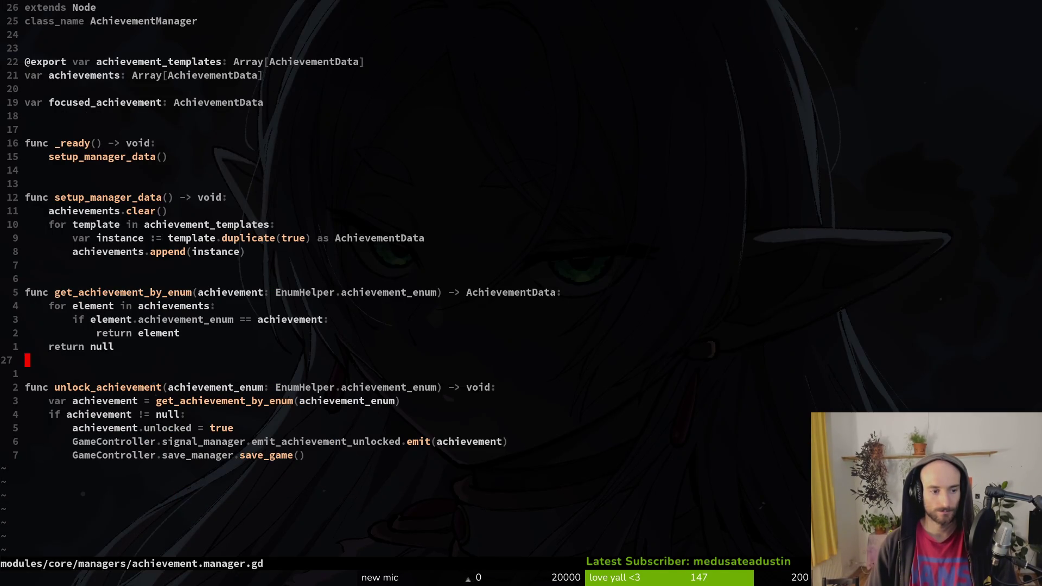
pyautogui.press('j')
pyautogui.press('j')
pyautogui.press('j')
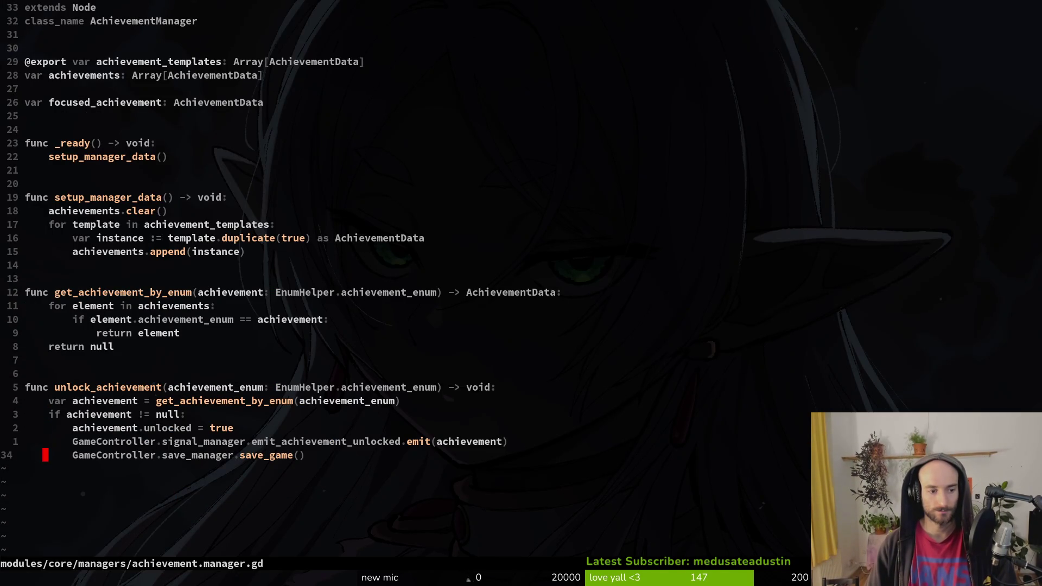
pyautogui.hotkey('ctrl', 'o')
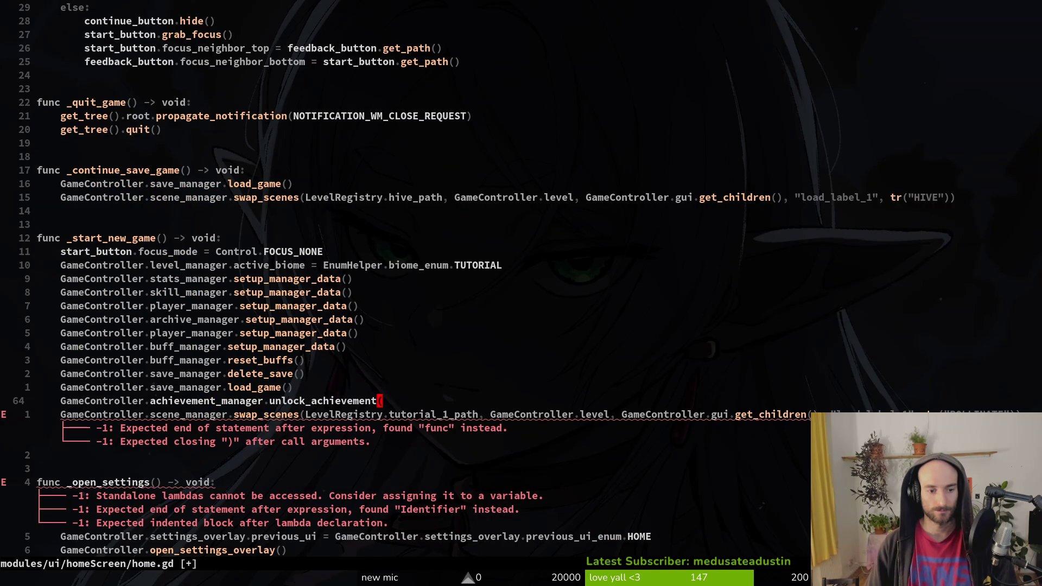
pyautogui.press('k')
pyautogui.press('j')
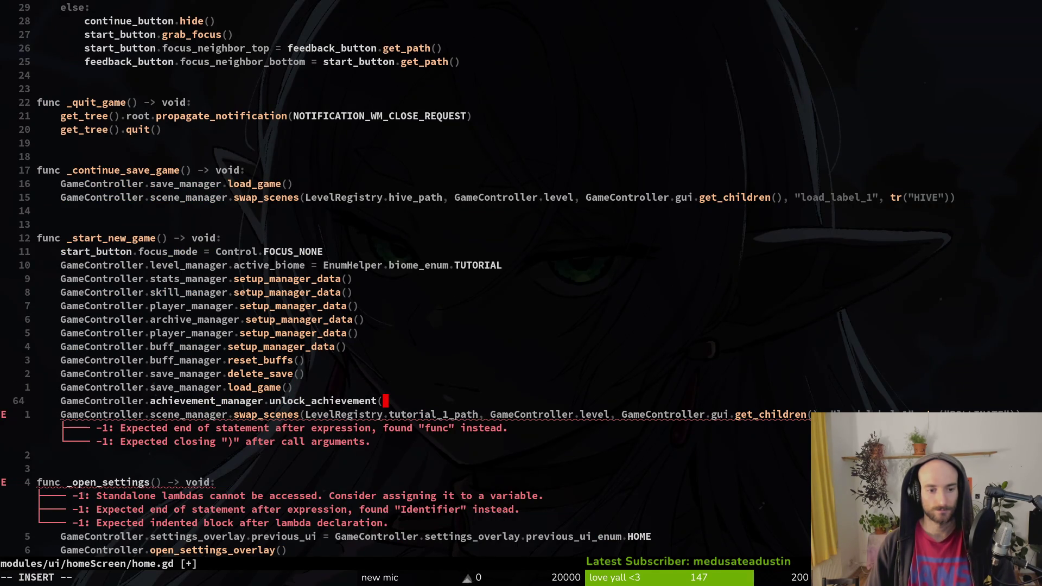
pyautogui.press('d')
pyautogui.press('d')
pyautogui.press('space')
# Open tutorial_1.gd and move to the line inside its _ready function.
pyautogui.press('f')
pyautogui.press('f')
pyautogui.write('tut1')
pyautogui.press('Return')
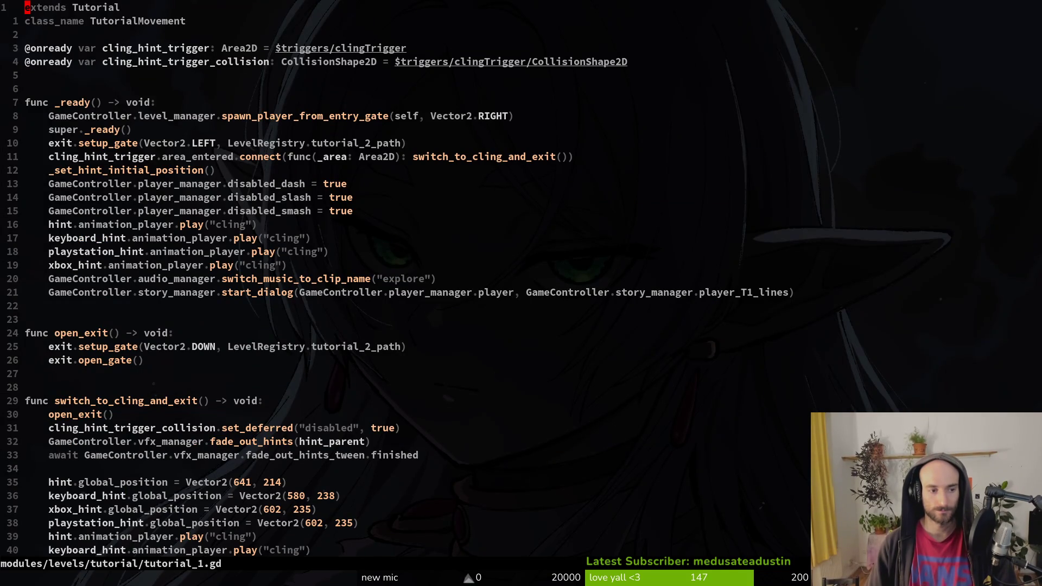
pyautogui.press('1')
pyautogui.press('4')
pyautogui.press('j')
pyautogui.press('k')
pyautogui.press('k')
# Start a GameController.achievement_manager.unlock_achievement(EnumHelper.achievement_enum...) call in _ready.
pyautogui.write('oGa')
pyautogui.press('Return')
pyautogui.write('.')
pyautogui.press('Return')
pyautogui.write('.un')
pyautogui.press('Return')
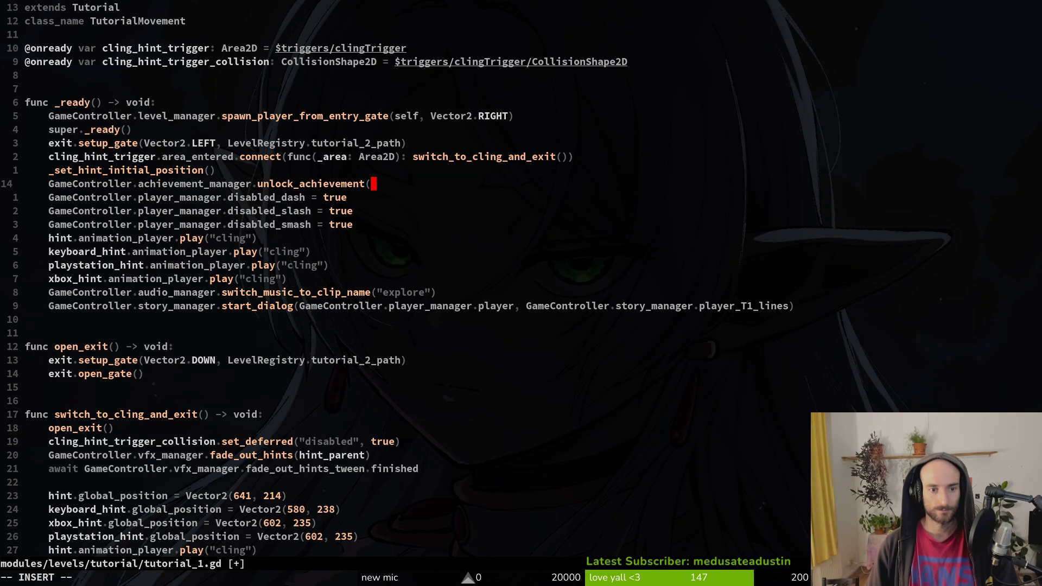
pyautogui.write('En')
pyautogui.press('Return')
pyautogui.write('.')
pyautogui.press('Return')
pyautogui.write('.')
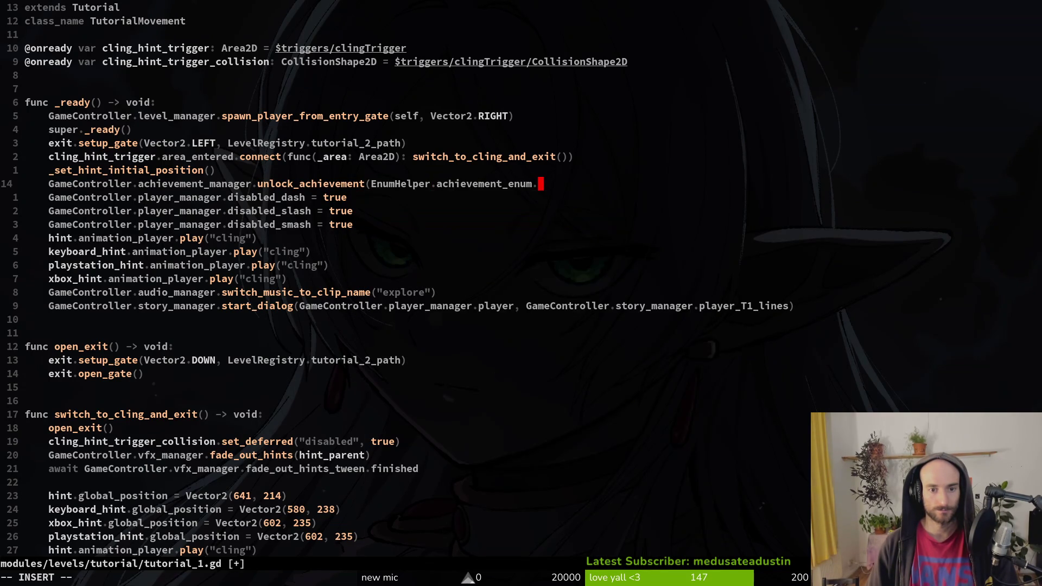
pyautogui.write('star')
pyautogui.press('BackSpace')
pyautogui.press('BackSpace')
pyautogui.press('BackSpace')
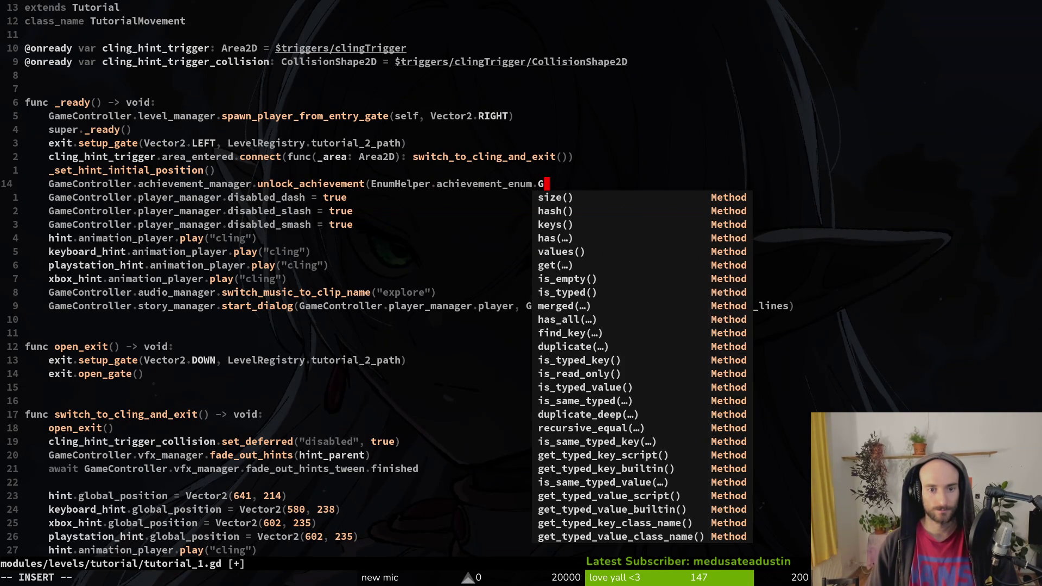
pyautogui.write('GA')
pyautogui.press('Escape')
# Look up achievement names in enum.helper.gd, finish the call with STARTGAME, save, and return to Godot.
pyautogui.press('space')
pyautogui.press('f')
pyautogui.press('f')
pyautogui.write('enum')
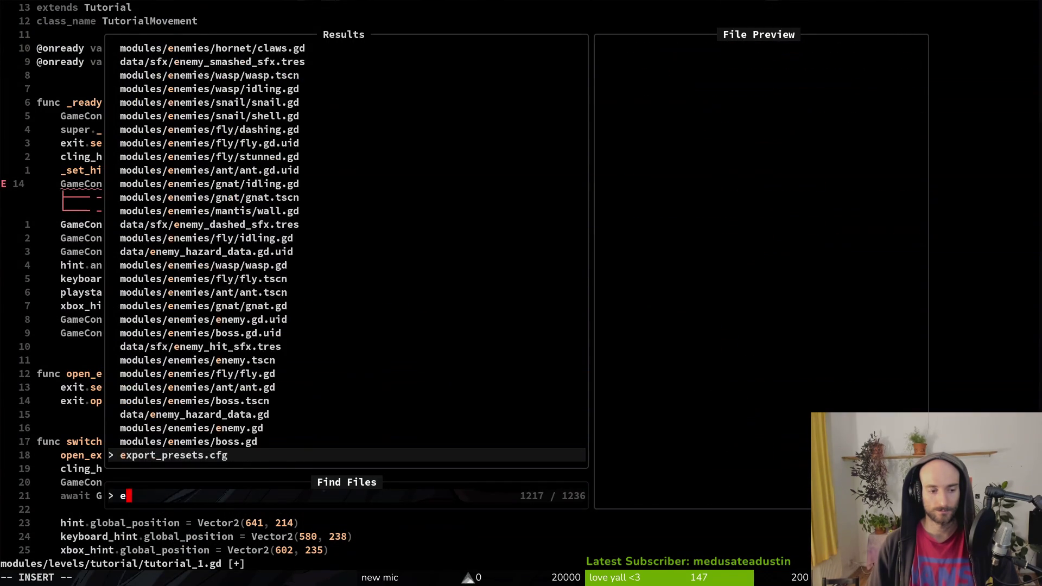
pyautogui.press('Return')
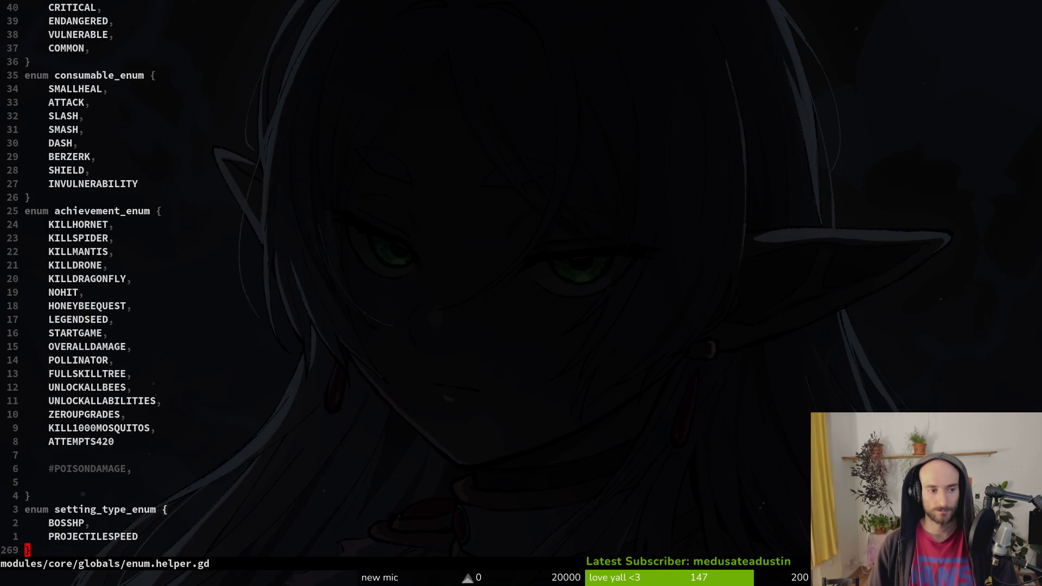
pyautogui.hotkey('ctrl', 'o')
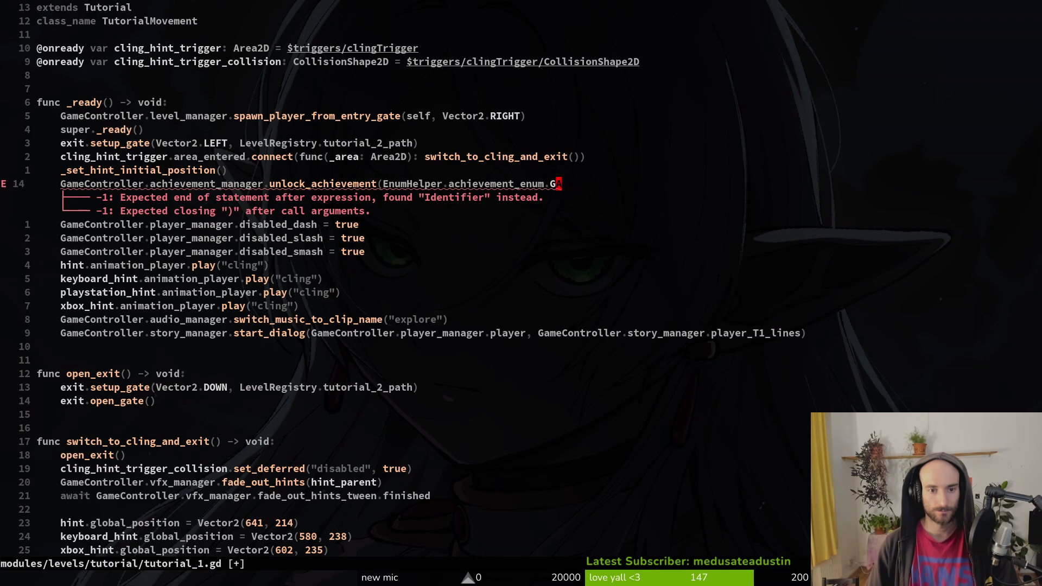
pyautogui.write('bcST')
pyautogui.press('Return')
pyautogui.press('Escape')
pyautogui.write(':w')
pyautogui.press('Return')
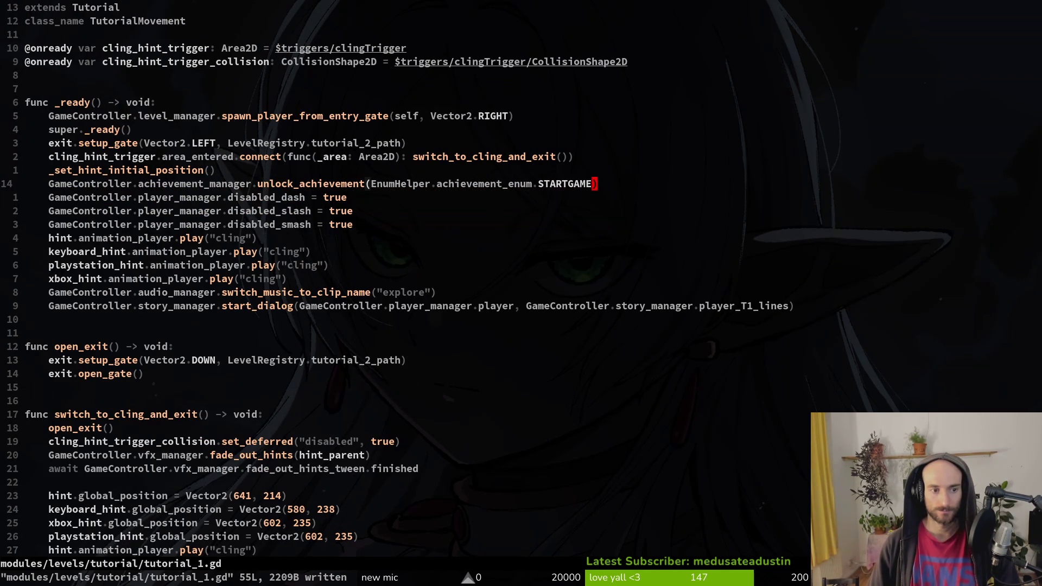
pyautogui.hotkey('alt', 'Tab')
pyautogui.click(49, 31)
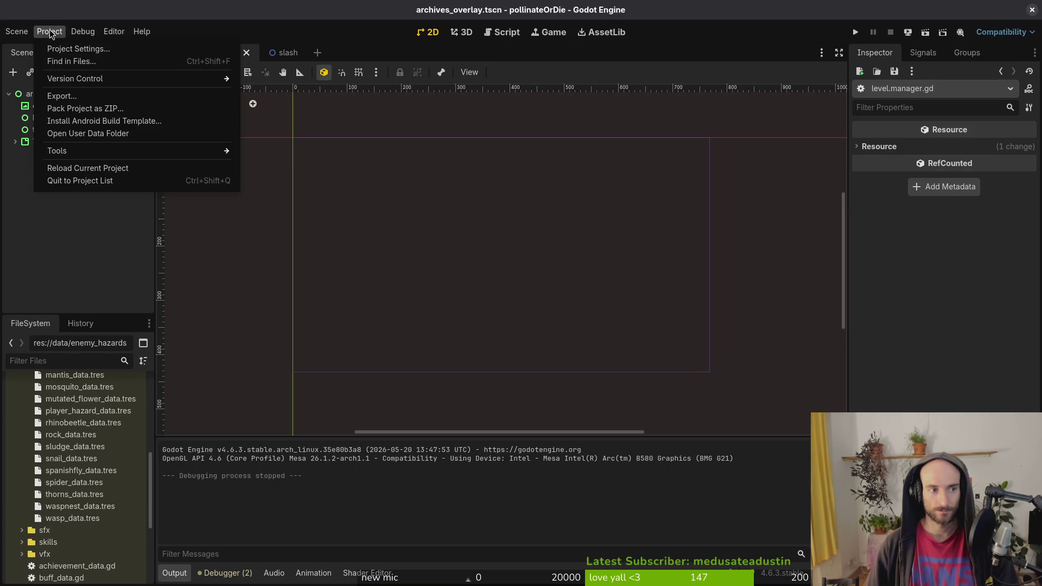
# Delete the four files in the game's user data folder and launch the debug run.
pyautogui.click(82, 134)
pyautogui.hotkey('ctrl', 'a')
pyautogui.press('Delete')
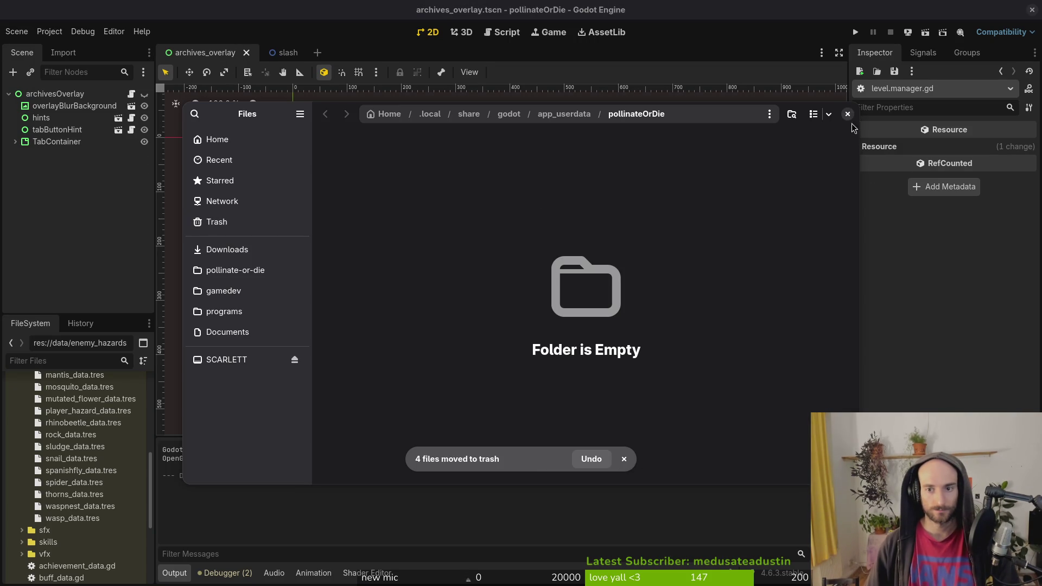
pyautogui.click(847, 113)
pyautogui.click(855, 32)
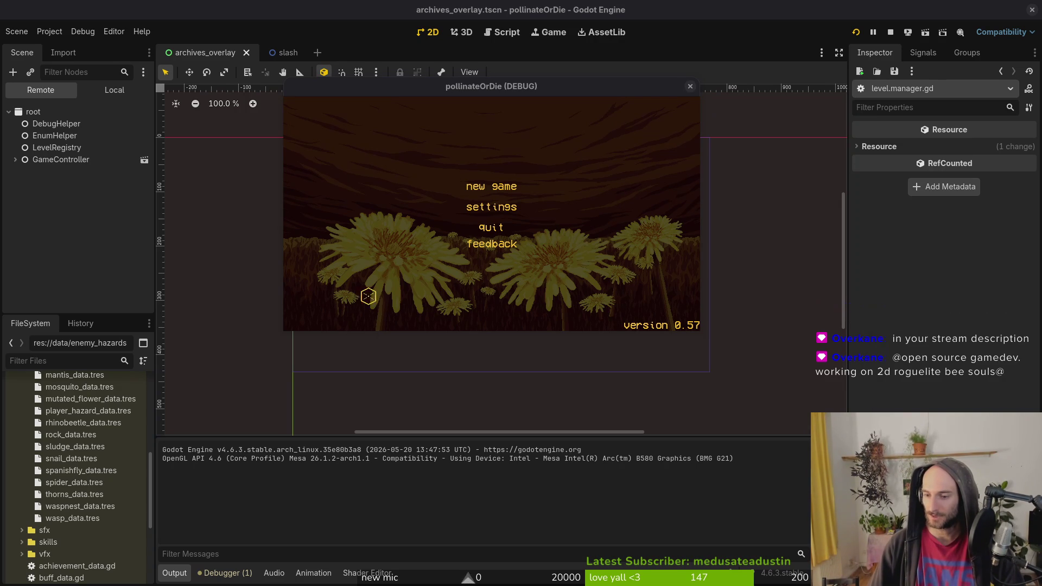
# Focus the game window and start a new game from the main menu.
pyautogui.click(422, 158)
pyautogui.press('Down')
pyautogui.press('Up')
pyautogui.press('Return')
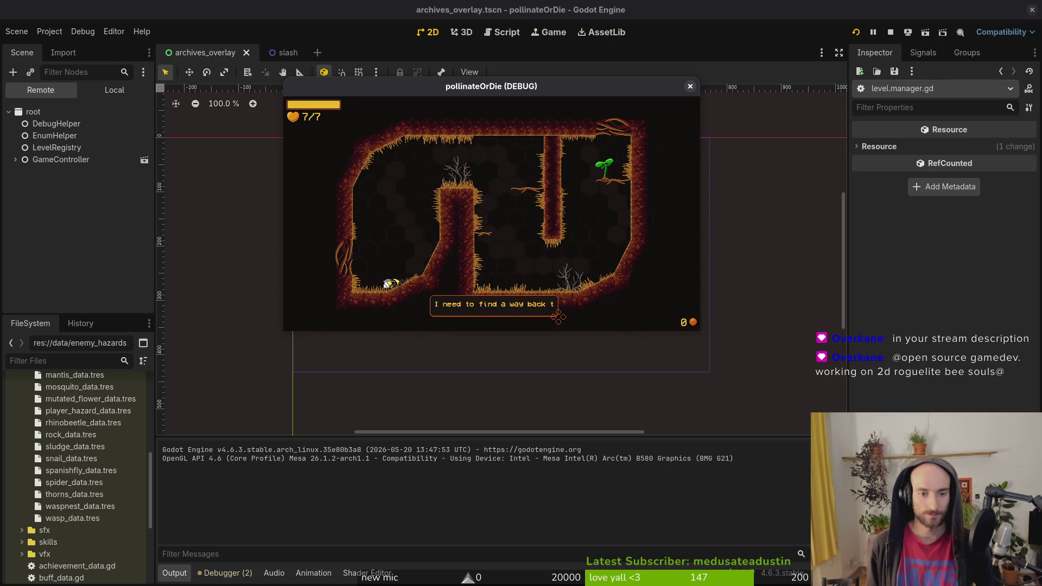
# Fly the bee through the first tutorial rooms, collecting honey and pollinating the flower.
pyautogui.press('w')
pyautogui.press('d')
pyautogui.press('w')
pyautogui.press('d')
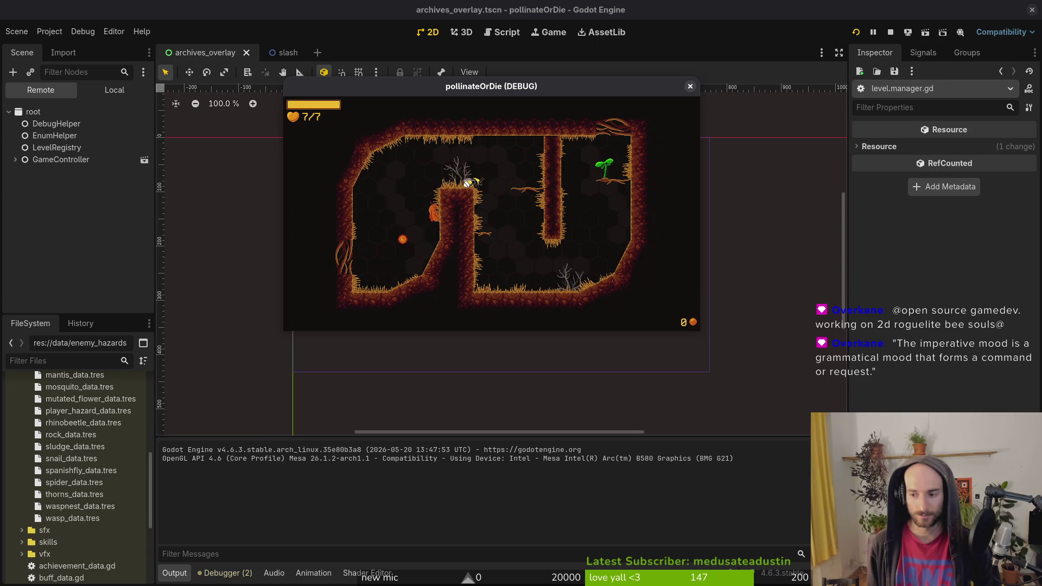
pyautogui.press('d')
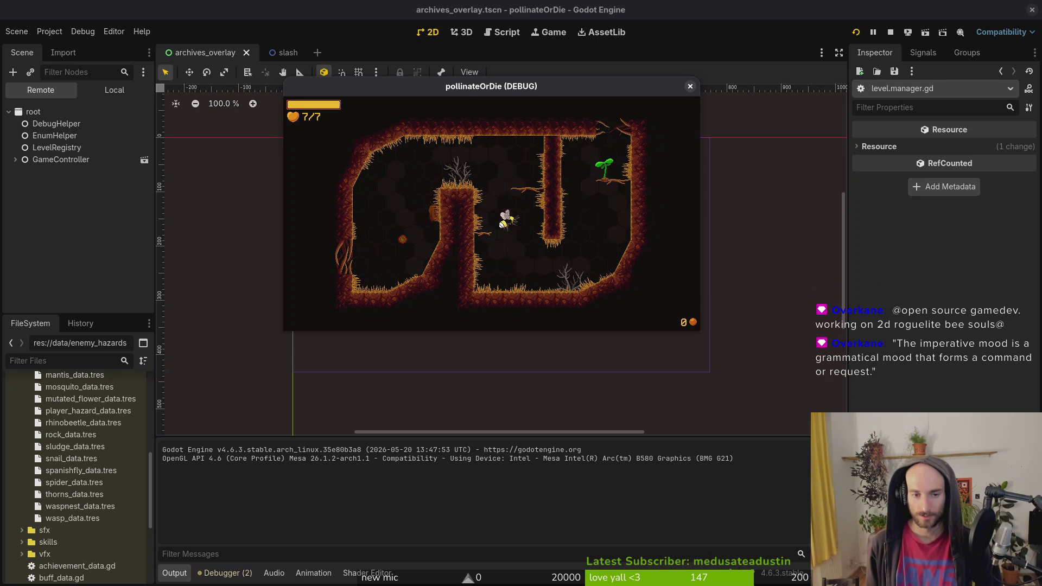
pyautogui.press('d')
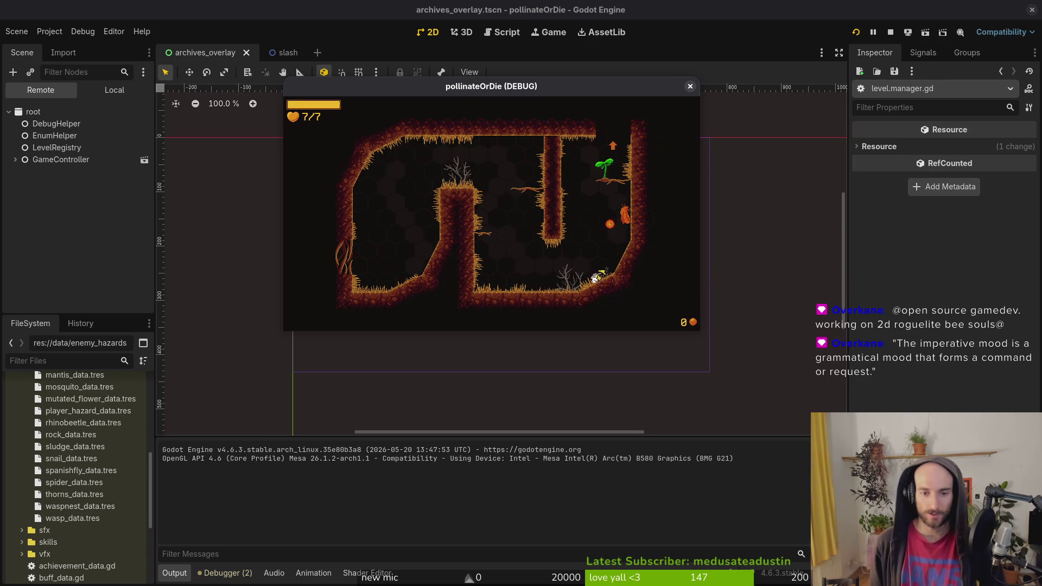
pyautogui.press('w')
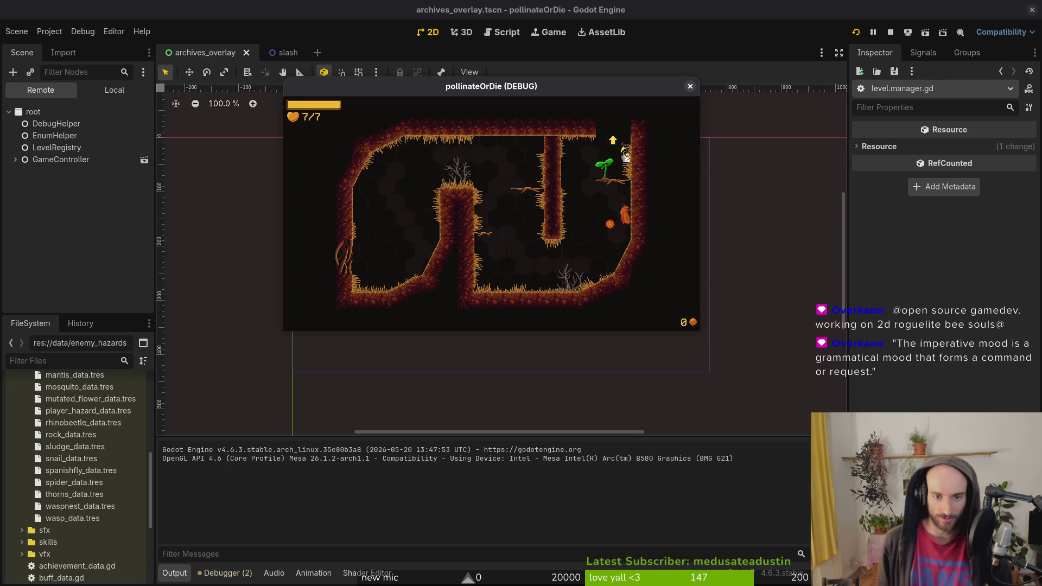
pyautogui.press('w')
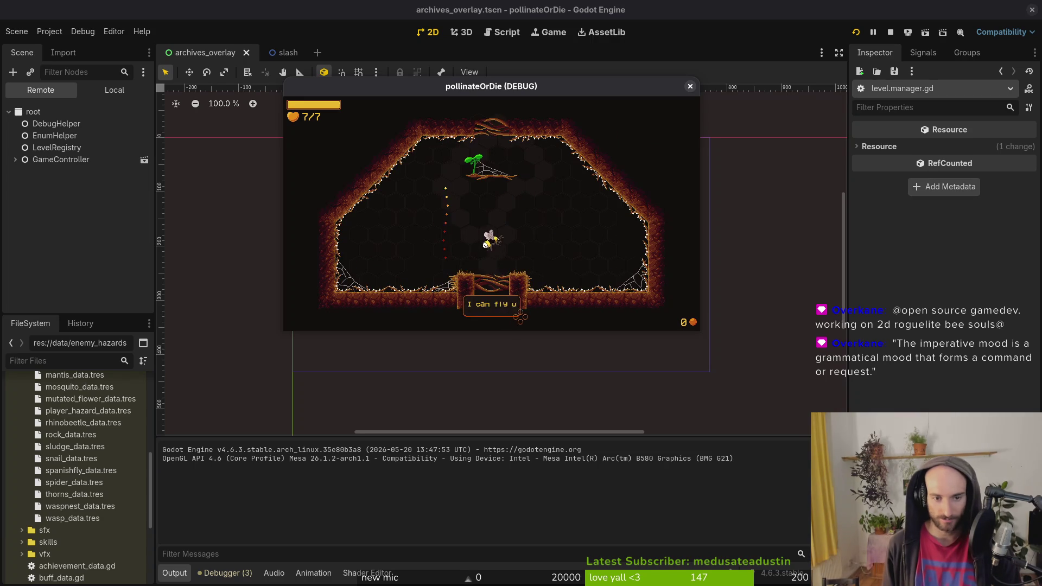
pyautogui.press('w')
pyautogui.press('w')
pyautogui.press('w')
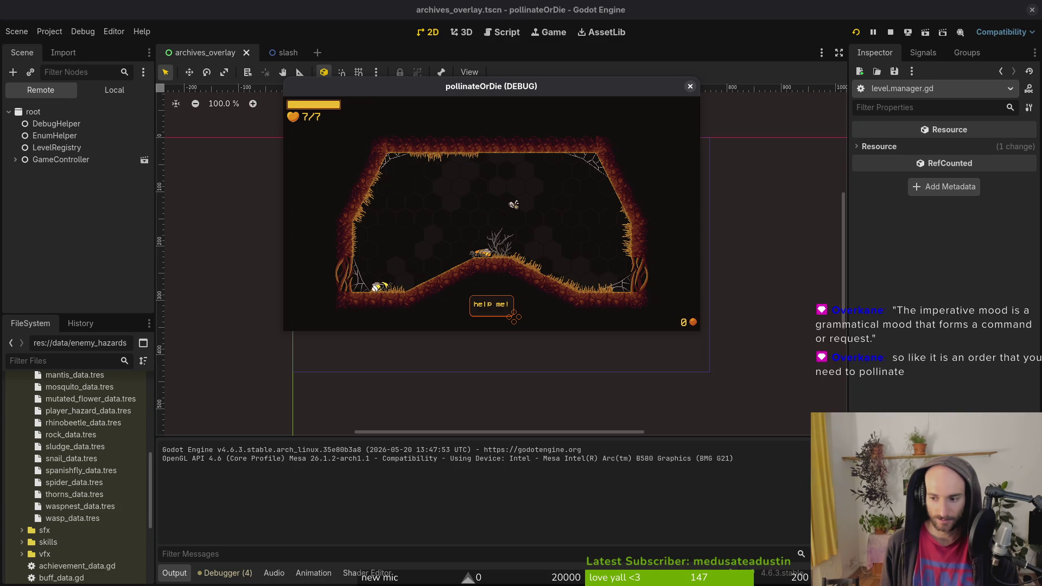
pyautogui.press('d')
pyautogui.press('d')
pyautogui.press('w')
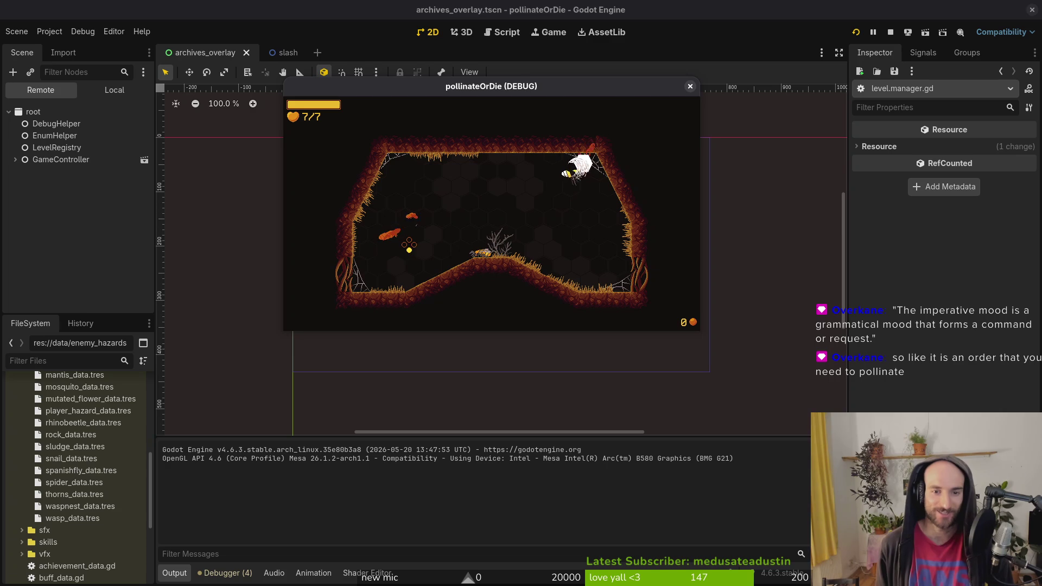
pyautogui.press('a')
pyautogui.press('s')
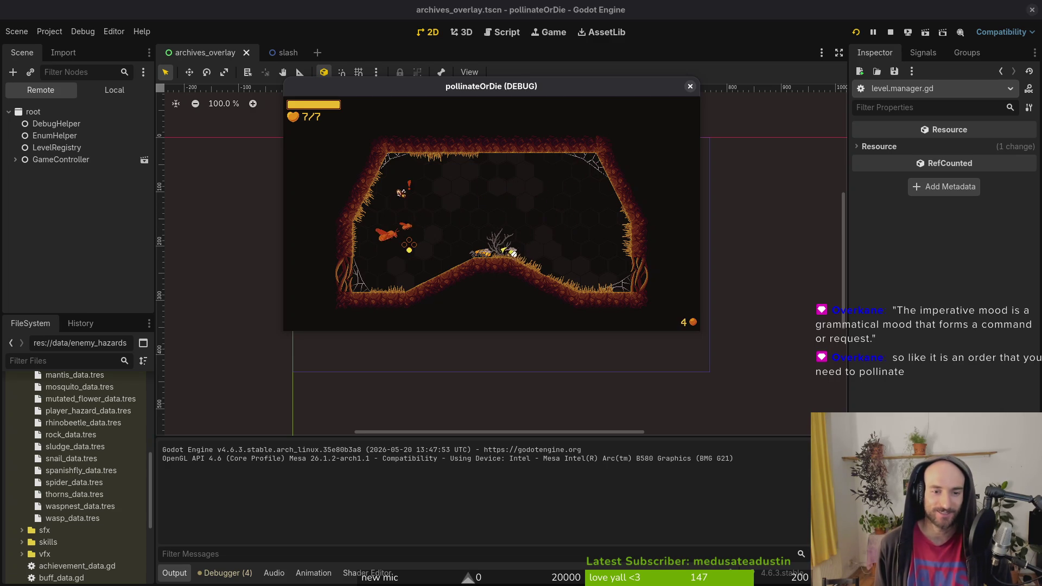
pyautogui.press('w')
pyautogui.press('s')
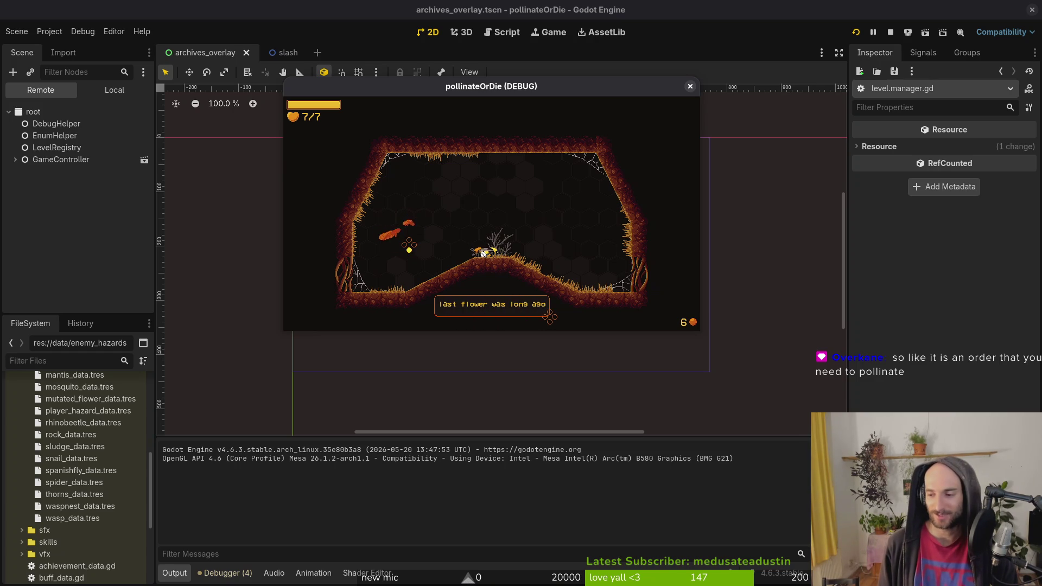
# Advance past the flower's dialogue and slash the enemies, killing the snail.
pyautogui.press('d')
pyautogui.press('d')
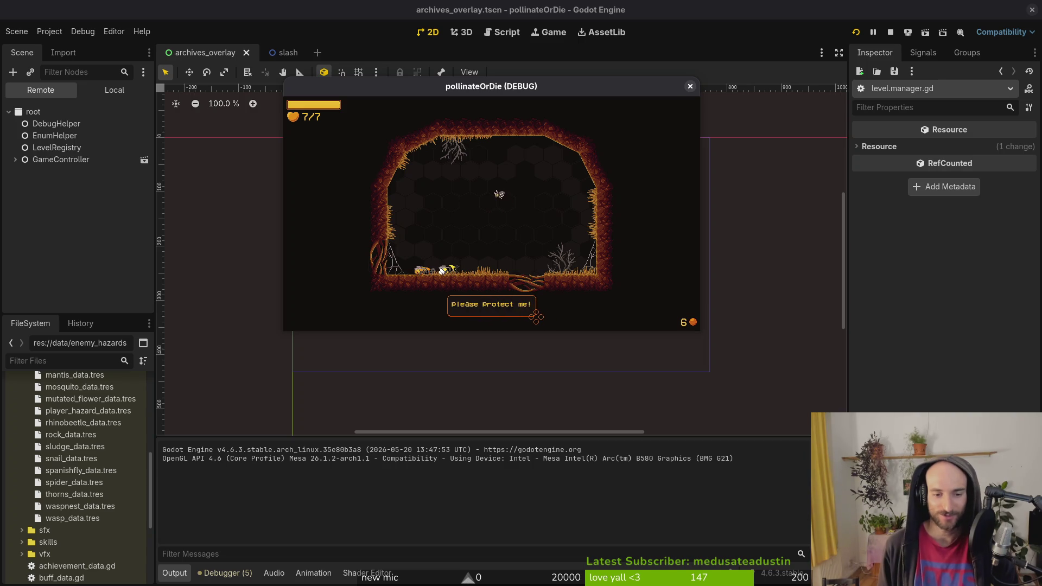
pyautogui.press('w')
pyautogui.press('s')
pyautogui.press('d')
pyautogui.press('d')
pyautogui.press('s')
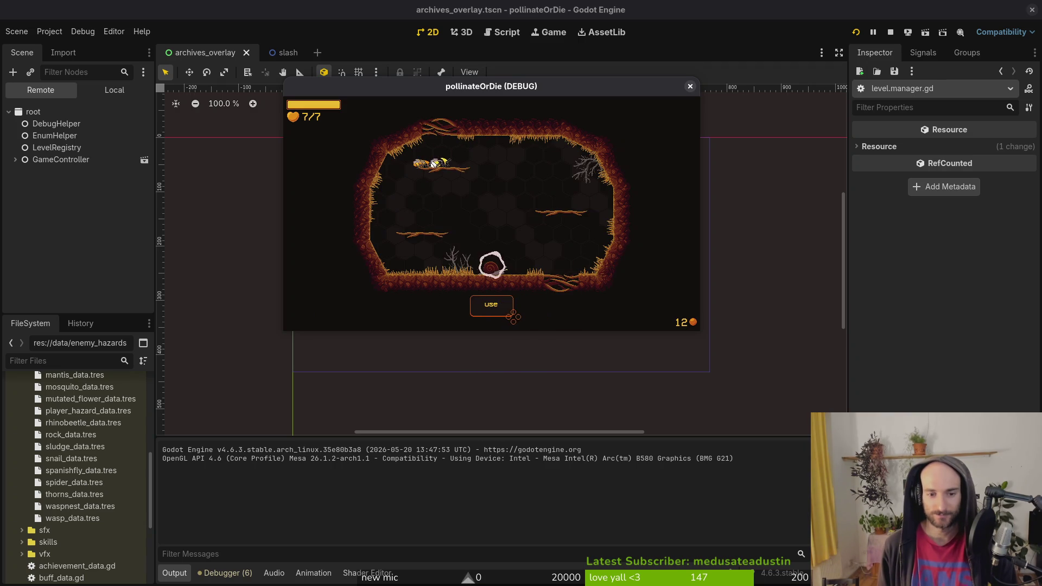
pyautogui.press('d')
pyautogui.press('d')
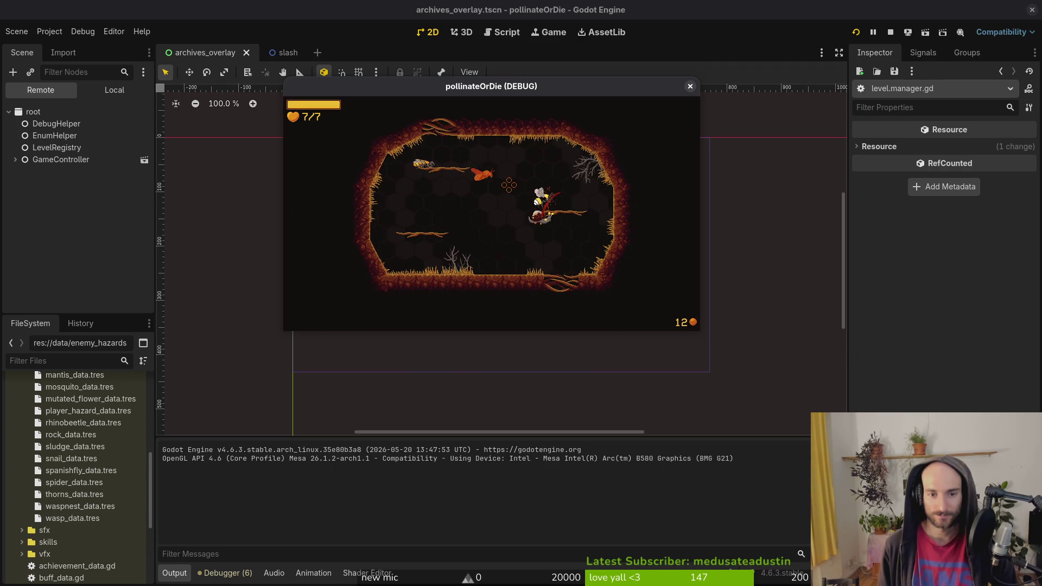
pyautogui.press('a')
pyautogui.press('d')
pyautogui.press('d')
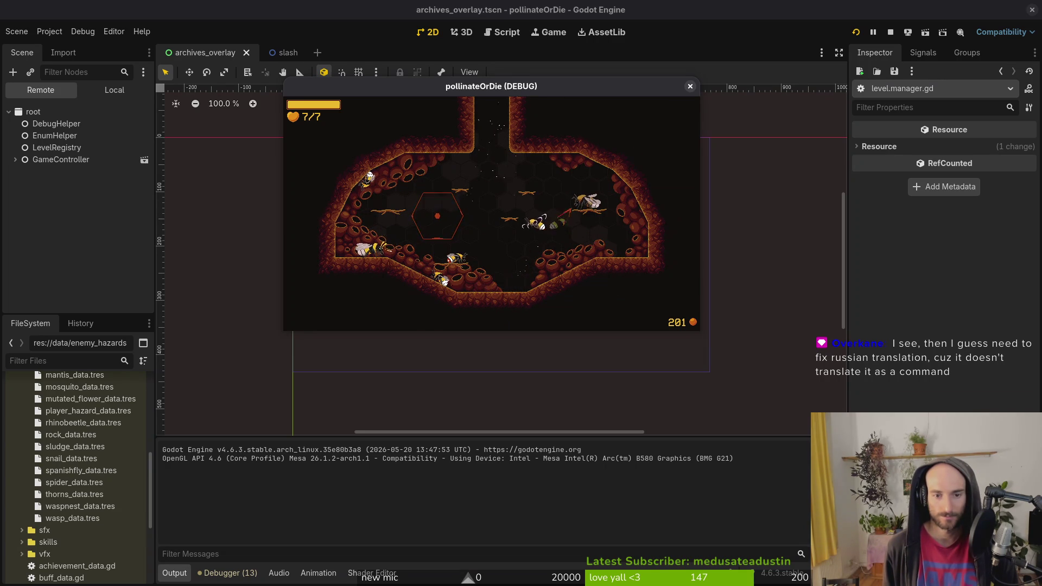
# Open the in-game achievements archive, which lists ACHIEVE_STARTGAME.
pyautogui.press('Tab')
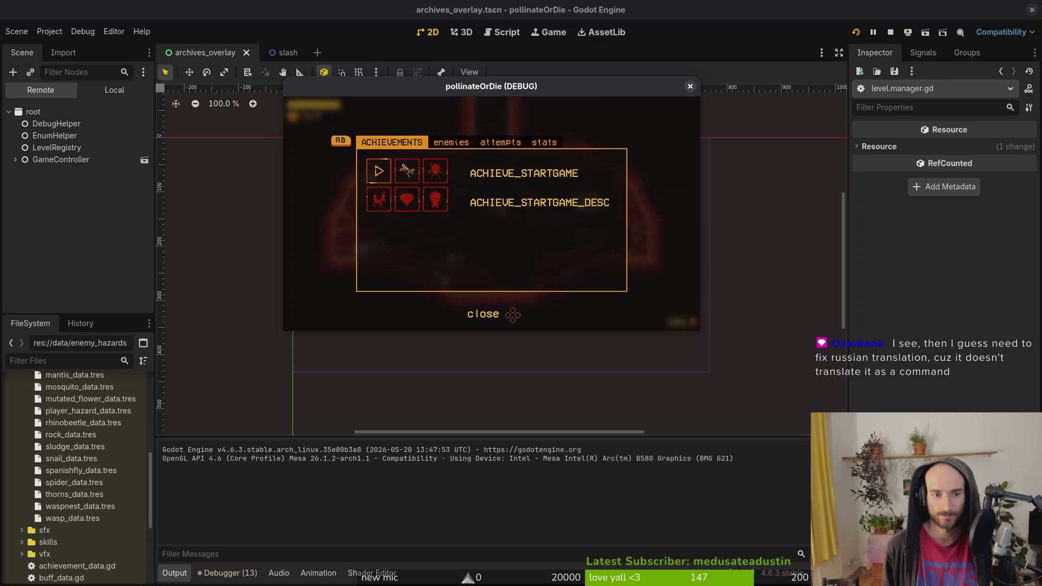
# Browse the STARTGAME, hornet and spider achievements, then close the overlay.
pyautogui.press('Left')
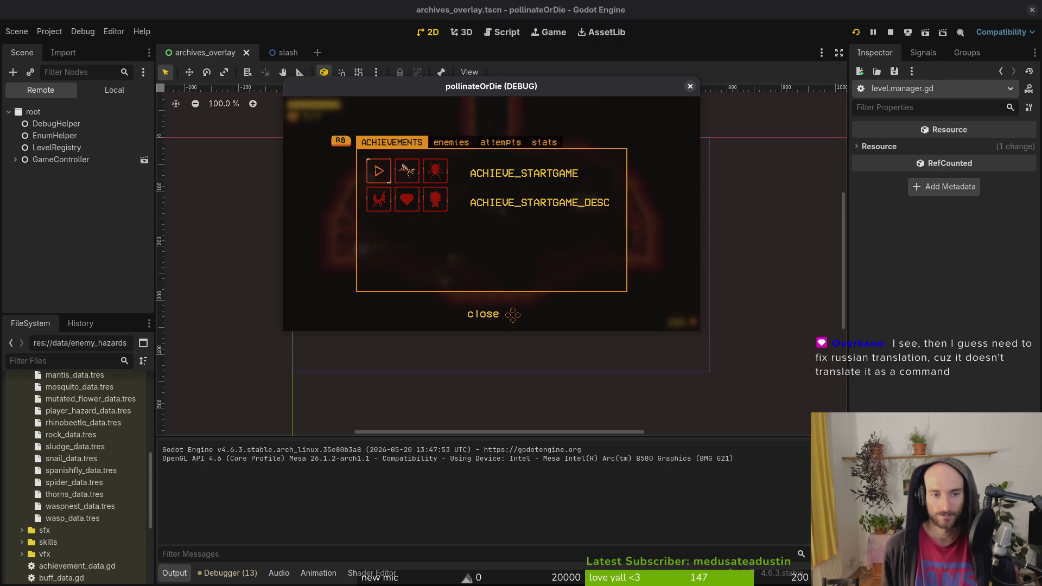
pyautogui.press('Right')
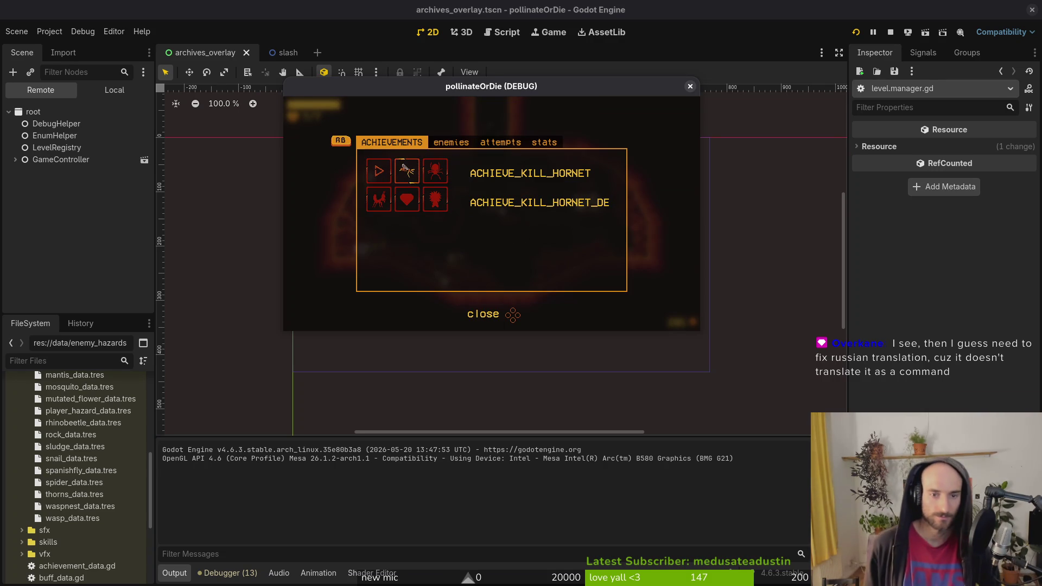
pyautogui.press('Right')
pyautogui.press('Tab')
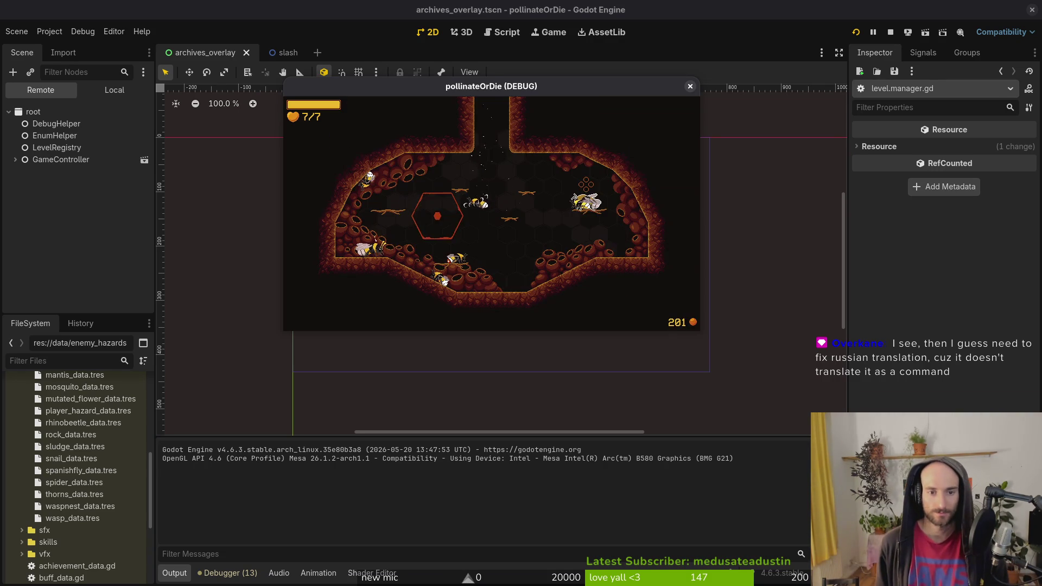
# Use the pause menu's debugging option for extra honey, view the skins list, then resume play.
pyautogui.press('Escape')
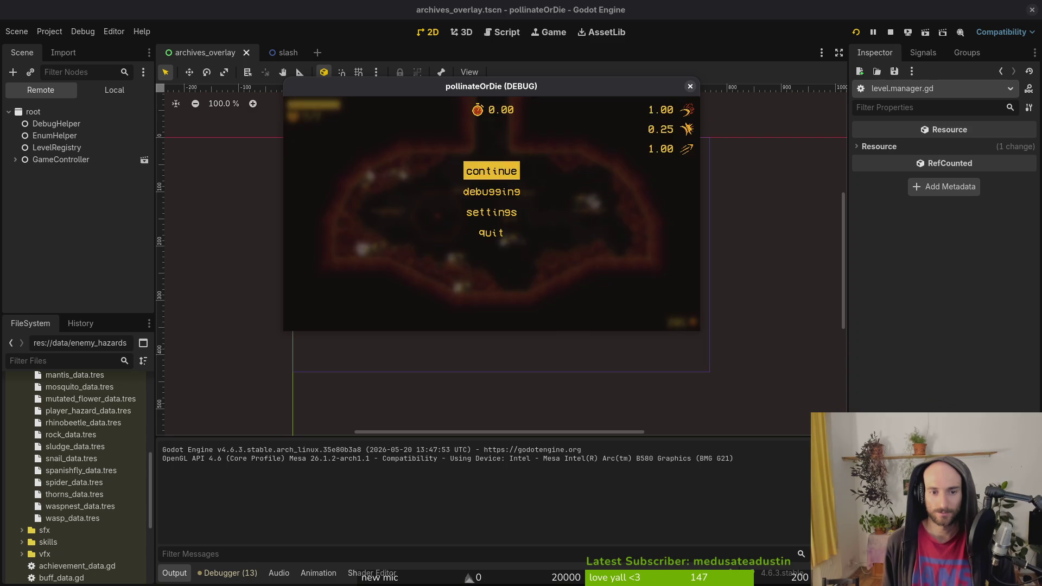
pyautogui.press('Down')
pyautogui.press('Return')
pyautogui.press('Escape')
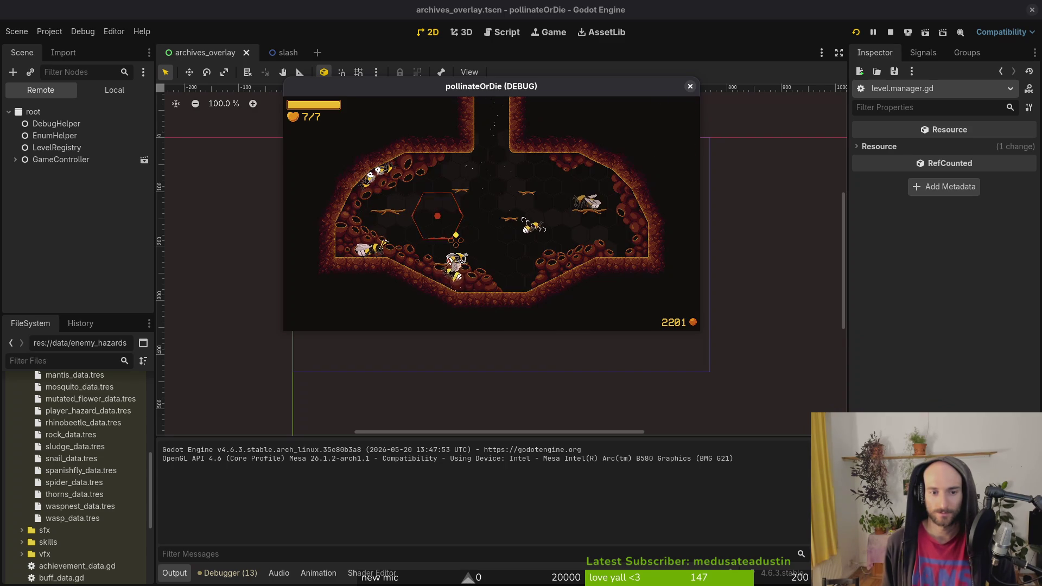
pyautogui.press('Tab')
pyautogui.press('e')
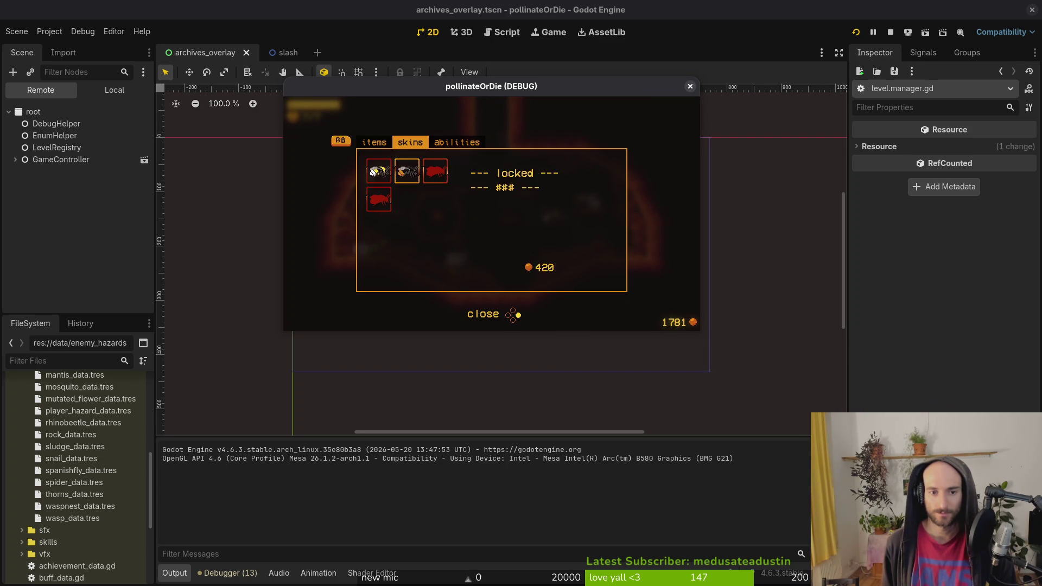
pyautogui.press('Escape')
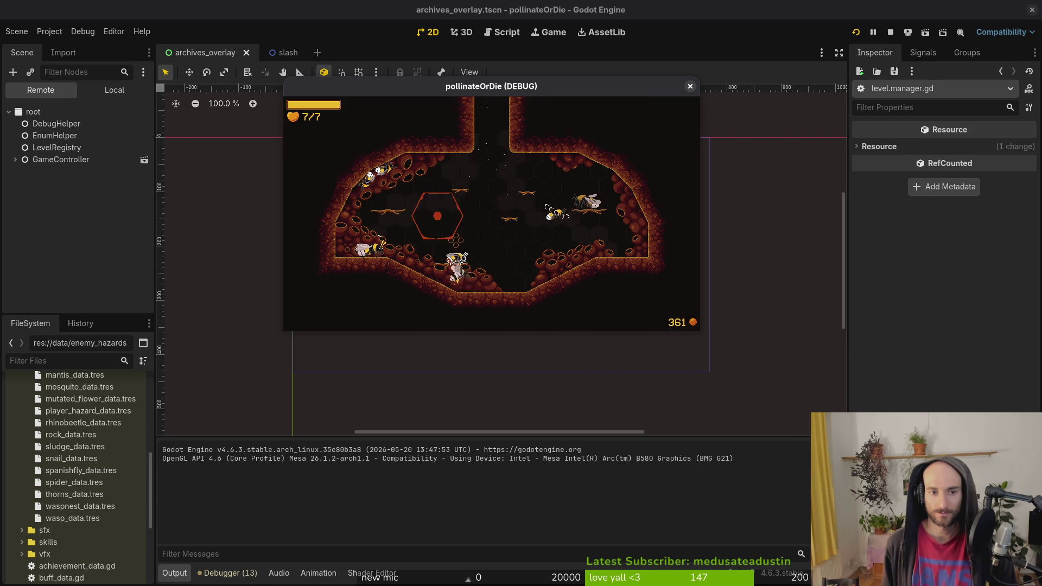
pyautogui.press('Tab')
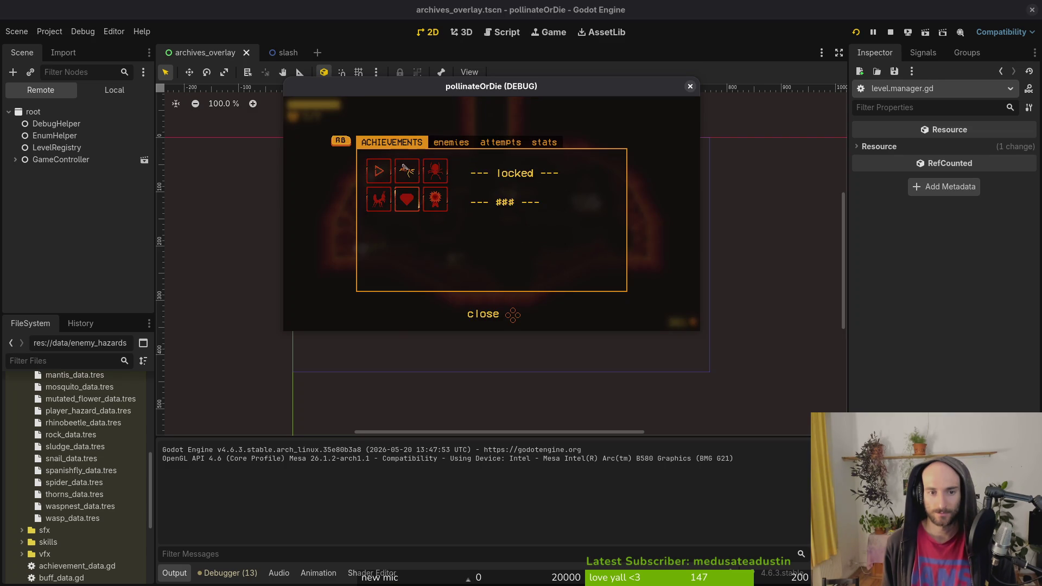
pyautogui.press('Escape')
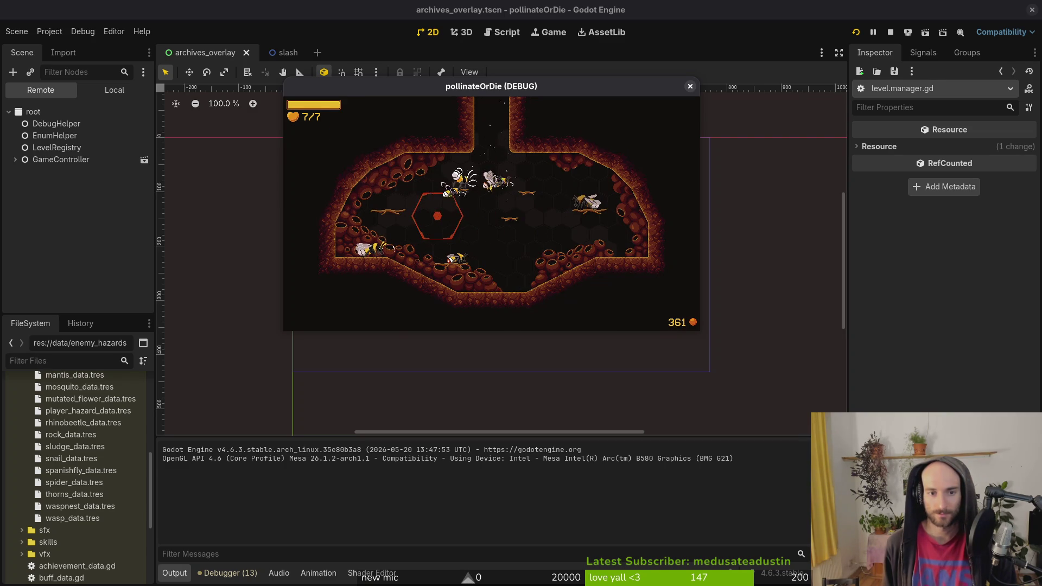
# Maximize the game window and slash the enemy bees at the arena centre.
pyautogui.doubleClick(385, 96)
pyautogui.press('w')
pyautogui.press('w')
pyautogui.press('s')
pyautogui.press('a')
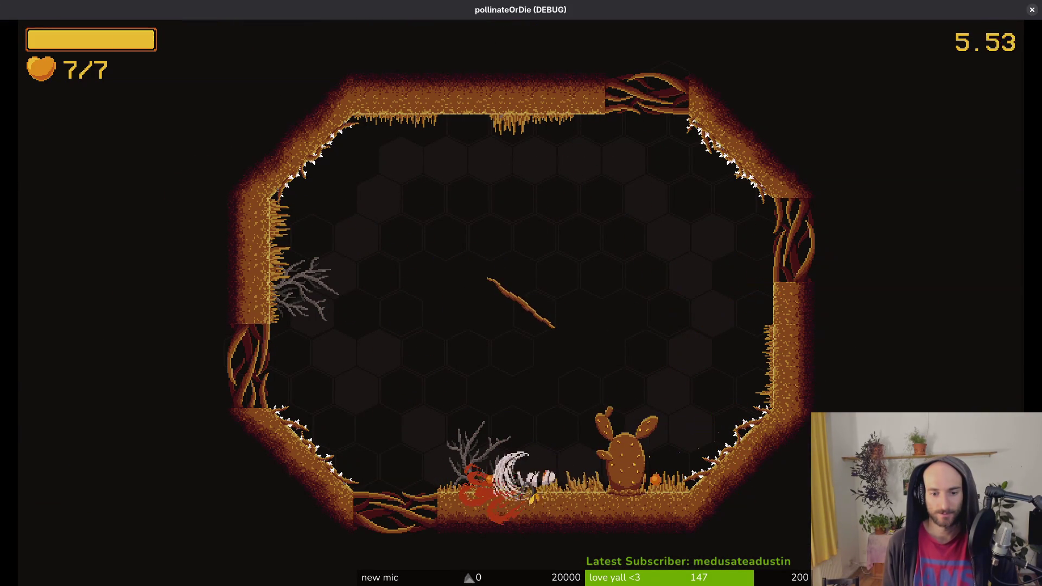
# Pause, check the music volume in settings, then close the menu to resume.
pyautogui.press('Escape')
pyautogui.press('Down')
pyautogui.press('Down')
pyautogui.press('Return')
pyautogui.press('Down')
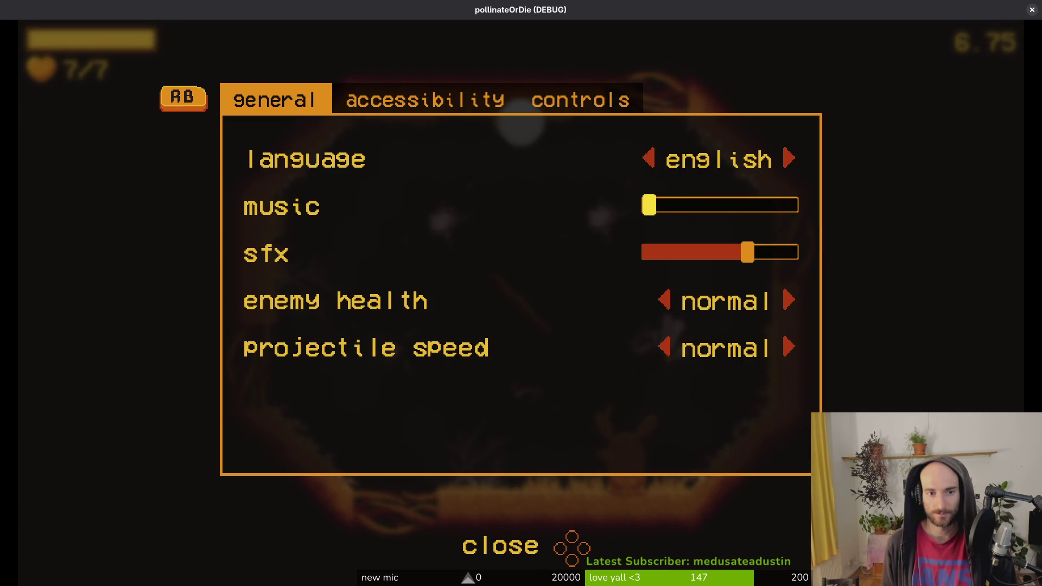
pyautogui.press('Escape')
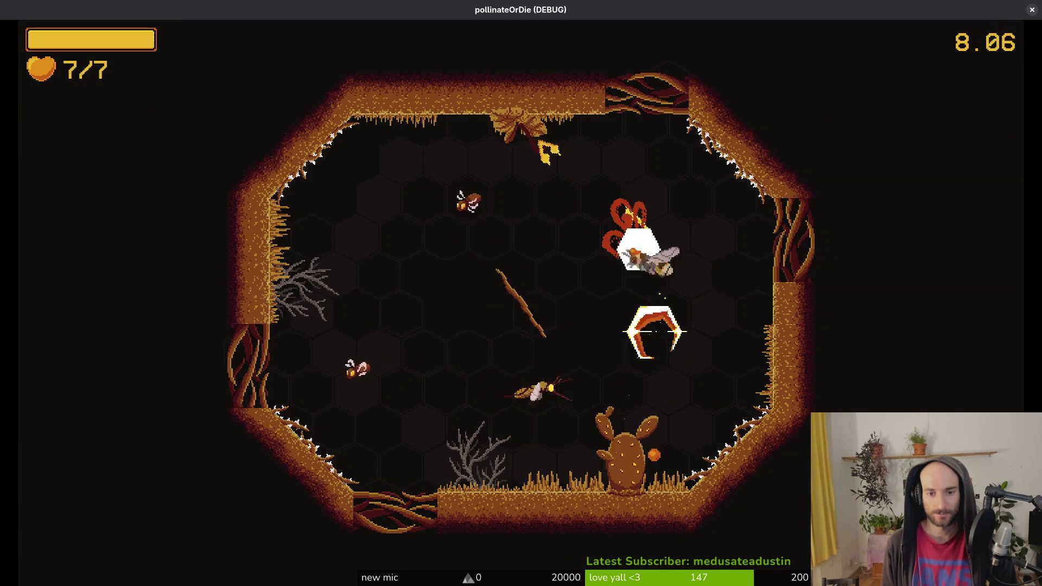
# Clear the first arena and fly up through the top opening into the next room.
pyautogui.press('a')
pyautogui.press('s')
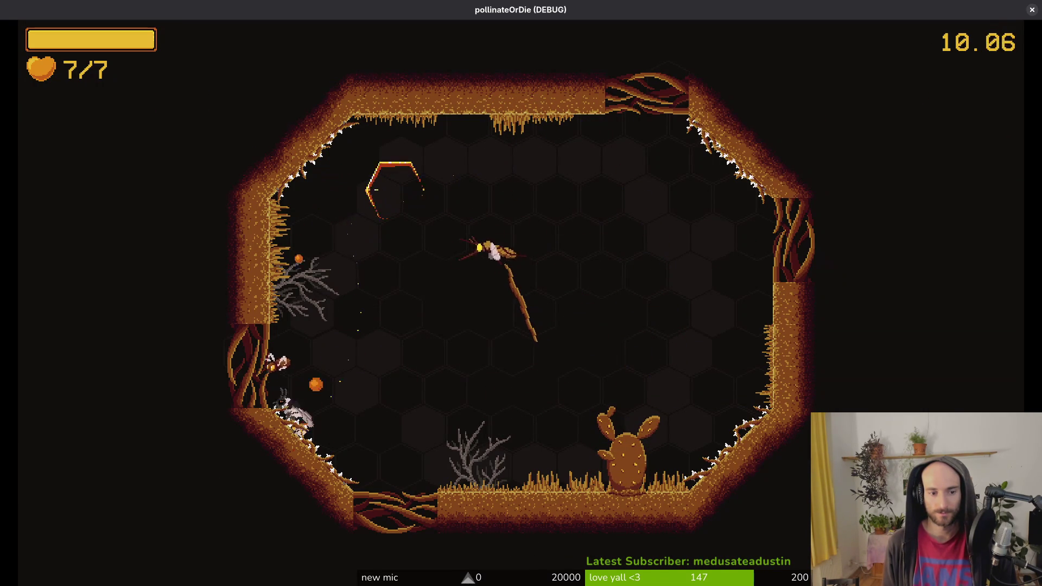
pyautogui.press('d')
pyautogui.press('w')
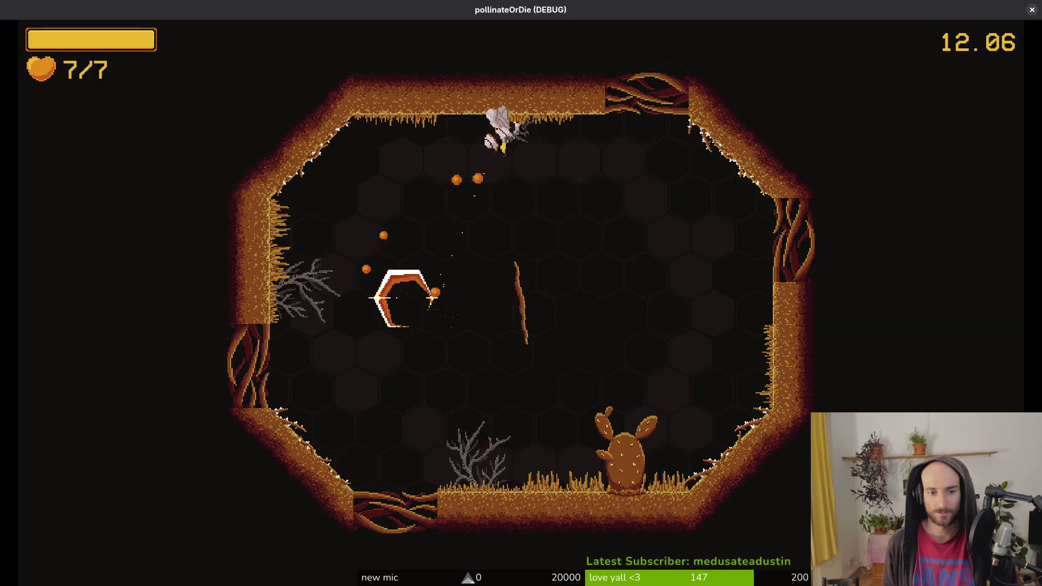
pyautogui.press('s')
pyautogui.press('w')
pyautogui.press('d')
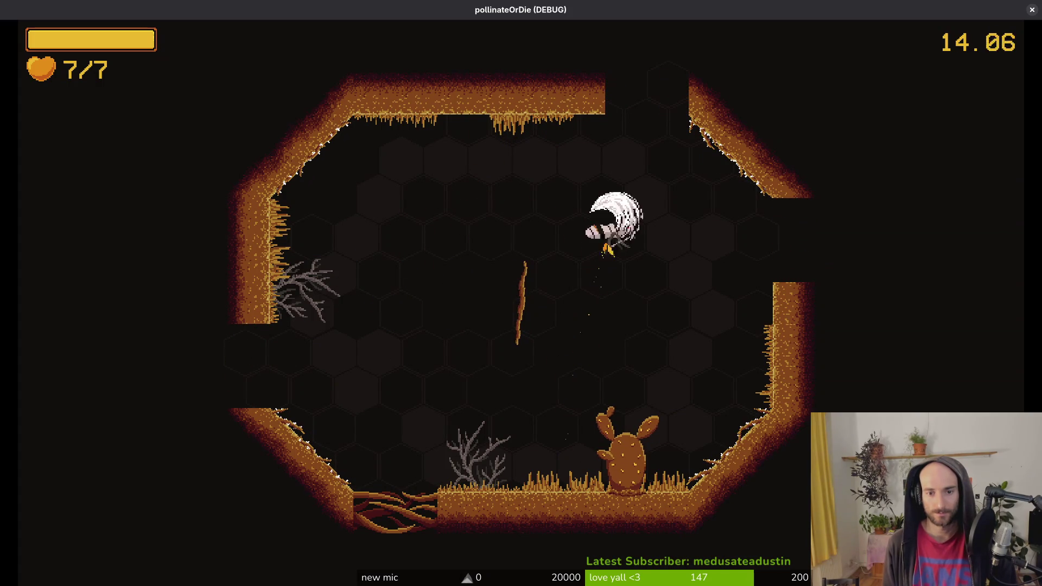
pyautogui.press('w')
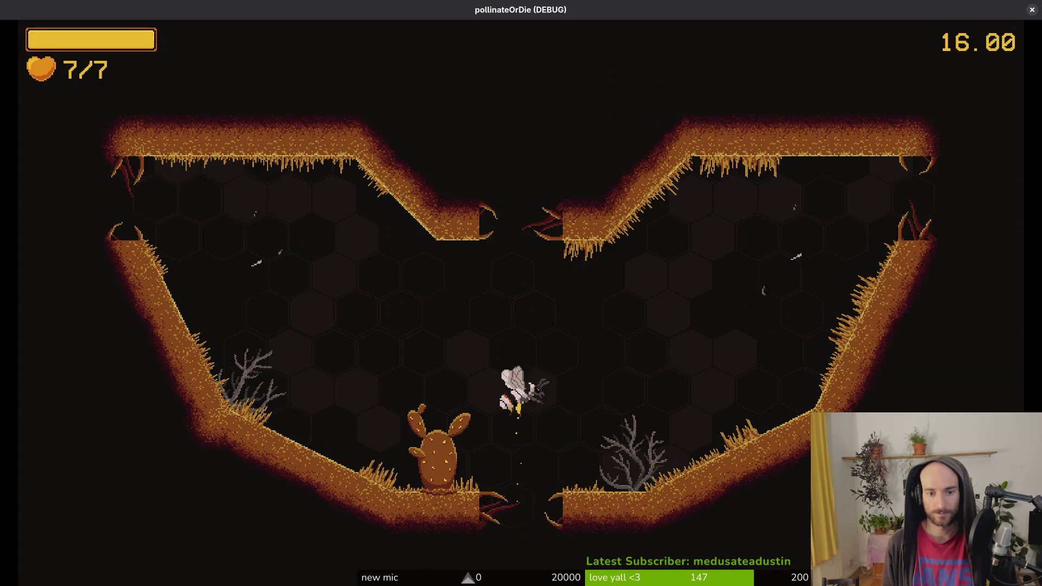
# Swoop past the cactus and slash the enemies on the room's left side.
pyautogui.press('a')
pyautogui.press('w')
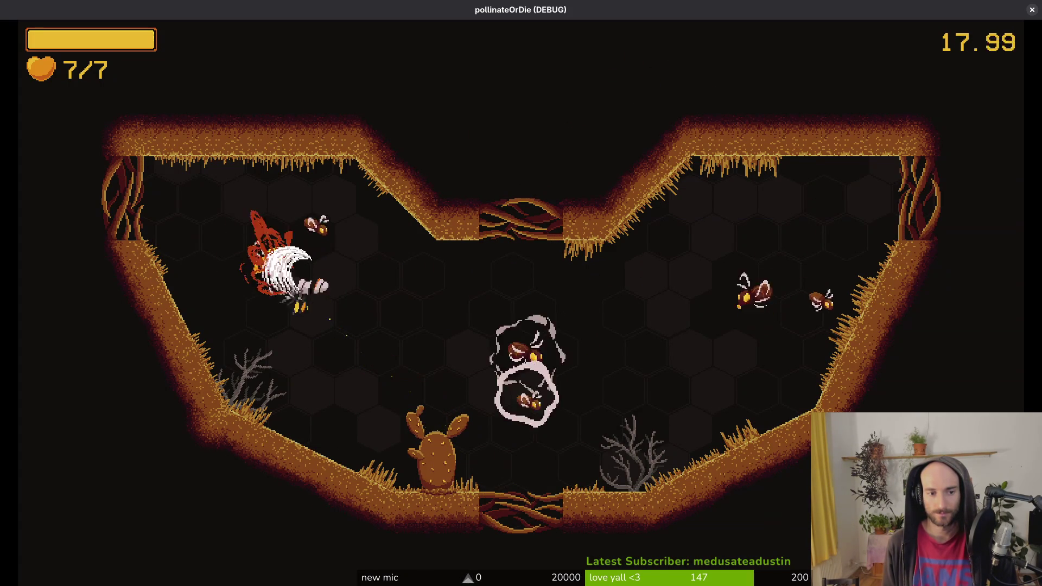
pyautogui.press('d')
pyautogui.press('s')
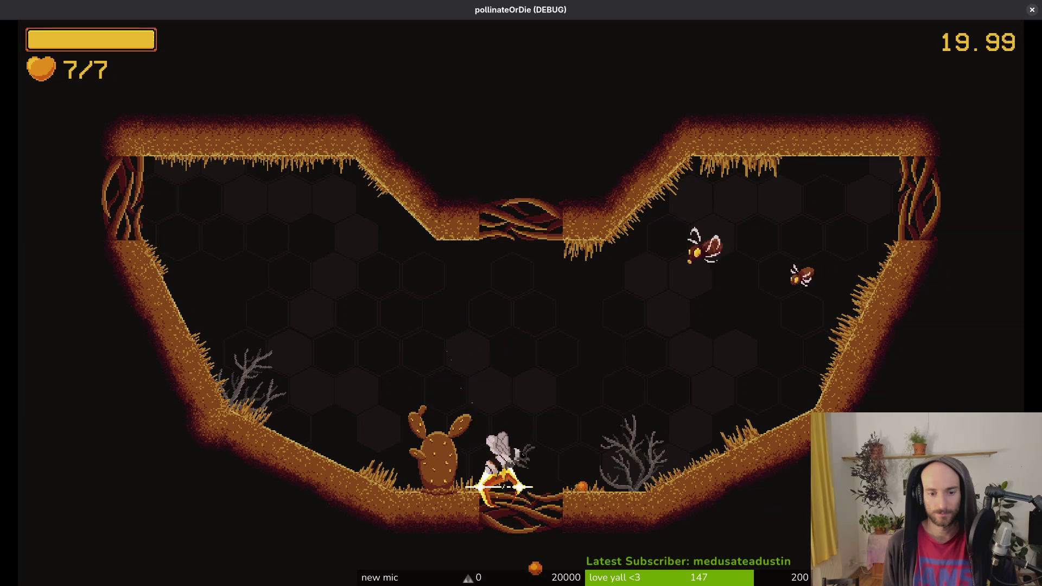
pyautogui.press('d')
pyautogui.press('a')
pyautogui.press('d')
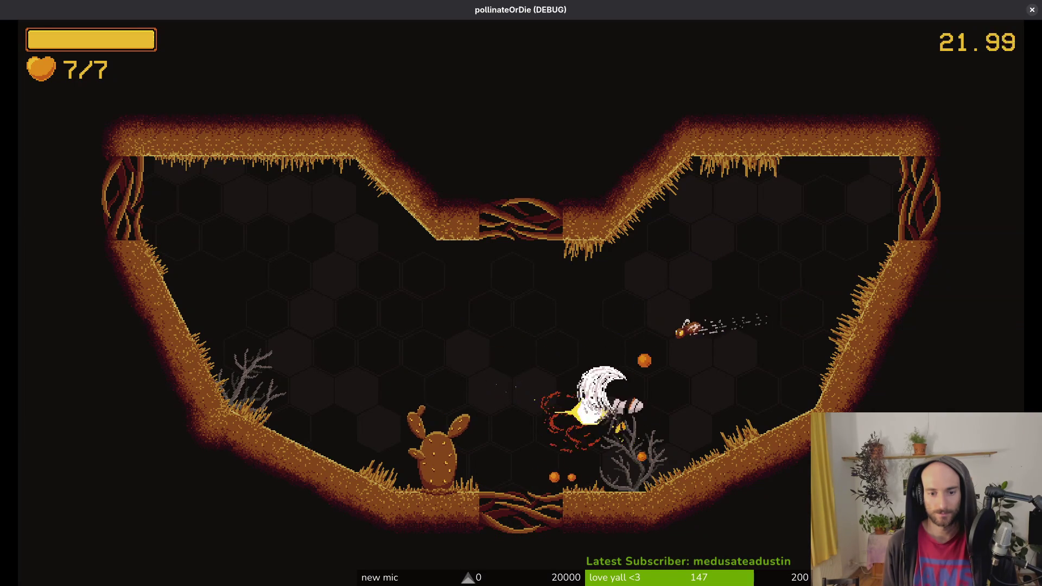
pyautogui.press('a')
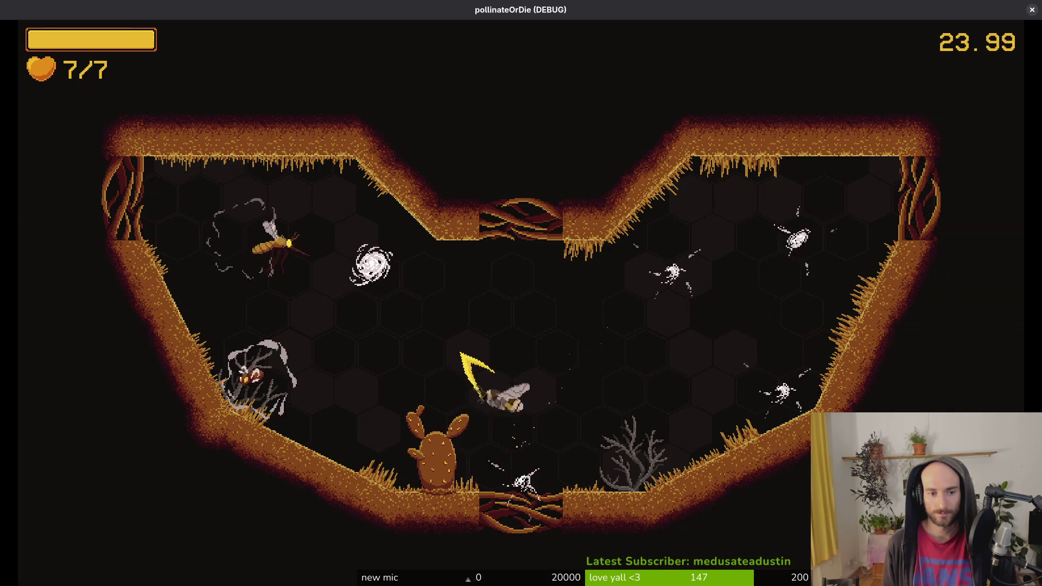
pyautogui.press('a')
pyautogui.press('w')
pyautogui.press('d')
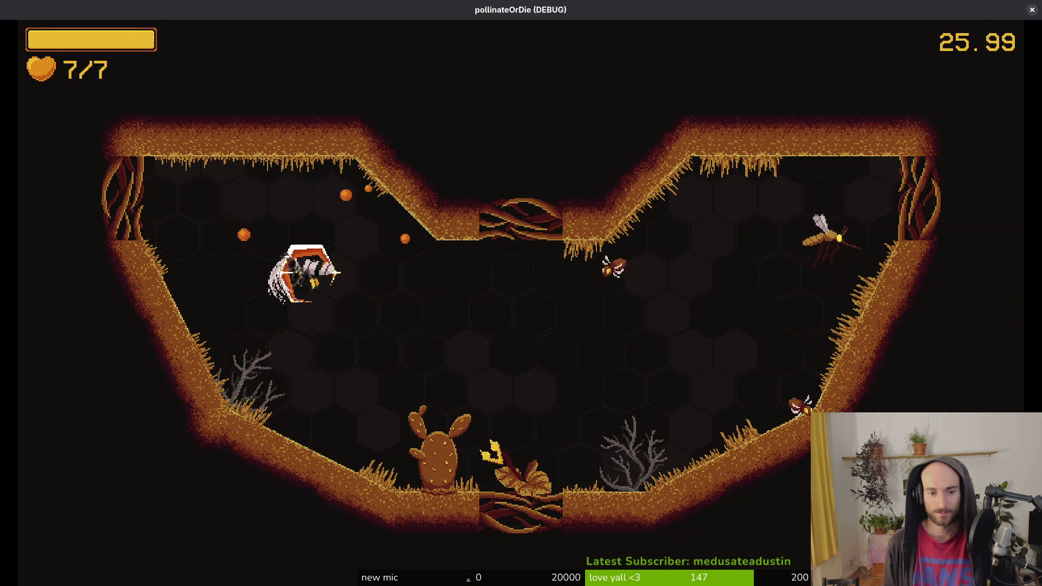
# Dash down to the flower, attack the remaining enemies and reach the right wall.
pyautogui.press('d')
pyautogui.press('s')
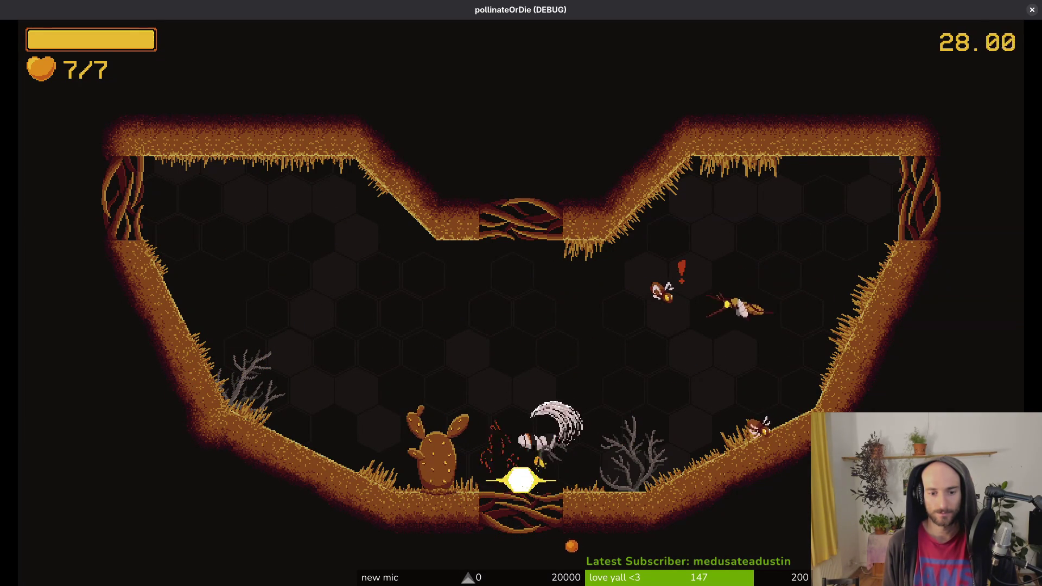
pyautogui.press('w')
pyautogui.press('s')
pyautogui.press('w')
pyautogui.press('s')
pyautogui.press('a')
pyautogui.press('d')
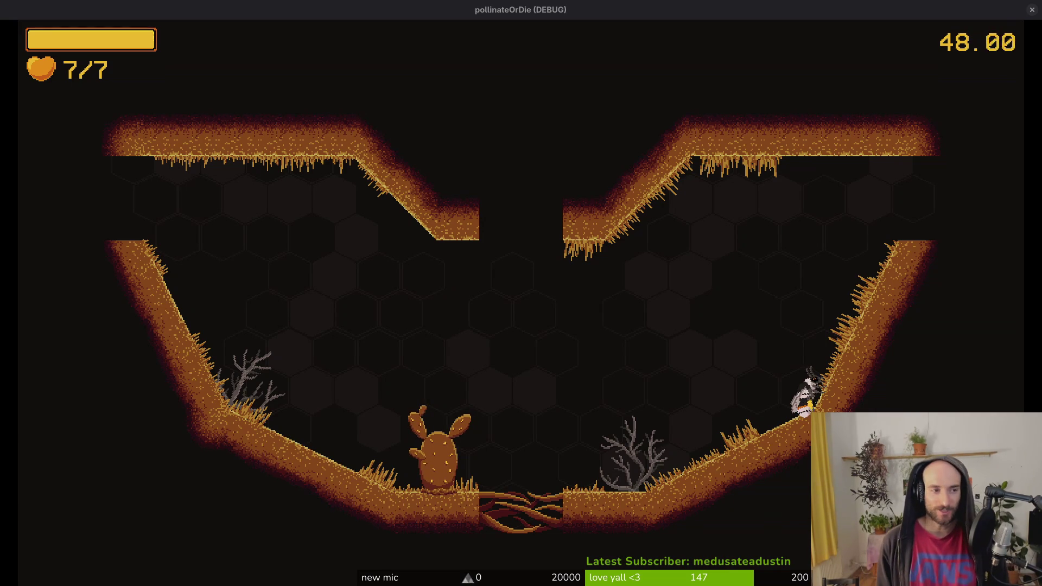
# Return to the room centre, then dash right and up into the next cave room.
pyautogui.press('Left')
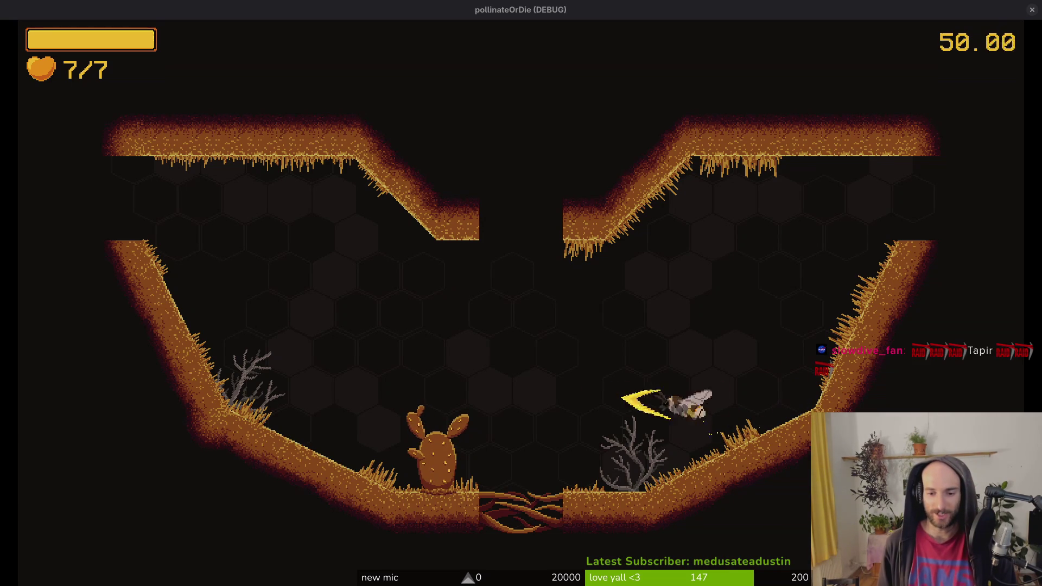
pyautogui.press('Left')
pyautogui.press('Right')
pyautogui.press('Up')
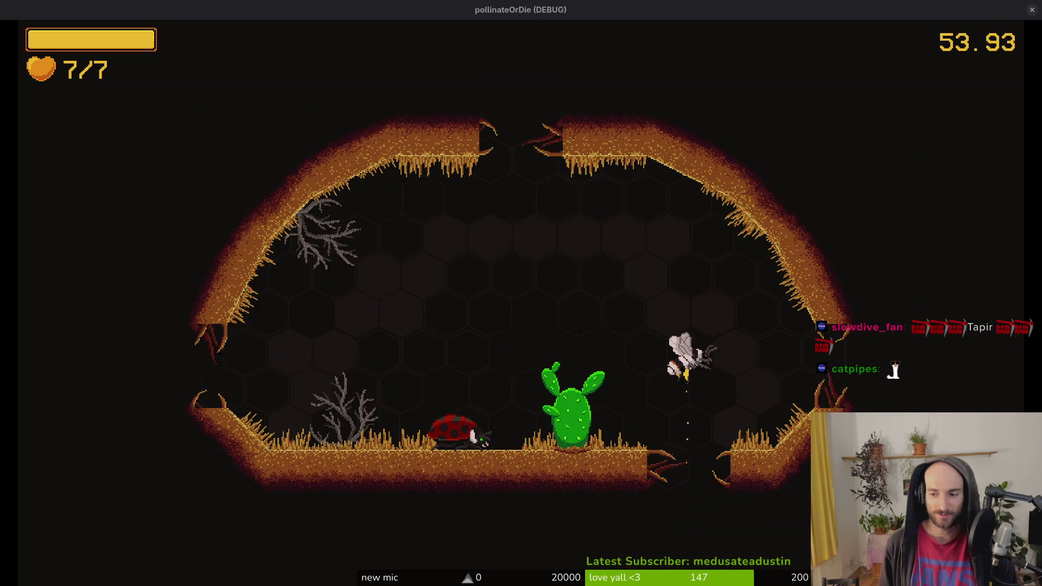
# Make the cactus bloom, collect the +10% upgrade hexagon, and fly up through the ceiling.
pyautogui.press('Left')
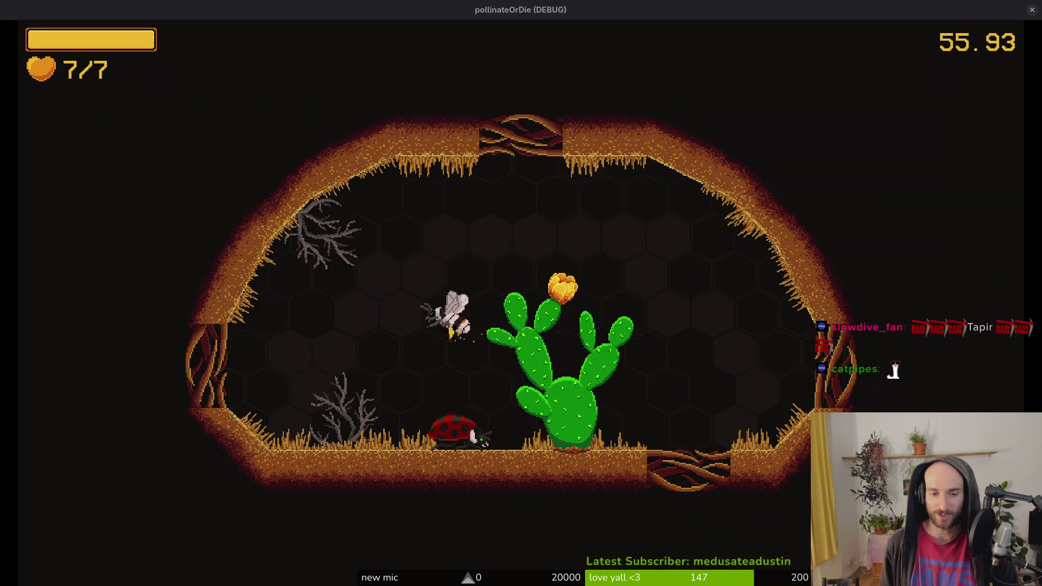
pyautogui.press('Right')
pyautogui.press('Right')
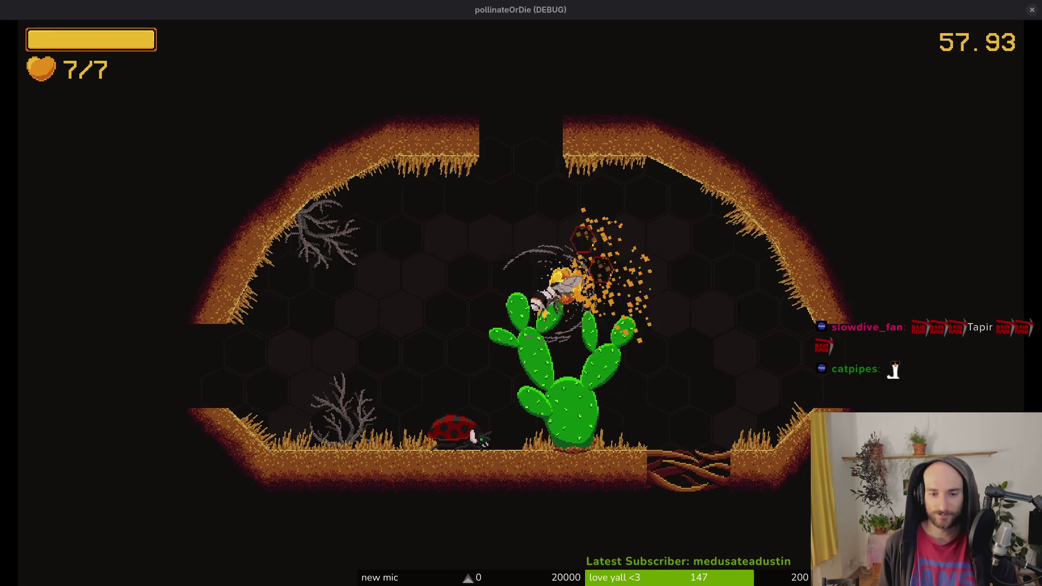
pyautogui.press('Up')
pyautogui.press('Left')
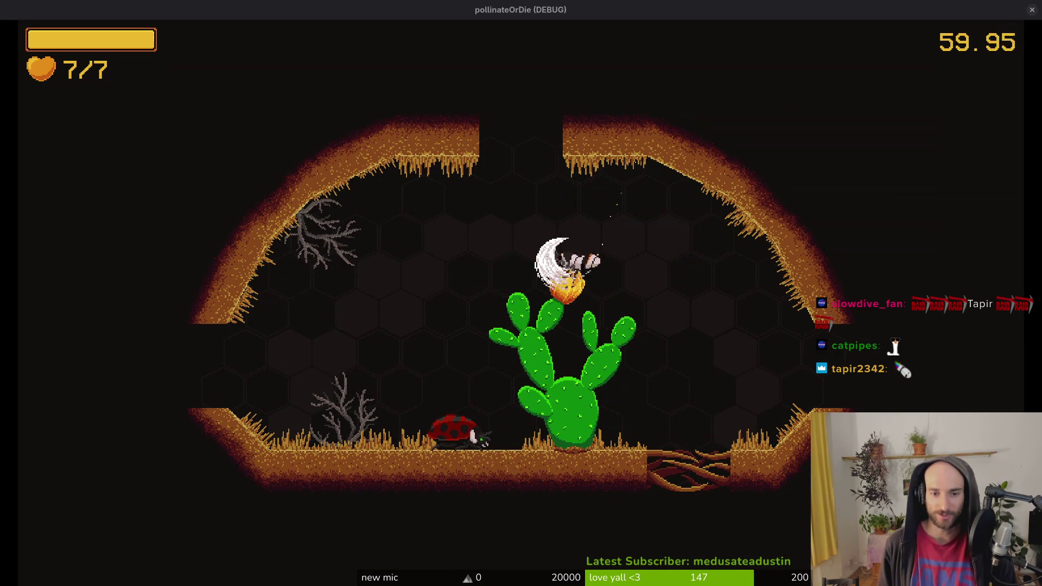
pyautogui.press('Right')
pyautogui.press('Up')
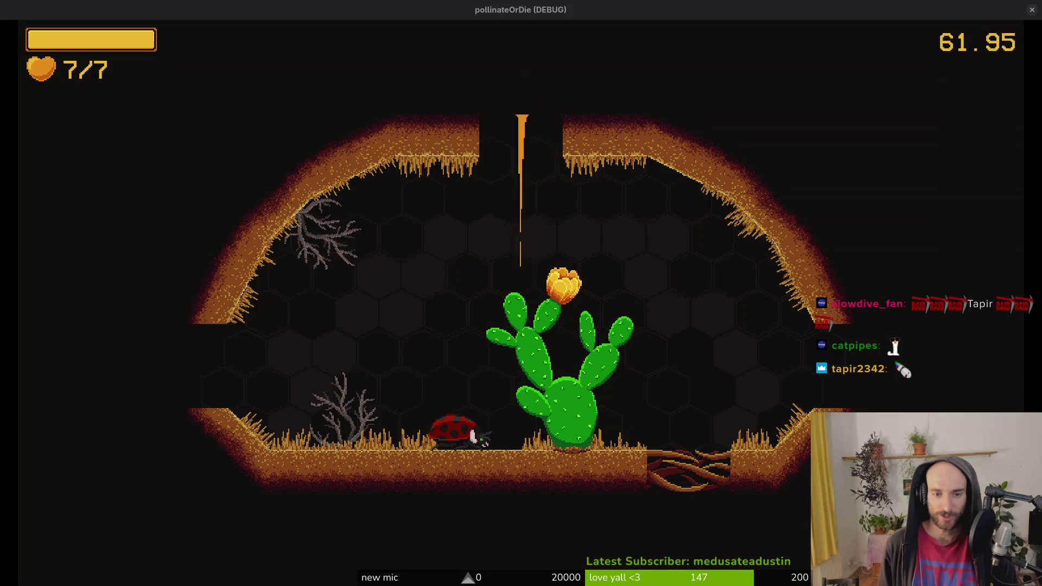
# Dodge the incoming wasps, drop to the cactus and circle near the bush.
pyautogui.press('Down')
pyautogui.press('Up')
pyautogui.press('Left')
pyautogui.press('Up')
pyautogui.press('Down')
pyautogui.press('Up')
pyautogui.press('Left')
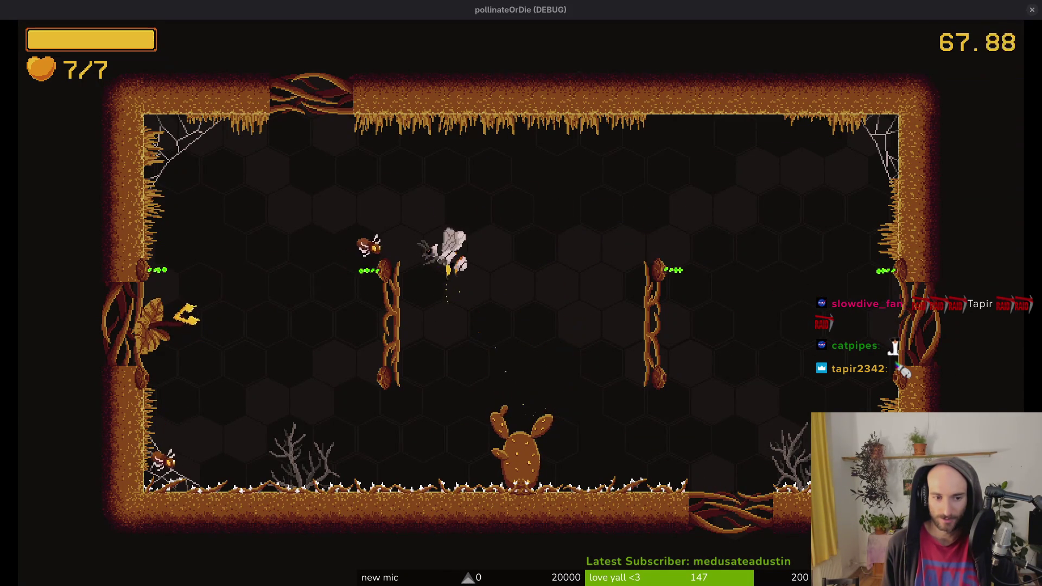
pyautogui.press('Down')
pyautogui.press('Left')
pyautogui.press('Up')
pyautogui.press('Right')
# Dash around the room past the bush and swoop at the cactus attacking nearby enemies.
pyautogui.press('Left')
pyautogui.press('Up')
pyautogui.press('Down')
pyautogui.press('Right')
pyautogui.press('Right')
pyautogui.press('Up')
pyautogui.press('Down')
pyautogui.press('Up')
pyautogui.press('Right')
pyautogui.press('Up')
pyautogui.press('Down')
pyautogui.press('Left')
pyautogui.press('Down')
pyautogui.press('Right')
pyautogui.press('Left')
pyautogui.press('Left')
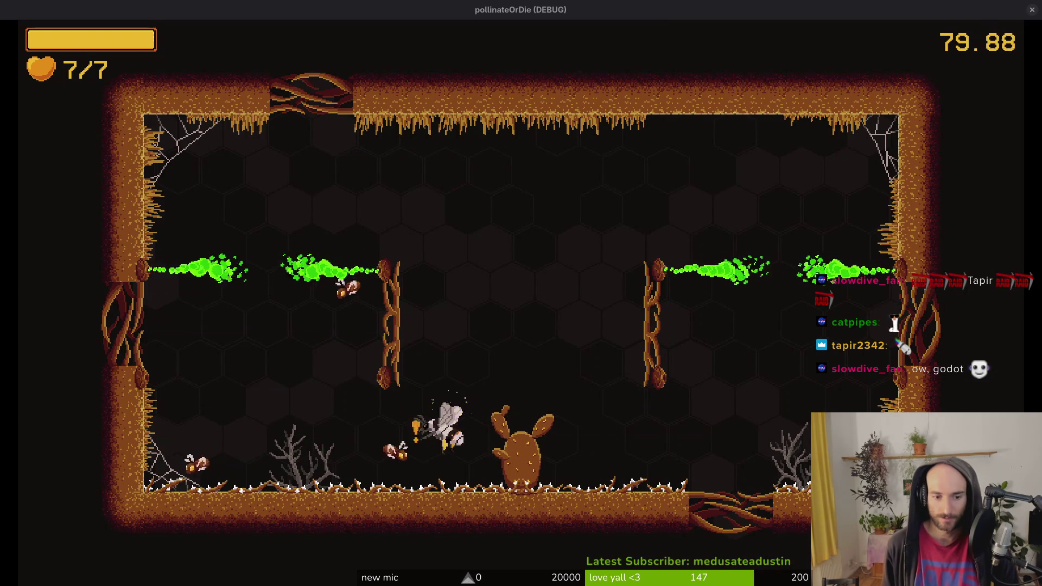
# Slash the left vine, clear the room and climb into the cross-shaped room.
pyautogui.press('Up')
pyautogui.press('Right')
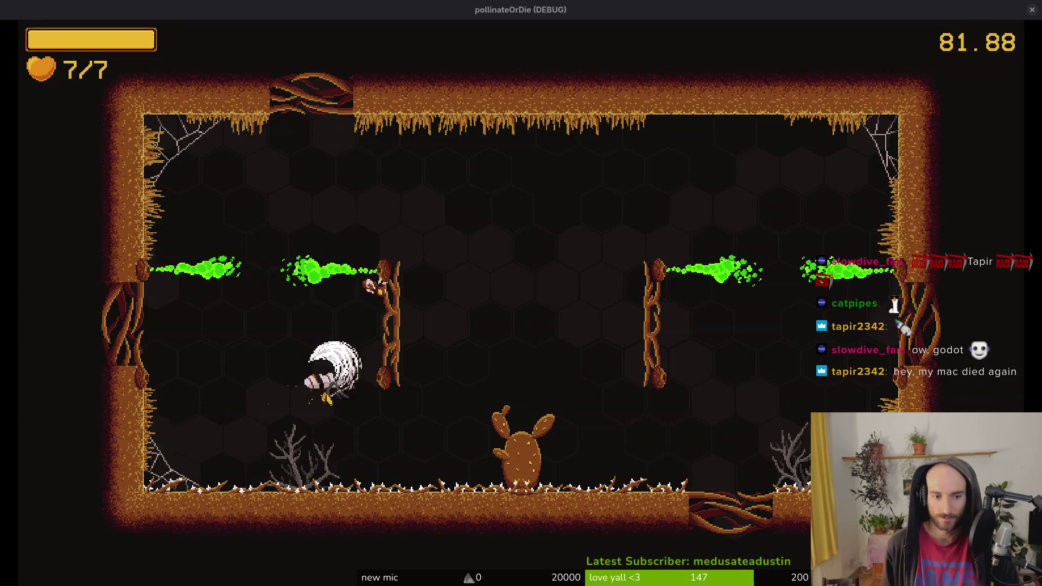
pyautogui.press('Down')
pyautogui.press('Right')
pyautogui.press('Up')
pyautogui.press('Left')
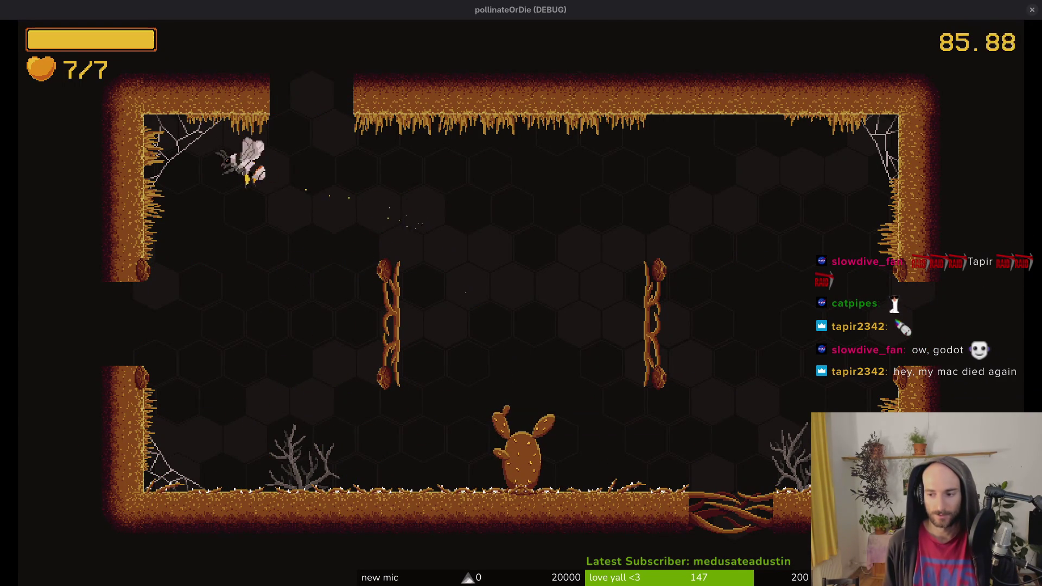
pyautogui.press('Right')
pyautogui.press('Up')
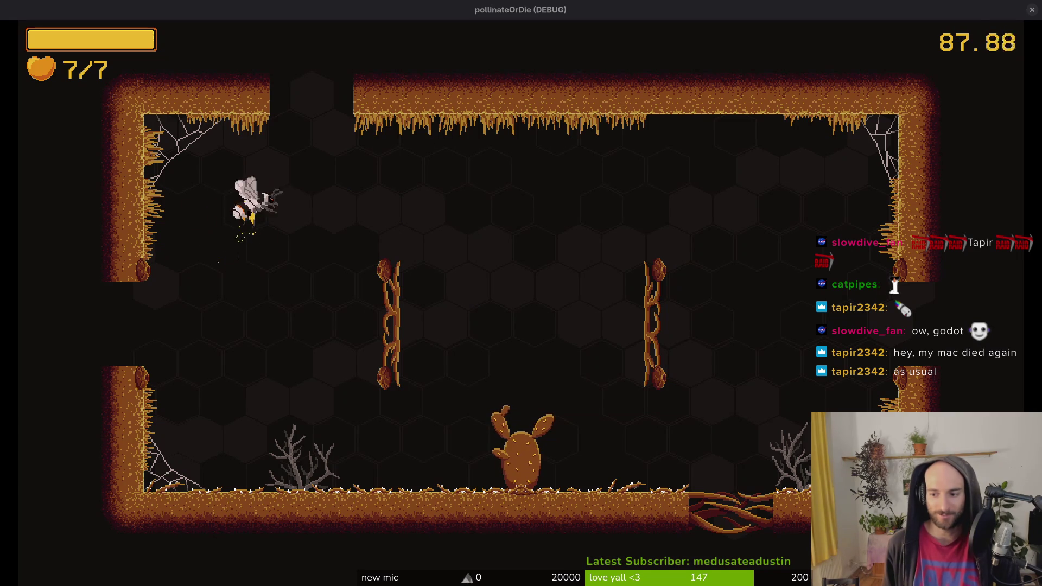
pyautogui.press('Up')
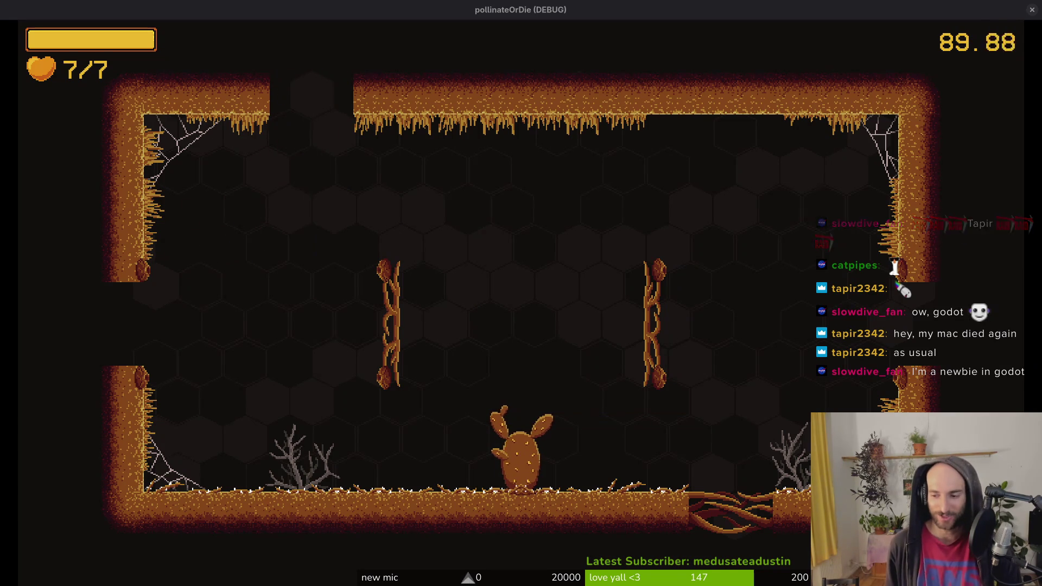
# Fight through the cross-shaped room, diving near the cactus and recovering after a hit.
pyautogui.press('Left')
pyautogui.press('Right')
pyautogui.press('Up')
pyautogui.press('Down')
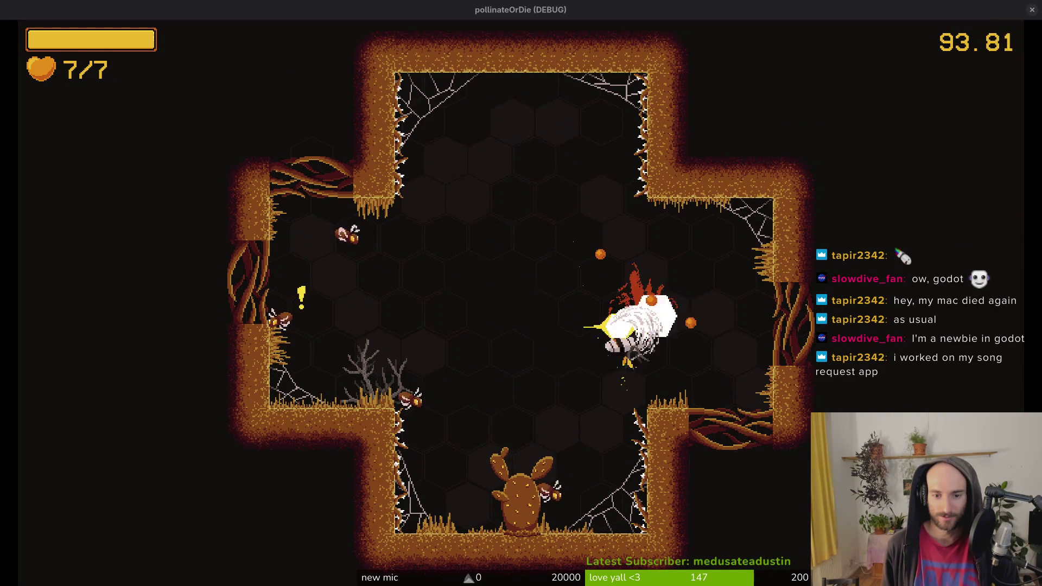
pyautogui.press('Left')
pyautogui.press('Down')
pyautogui.press('Up')
pyautogui.press('Left')
pyautogui.press('Up')
pyautogui.press('Down')
pyautogui.press('Up')
pyautogui.press('Down')
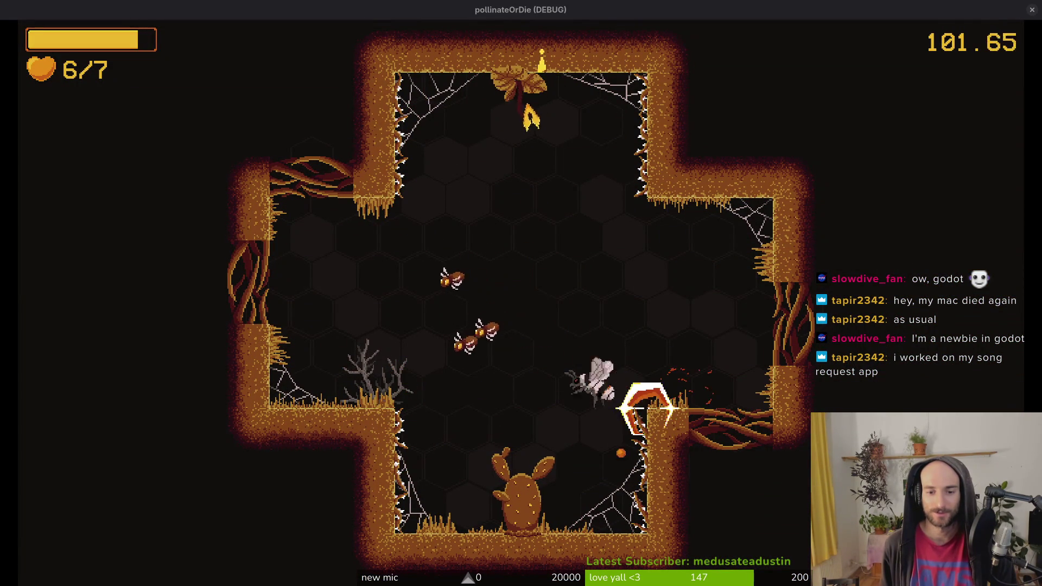
# Dash away from the enemies, read the character's dialogue, and fly up toward the spider.
pyautogui.press('space')
pyautogui.press('space')
pyautogui.press('space')
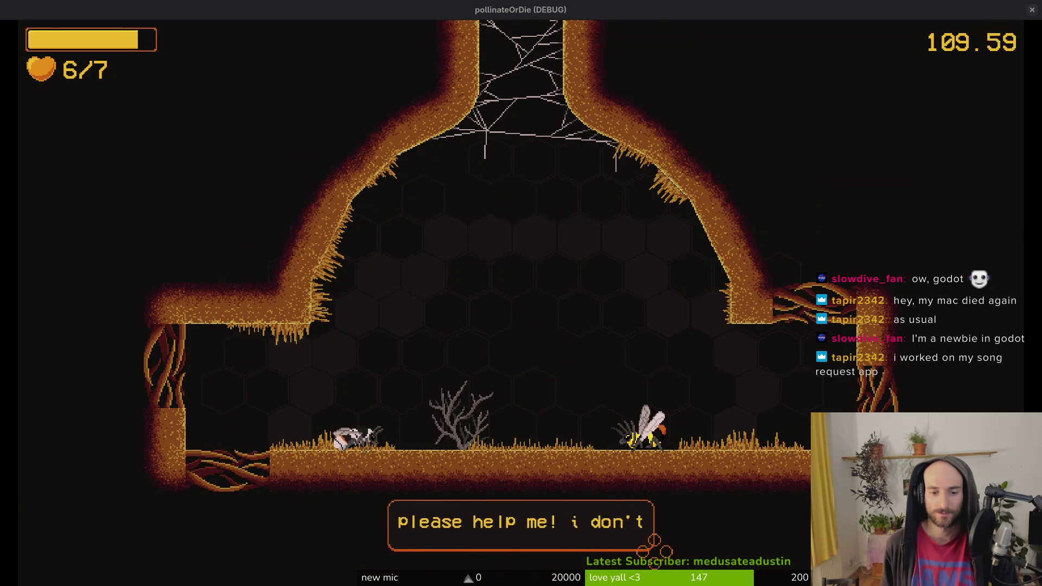
pyautogui.press('space')
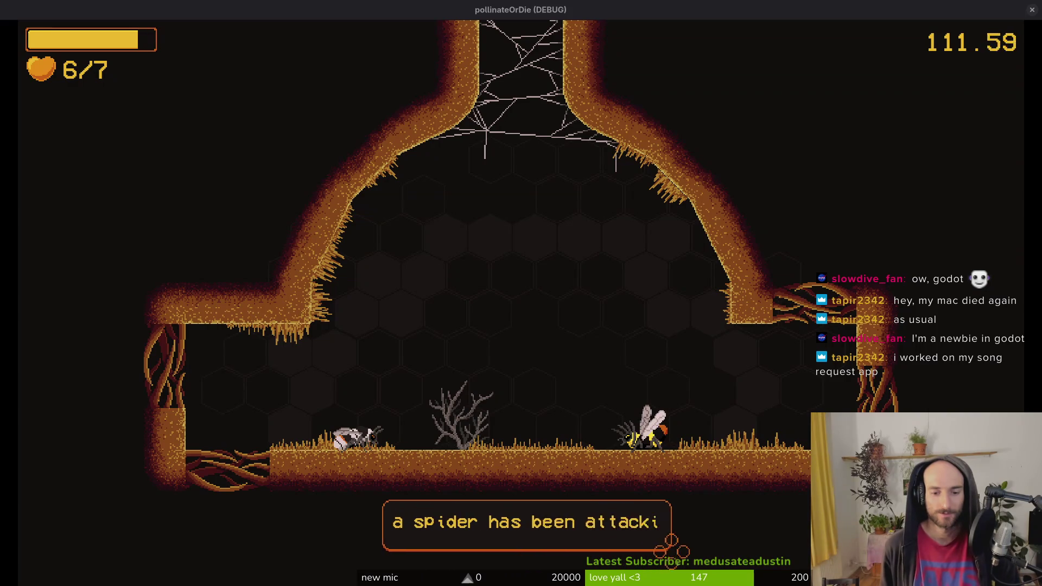
pyautogui.press('space')
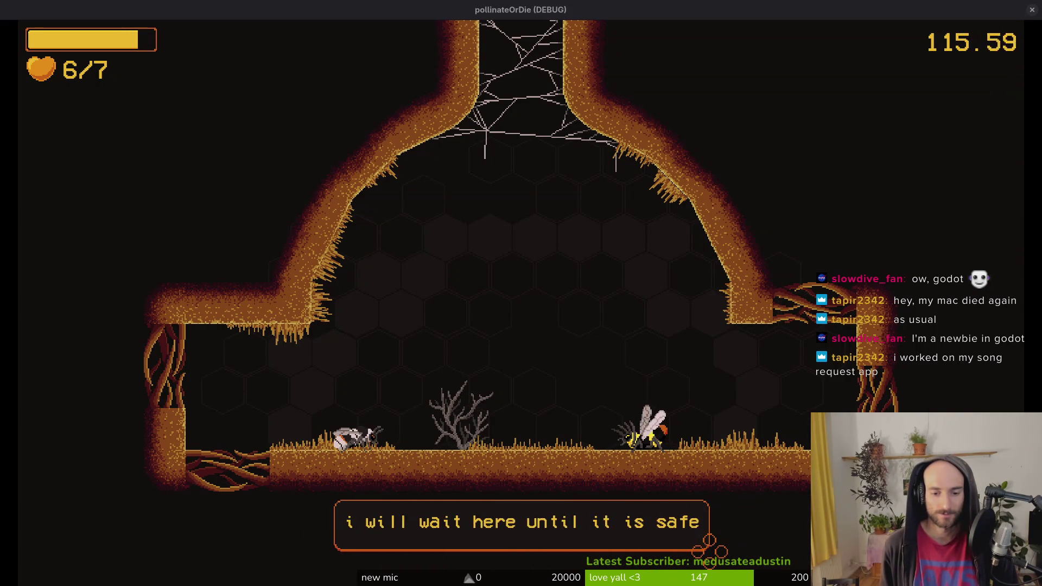
pyautogui.press('Up')
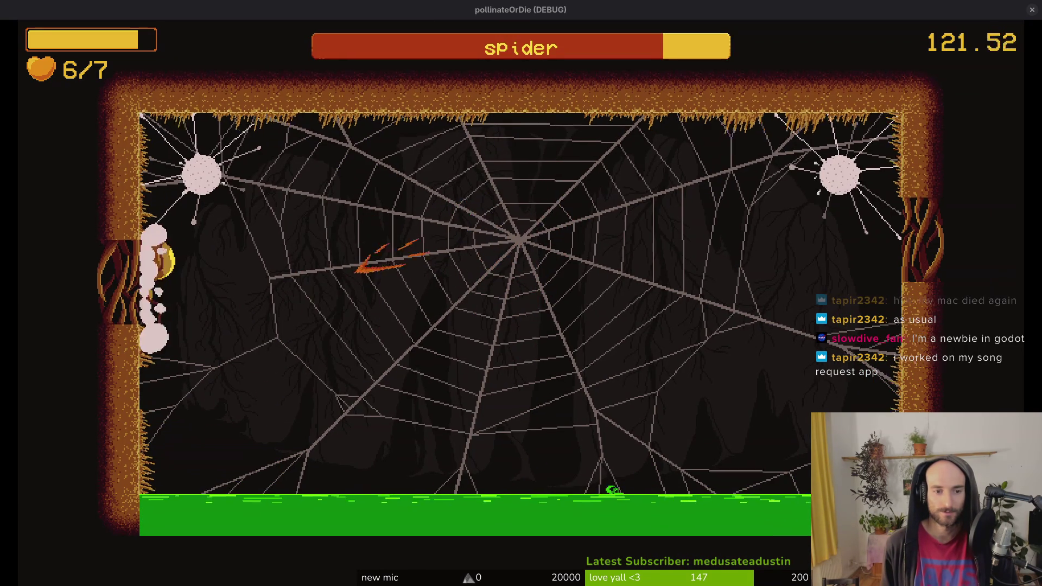
# Slash the spider boss until it dies, then fly out the right exit.
pyautogui.press('space')
pyautogui.press('space')
pyautogui.press('space')
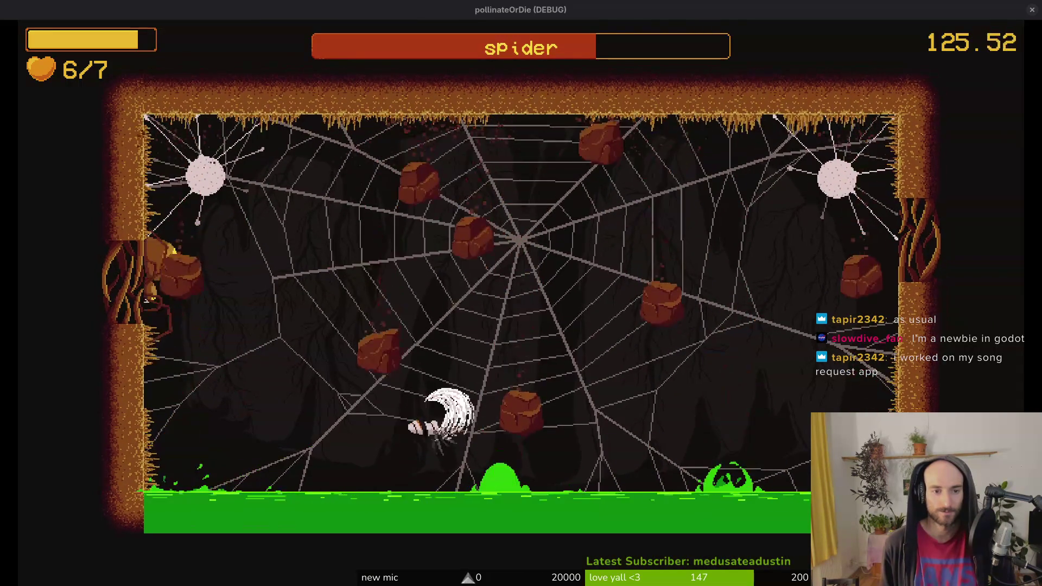
pyautogui.press('space')
pyautogui.press('space')
pyautogui.press('d')
pyautogui.press('d')
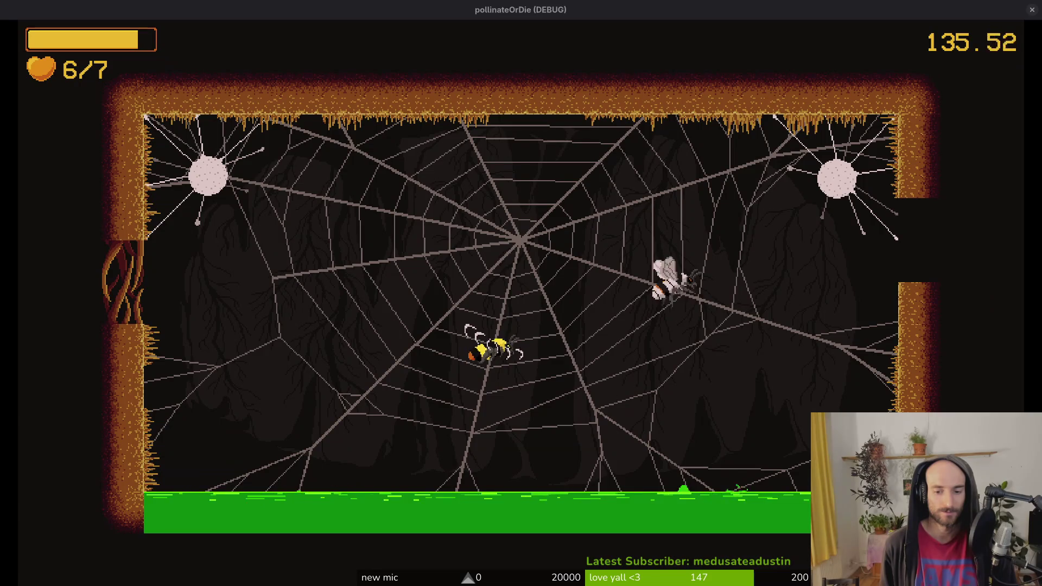
pyautogui.press('d')
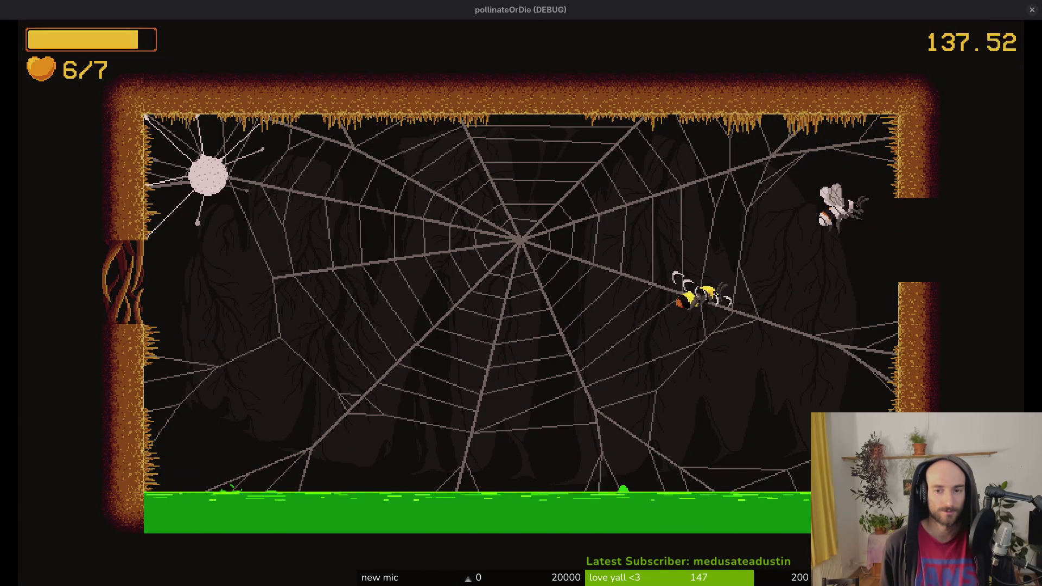
pyautogui.press('d')
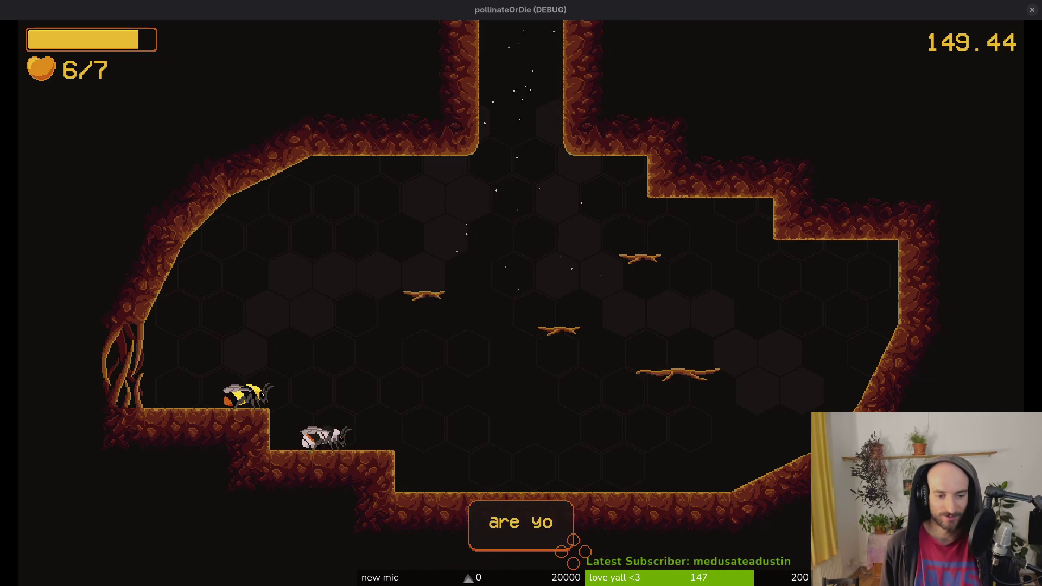
# Skip through the companion's dialogue and fly into the middle of the honeycomb cave.
pyautogui.press('space')
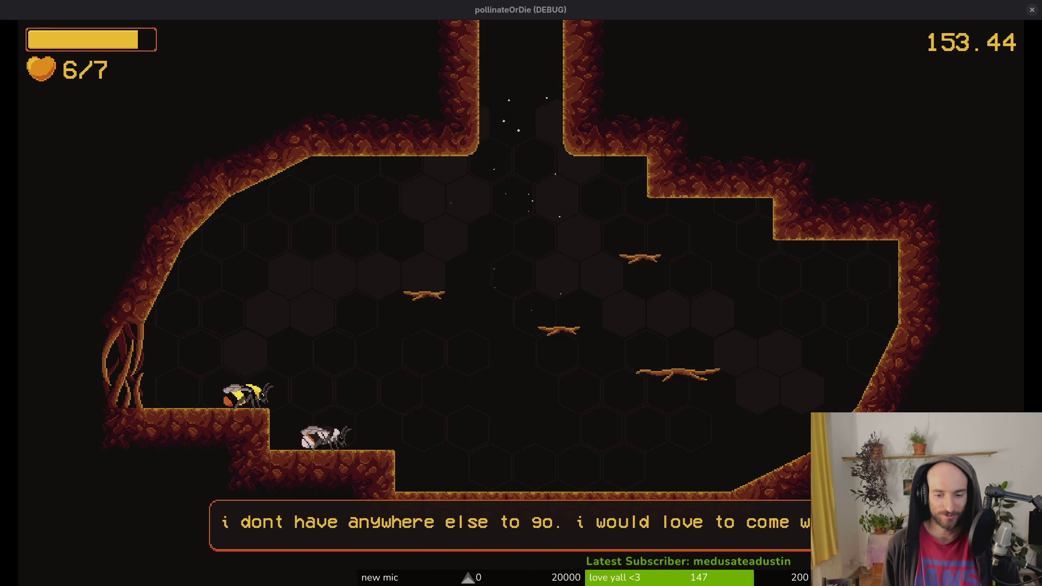
pyautogui.press('space')
pyautogui.press('Right')
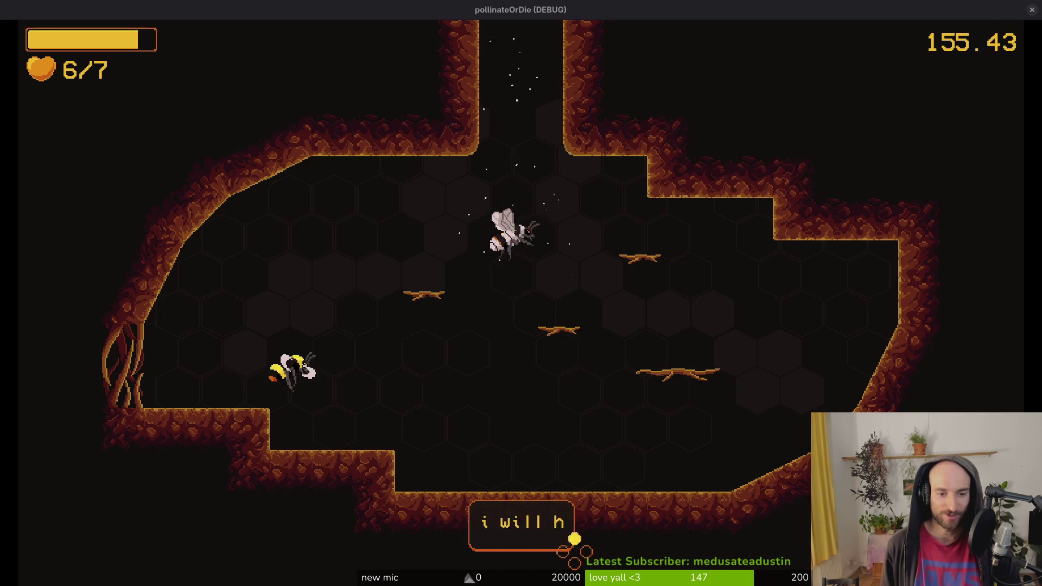
pyautogui.press('Up')
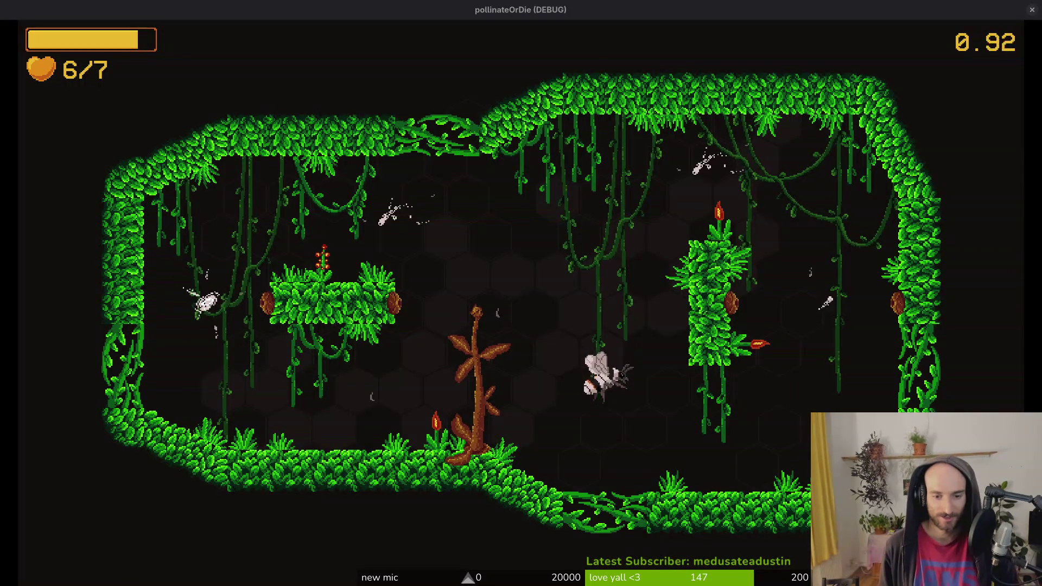
# Slash the mosquitoes around the brown plant, then fly right toward the opened exit.
pyautogui.press('Left')
pyautogui.press('Up')
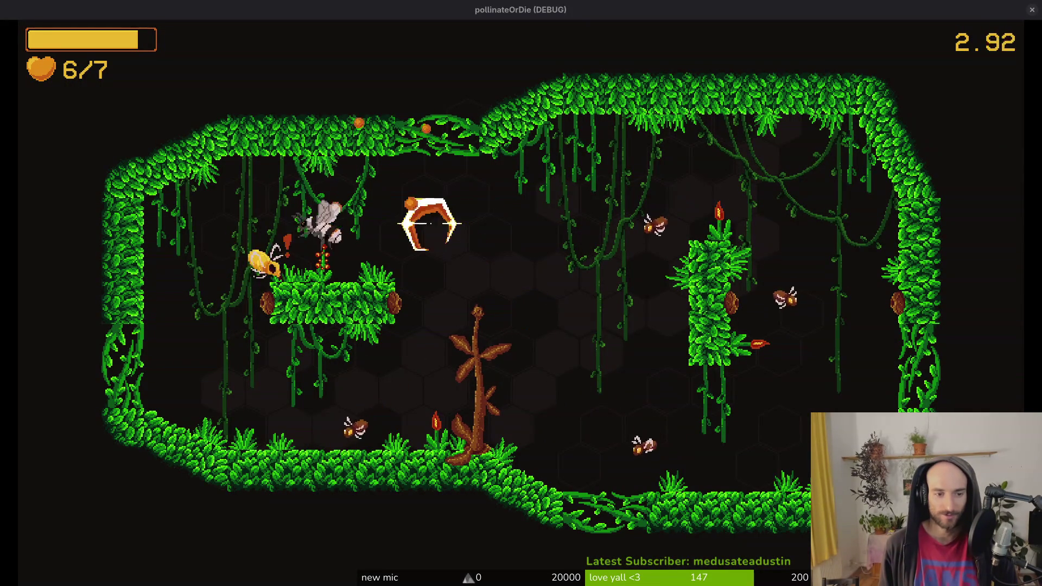
pyautogui.press('Down')
pyautogui.press('Right')
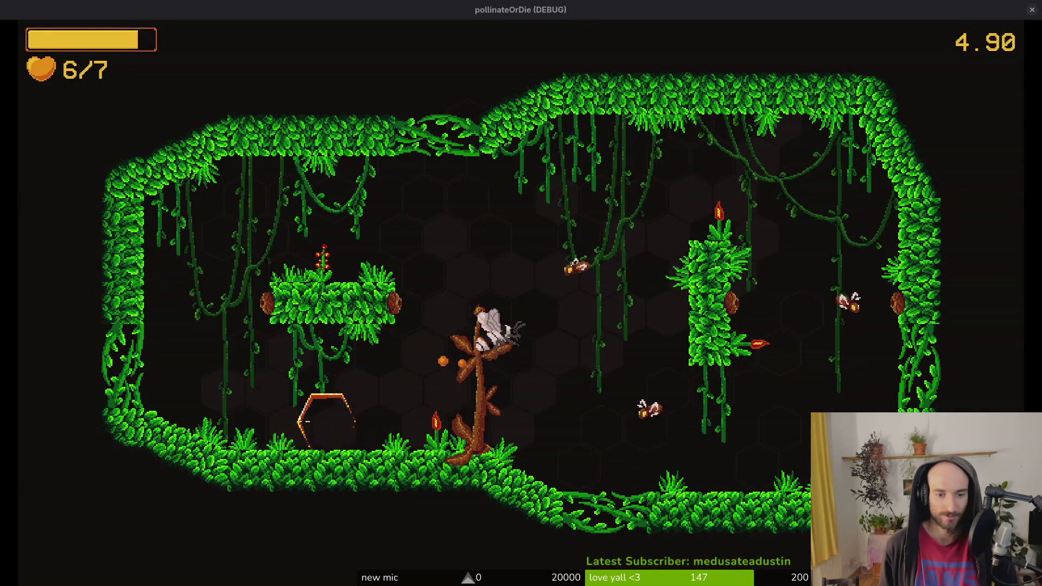
pyautogui.press('Right')
pyautogui.press('Up')
pyautogui.press('Left')
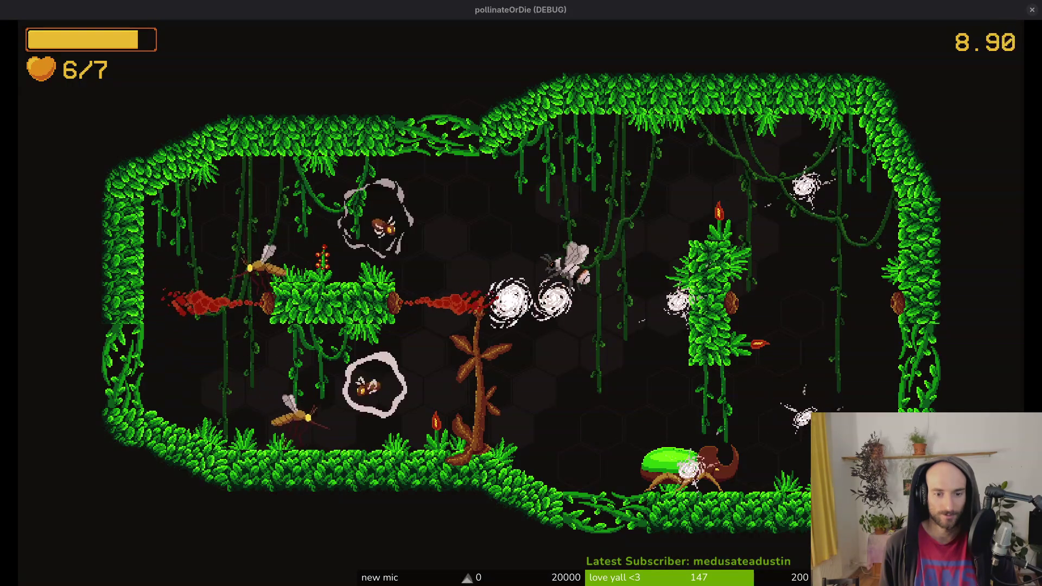
pyautogui.press('Right')
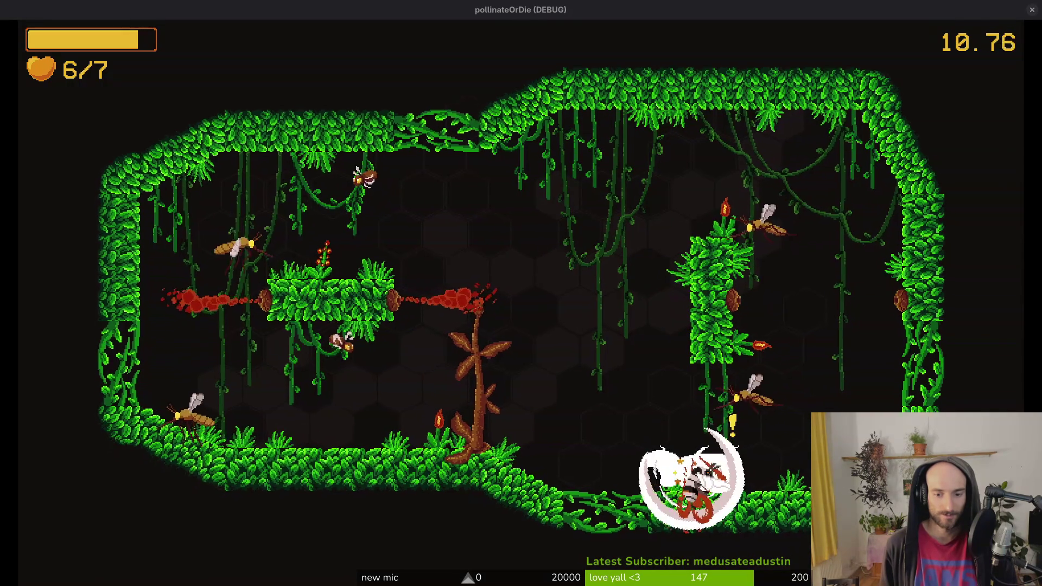
pyautogui.press('Left')
pyautogui.press('Left')
pyautogui.press('Left')
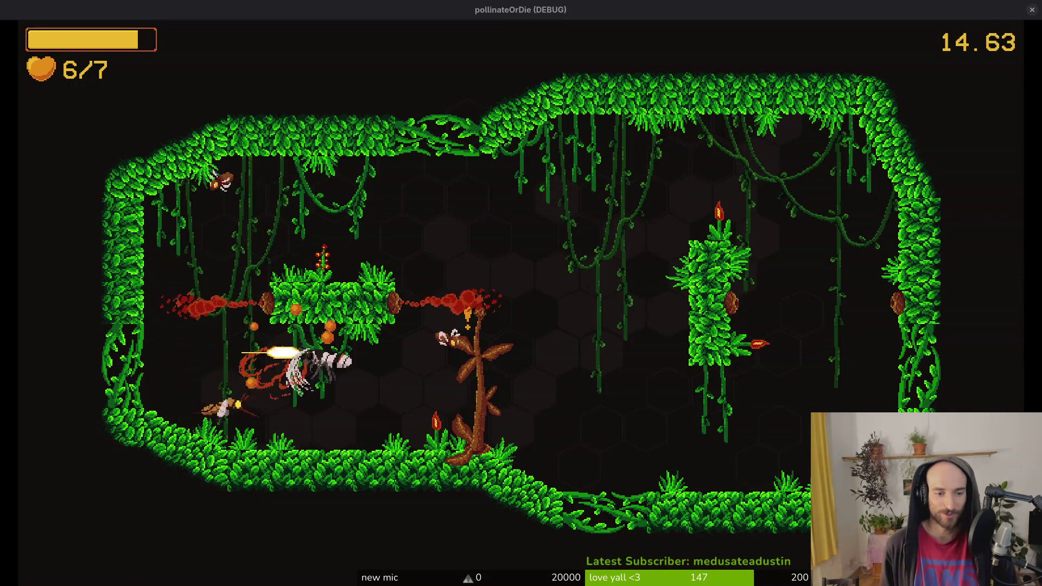
pyautogui.press('Right')
pyautogui.press('Left')
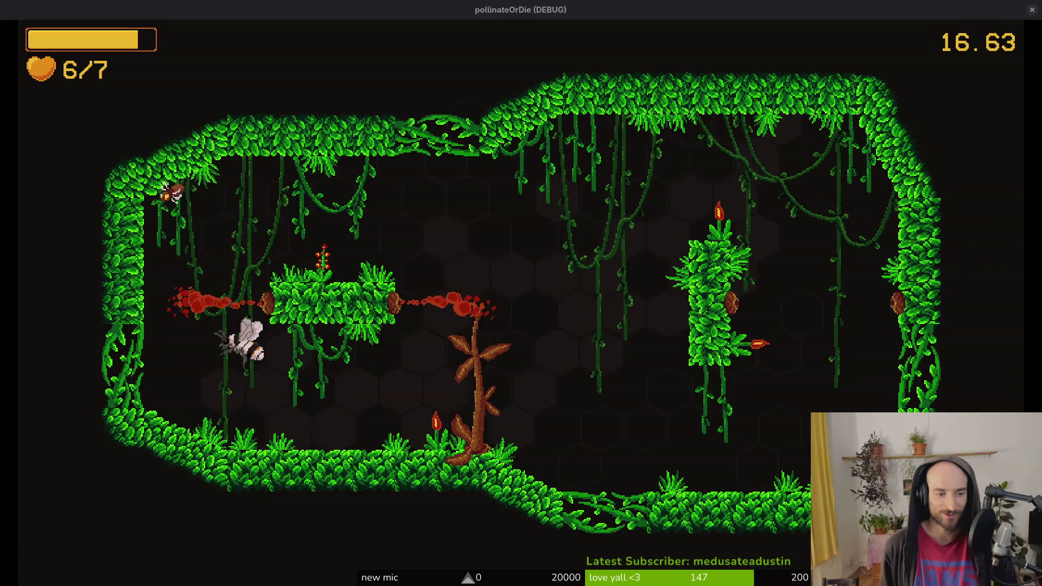
pyautogui.press('Right')
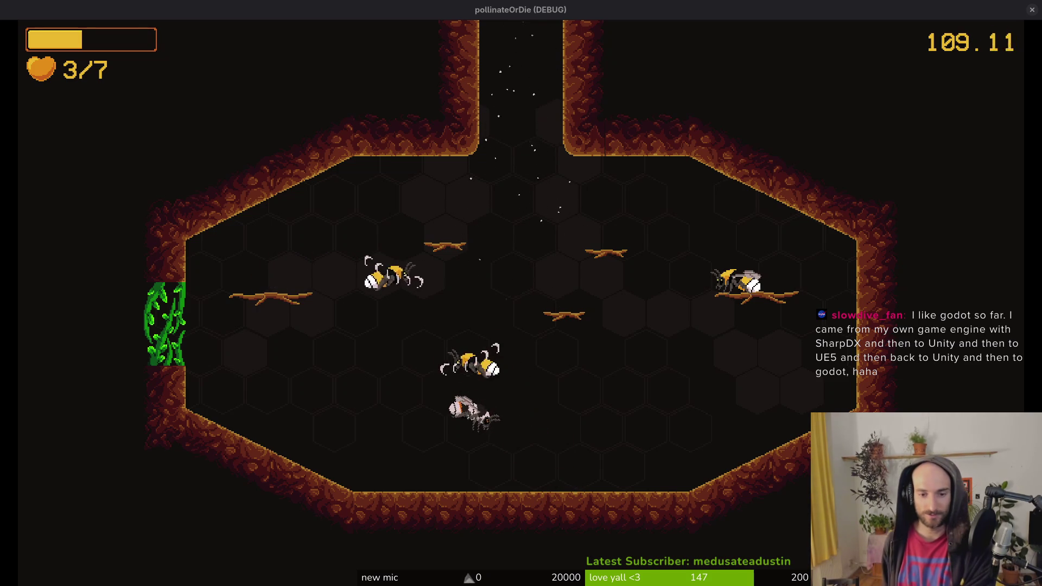
# Dash up to the centre of the hive arena.
pyautogui.press('space')
# Fly out the hive arena's top exit and continue past the congratulations screen.
pyautogui.press('w')
pyautogui.press('w')
pyautogui.press('s')
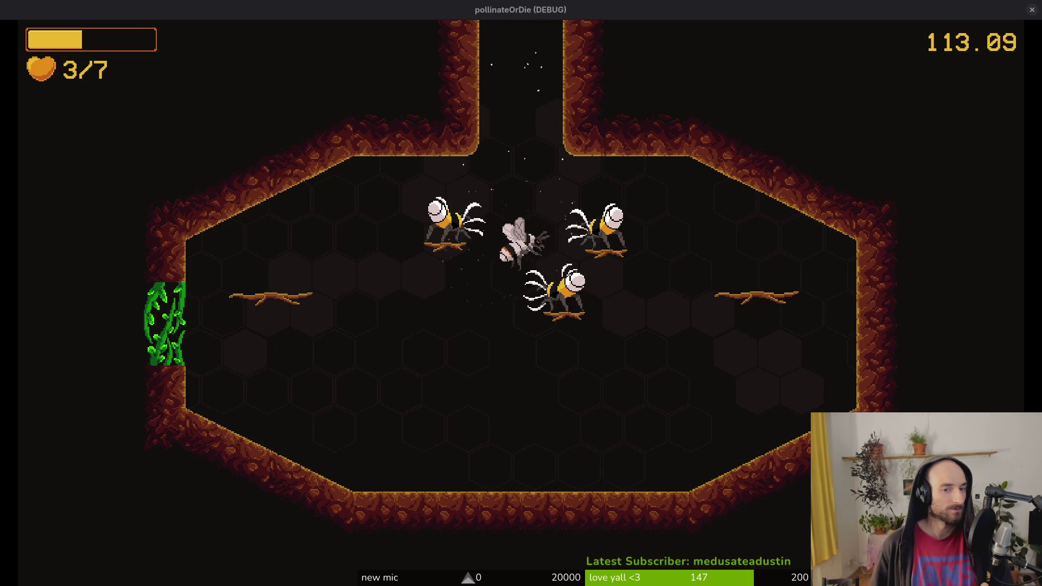
pyautogui.press('w')
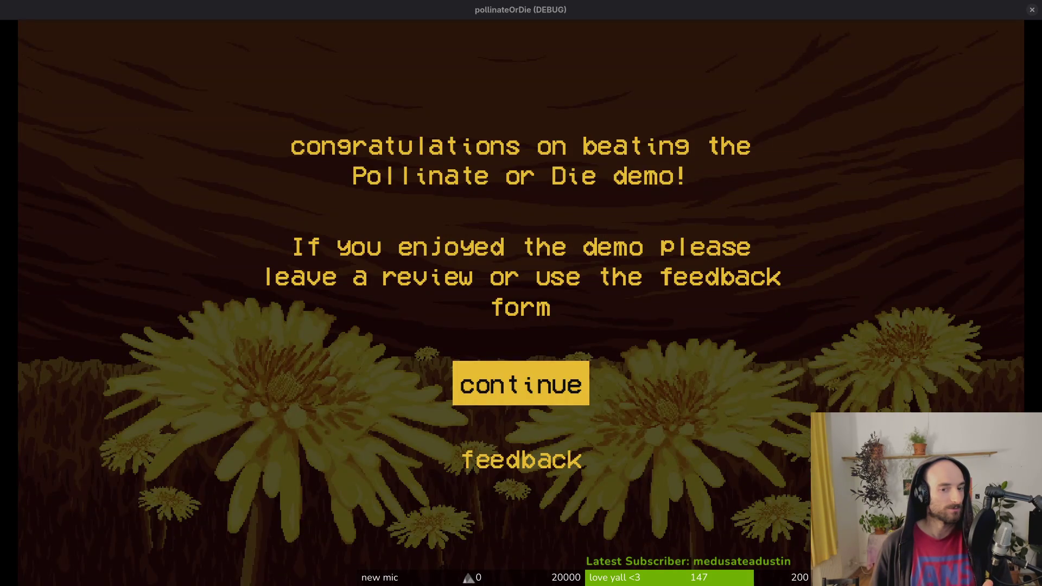
pyautogui.press('Return')
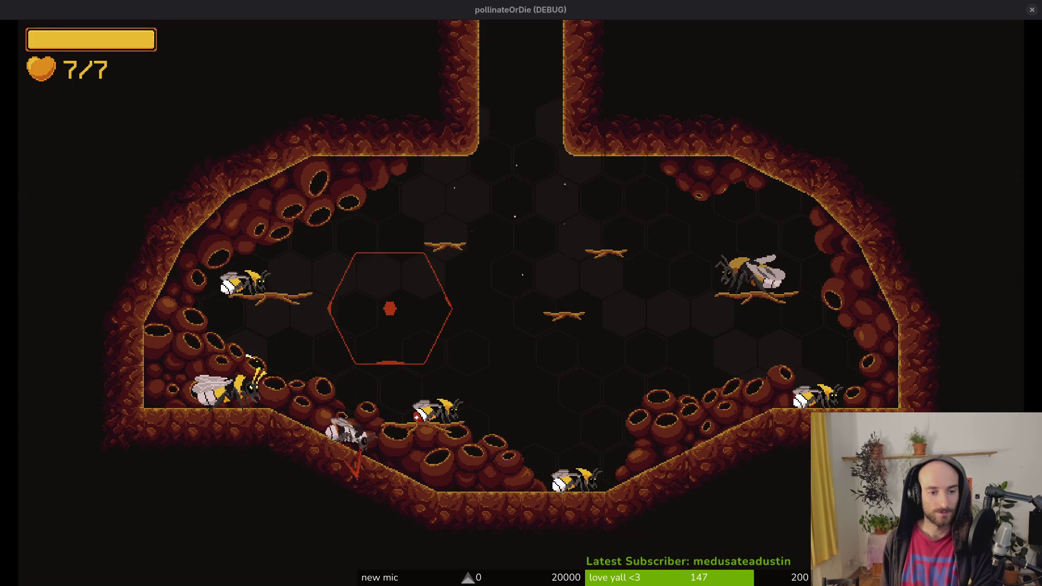
# Browse the achievements overview, checking the hornet, spider and mantis entries.
pyautogui.press('space')
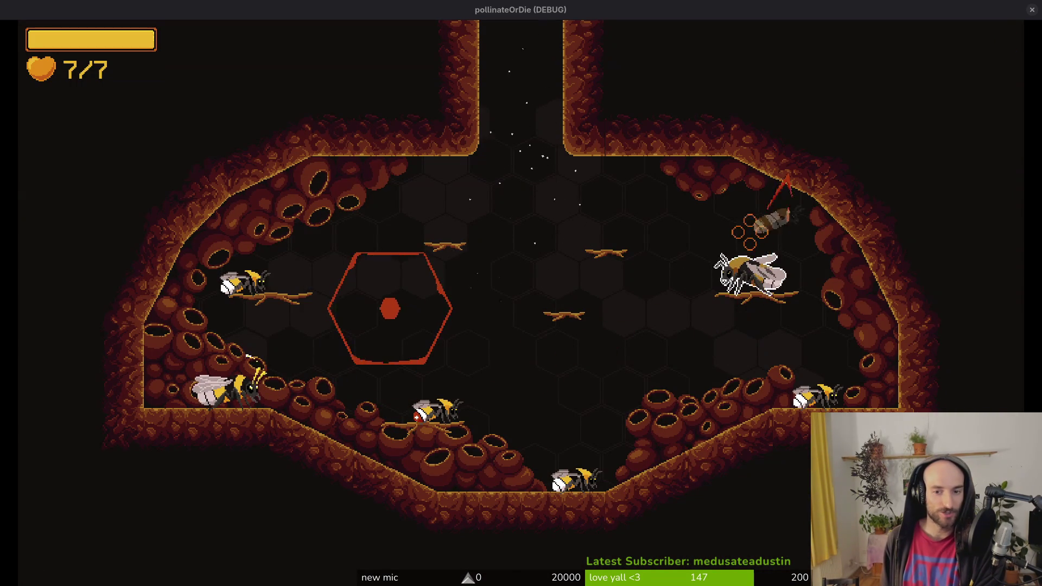
pyautogui.press('Escape')
pyautogui.press('d')
pyautogui.press('s')
pyautogui.press('a')
pyautogui.press('a')
pyautogui.press('w')
pyautogui.press('d')
pyautogui.press('d')
pyautogui.press('s')
pyautogui.press('a')
pyautogui.press('a')
pyautogui.press('d')
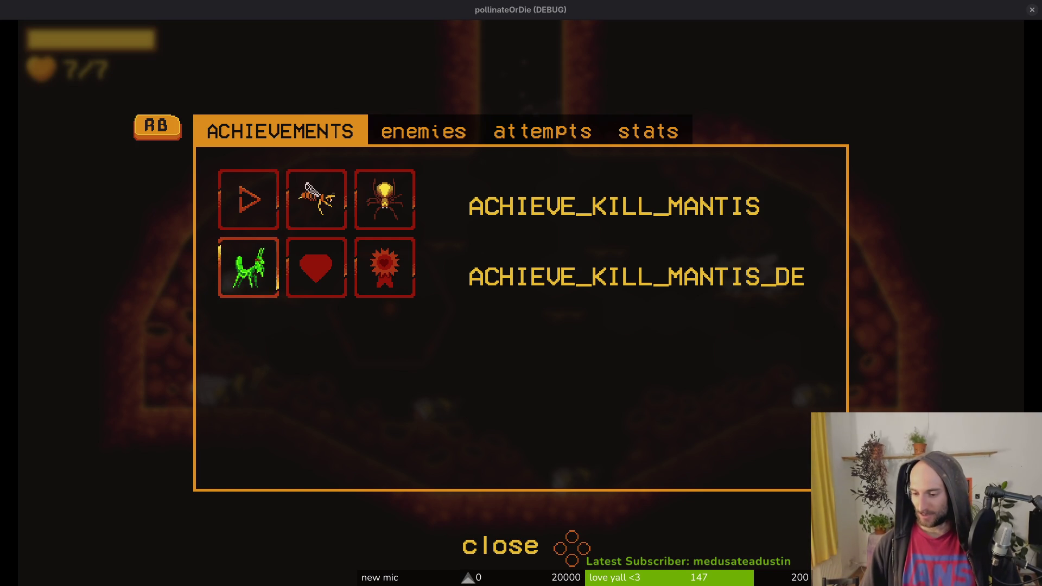
# Quit to the main menu, stop the game with F8, and save the scene.
pyautogui.press('Escape')
pyautogui.press('s')
pyautogui.press('Escape')
pyautogui.press('Return')
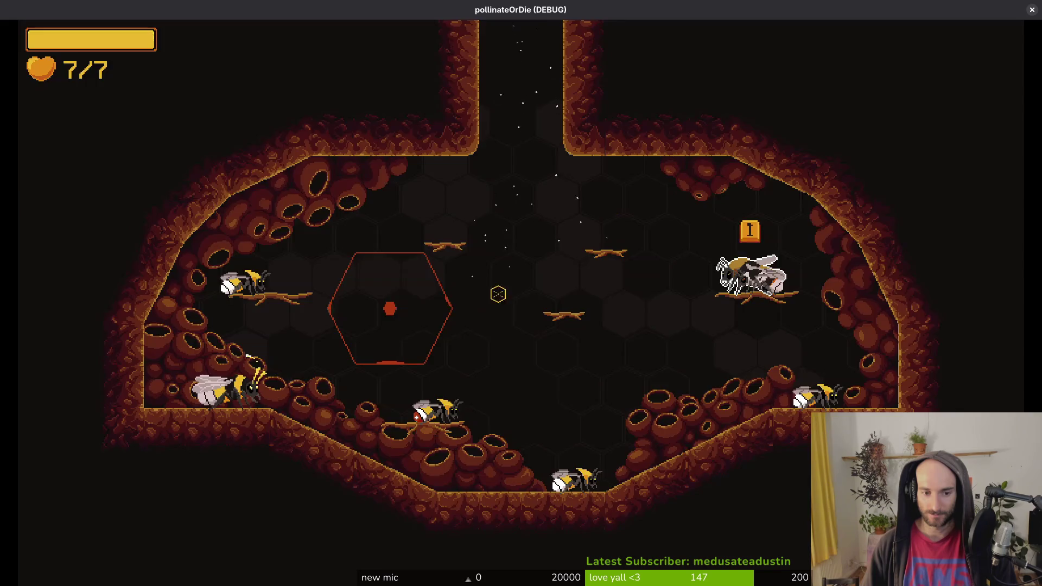
pyautogui.press('F8')
pyautogui.hotkey('ctrl', 's')
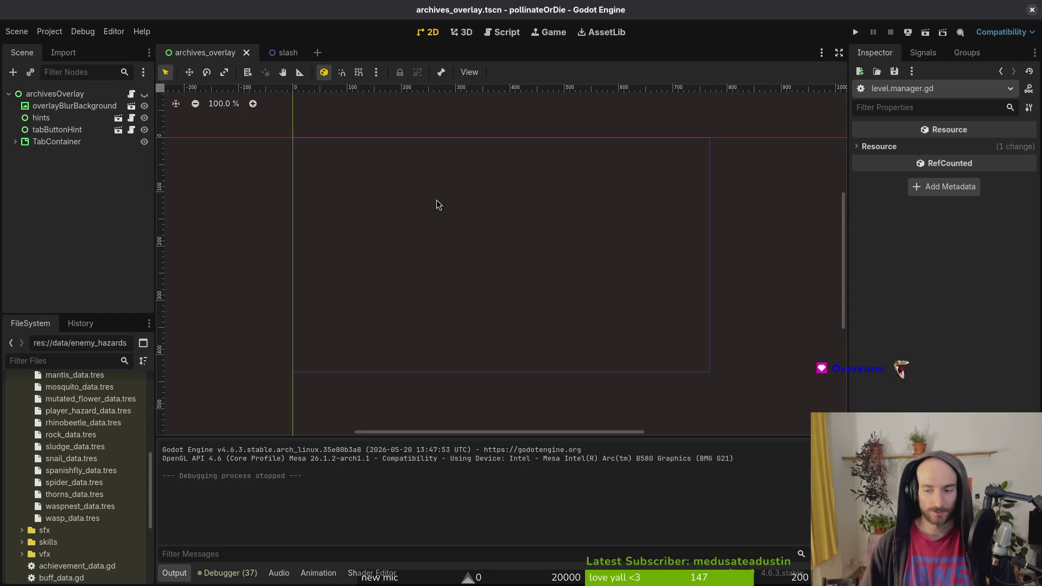
# Open a full-screen terminal in the gamedev/pollinate-or-die project folder.
pyautogui.press('super+Return')
pyautogui.write('c')
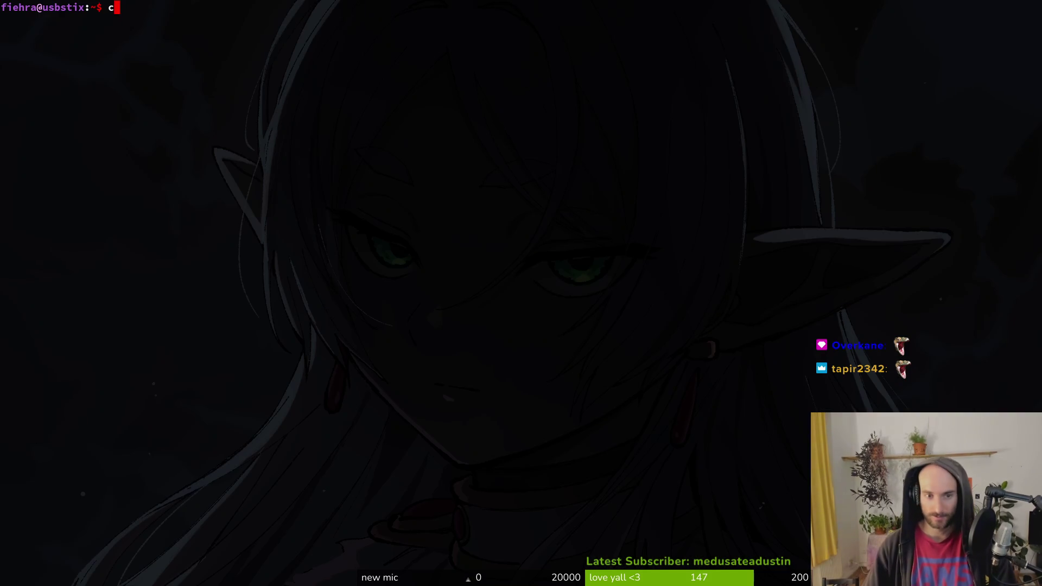
pyautogui.write('go')
pyautogui.press('BackSpace')
pyautogui.press('BackSpace')
pyautogui.write('gamedev/po')
pyautogui.press('Tab')
pyautogui.press('Return')
# In tig status, stage the modified manager files and review the redtailed_hive.gd and slash.tscn diffs.
pyautogui.write('tig status')
pyautogui.press('Return')
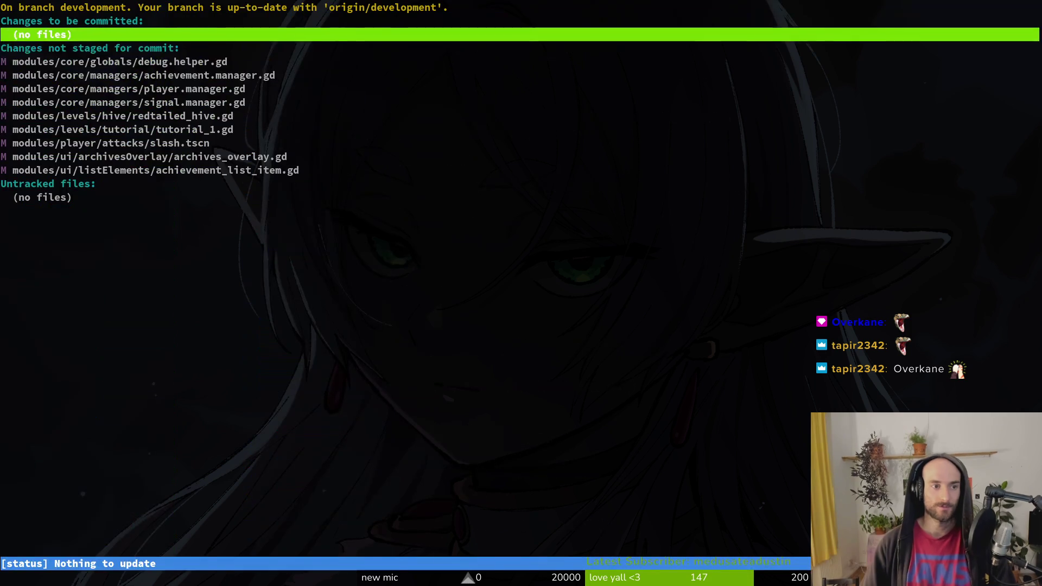
pyautogui.press('Down')
pyautogui.press('Down')
pyautogui.press('Return')
pyautogui.press('u')
pyautogui.press('u')
pyautogui.press('Down')
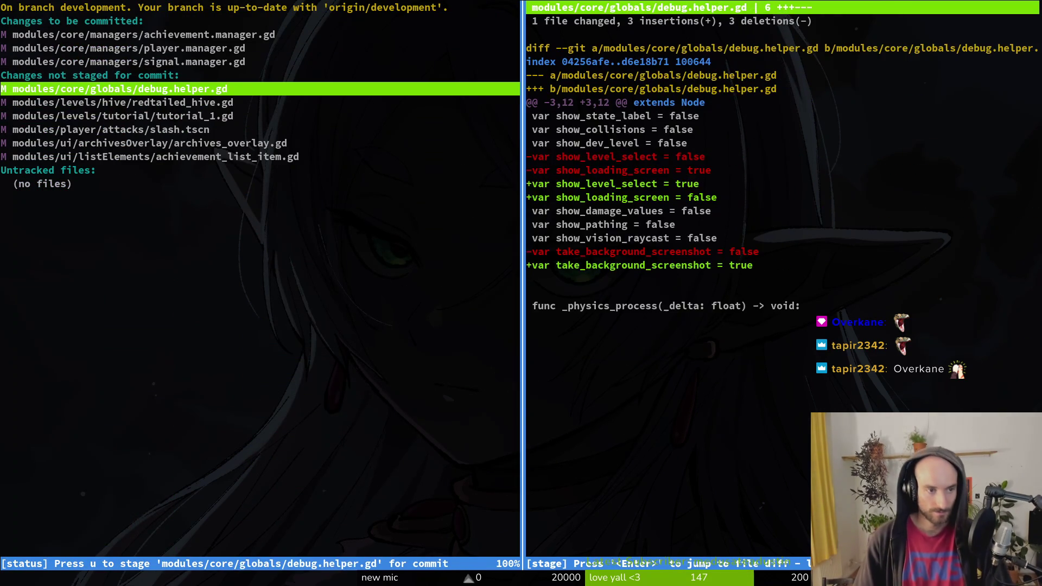
pyautogui.press('u')
pyautogui.press('u')
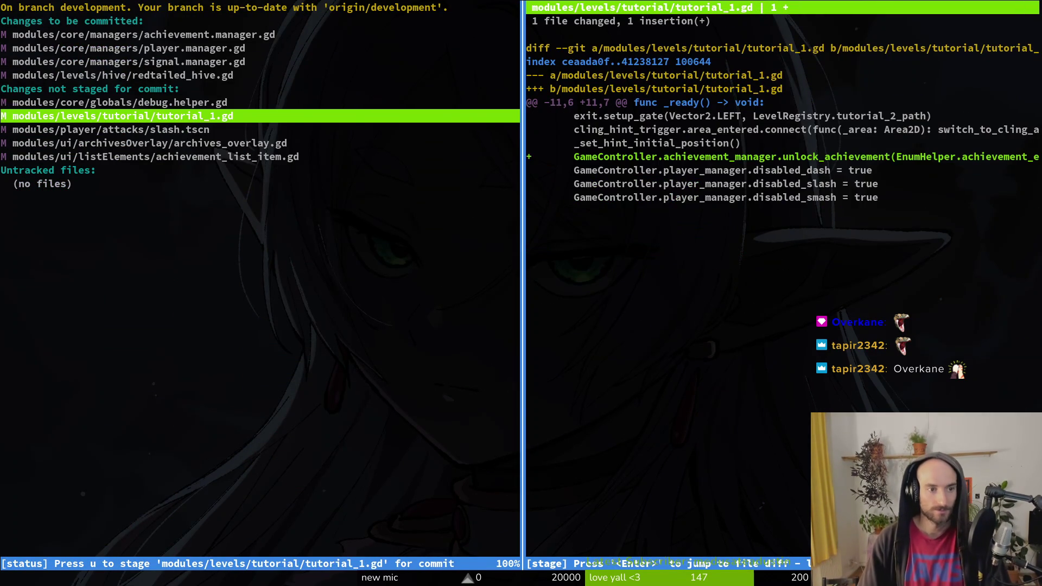
pyautogui.press('Up')
pyautogui.press('Up')
pyautogui.press('Up')
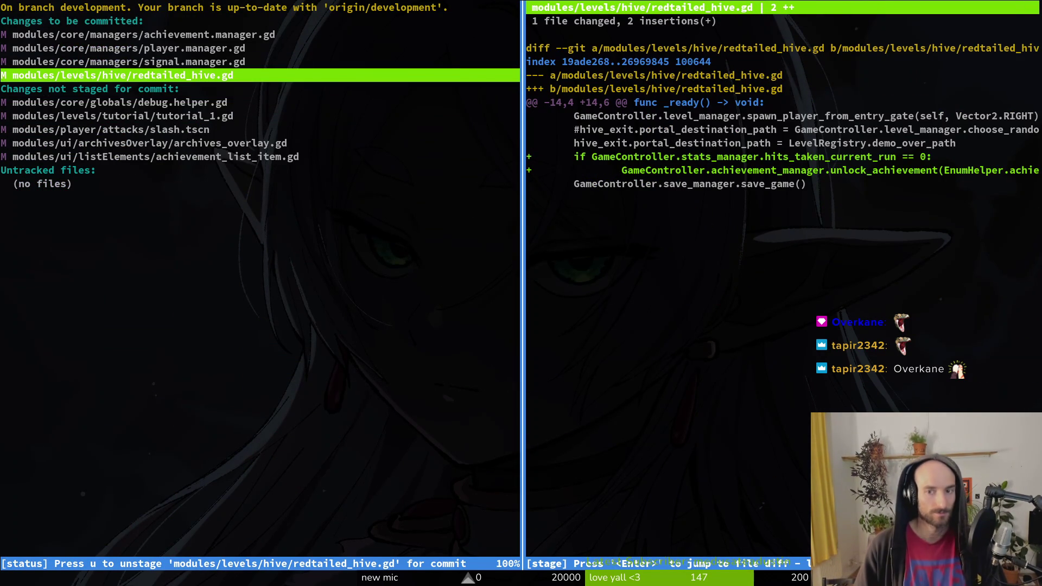
pyautogui.press('Down')
pyautogui.press('Down')
pyautogui.press('Down')
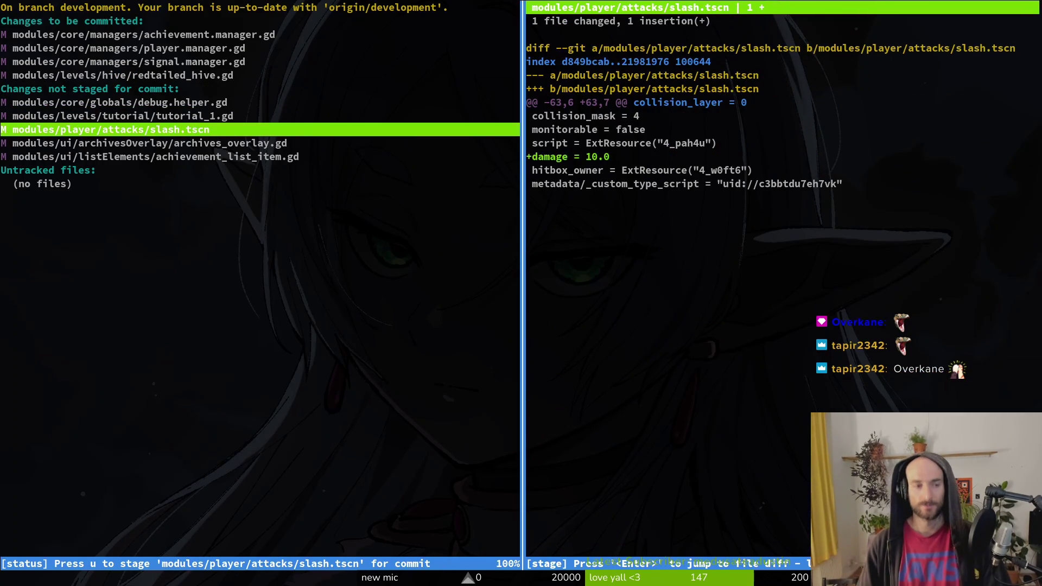
pyautogui.press('u')
# Unstage slash.tscn, stage archives_overlay.gd, achievement_list_item.gd and tutorial_1.gd, then type the commit command.
pyautogui.press('Up')
pyautogui.press('Up')
pyautogui.press('Up')
pyautogui.press('u')
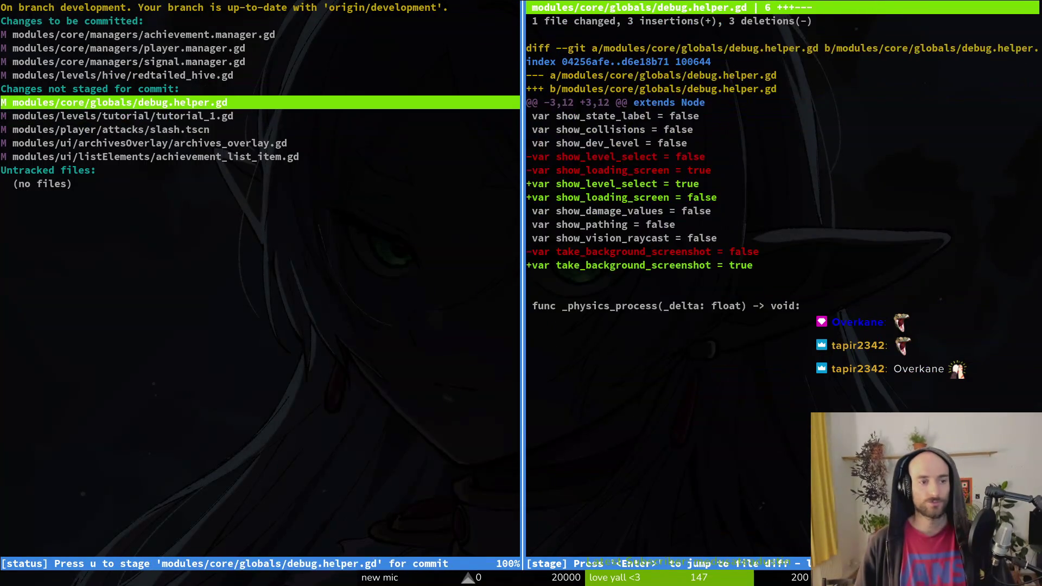
pyautogui.press('Down')
pyautogui.press('Down')
pyautogui.press('Down')
pyautogui.press('u')
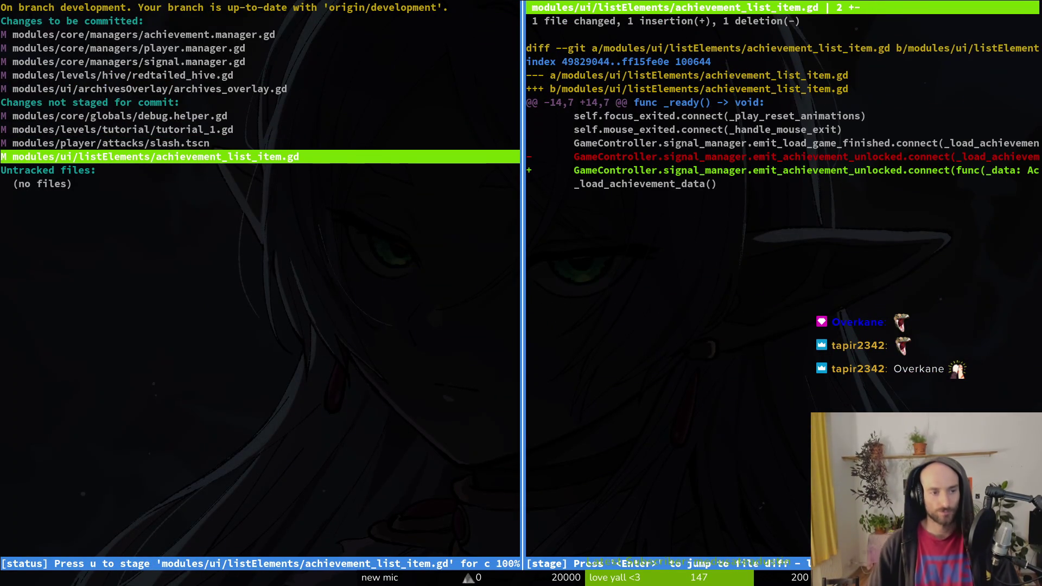
pyautogui.press('u')
pyautogui.press('Up')
pyautogui.press('Up')
pyautogui.press('Up')
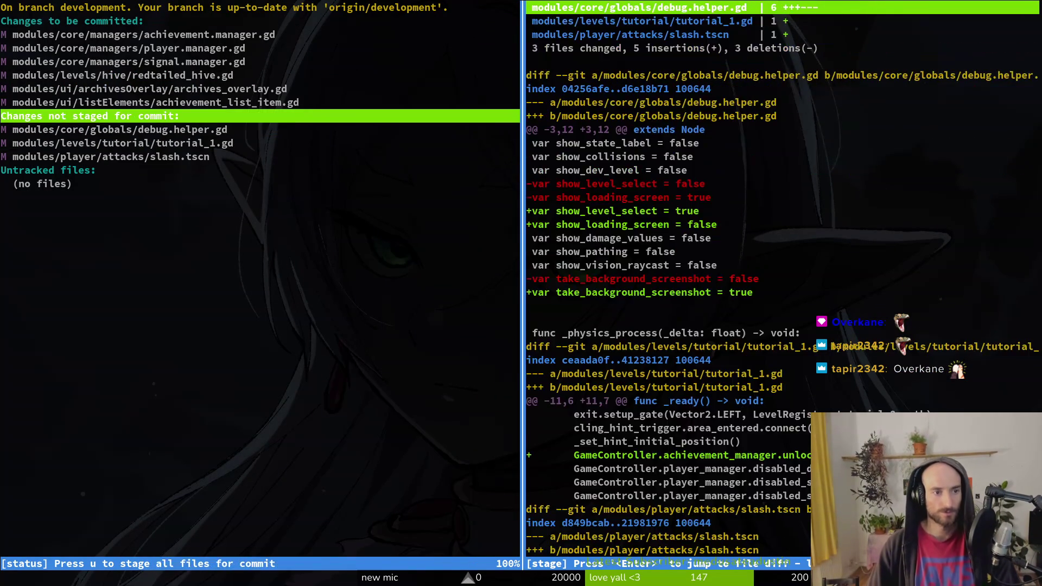
pyautogui.press('Down')
pyautogui.press('Down')
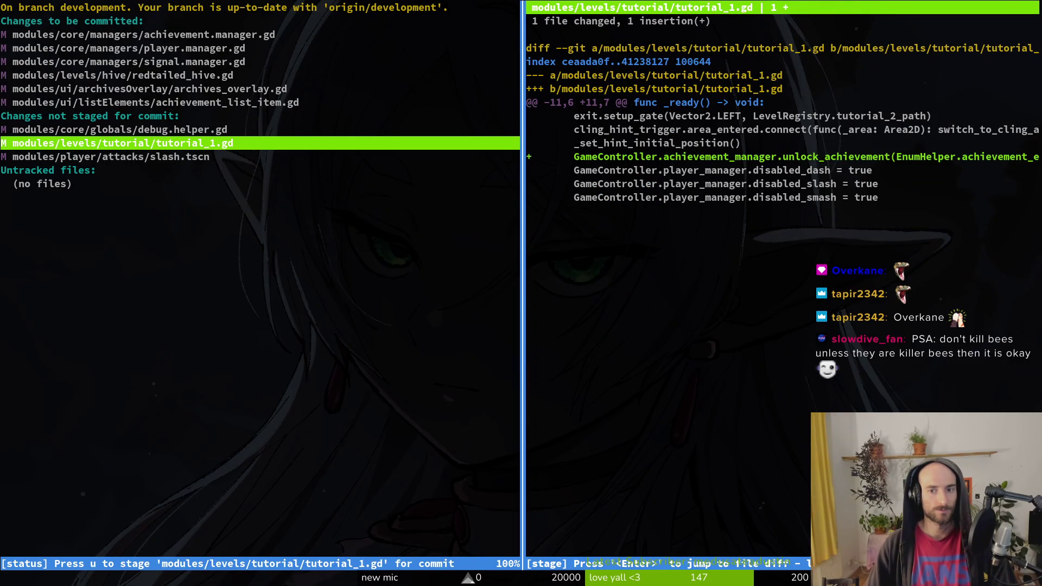
pyautogui.write('uqgit commit -m ')
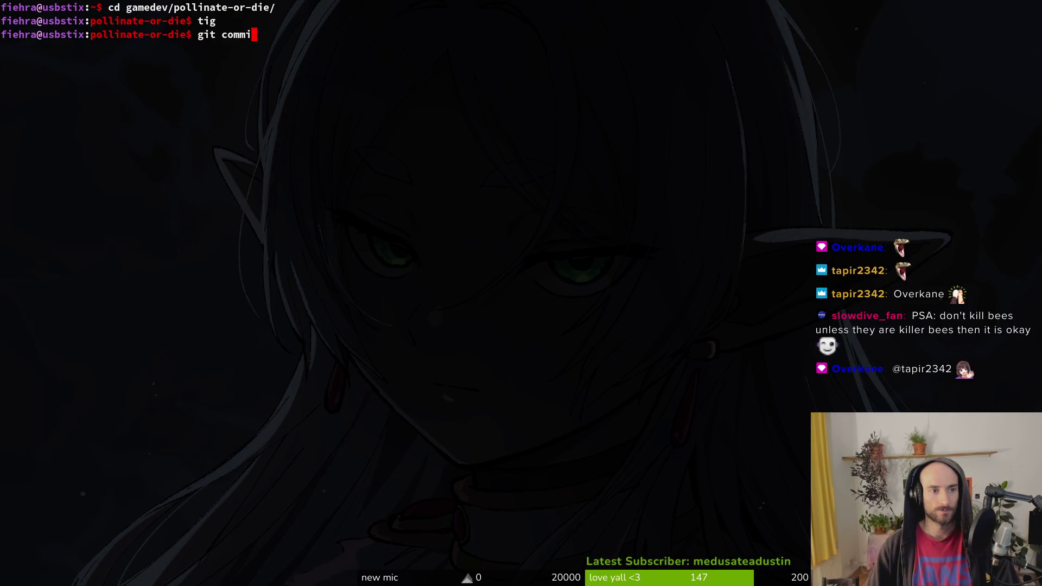
pyautogui.write('"fixed ')
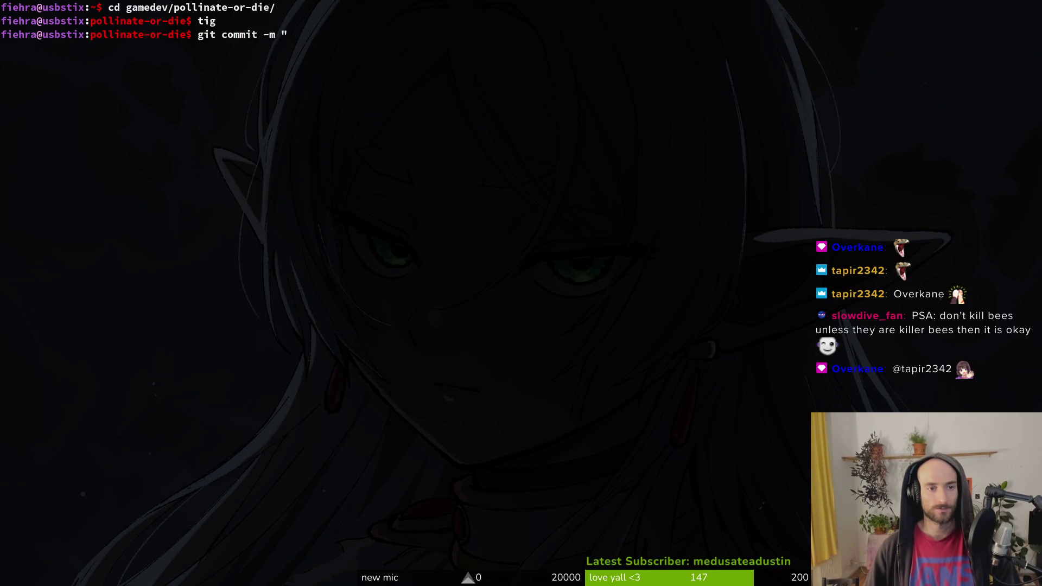
pyautogui.write('and added')
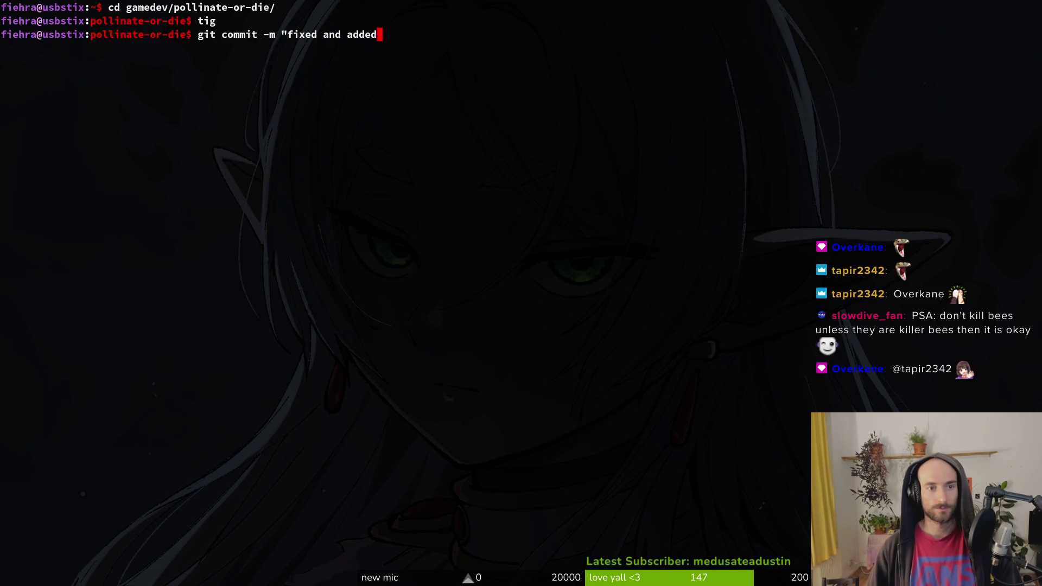
pyautogui.write(' more achievements"')
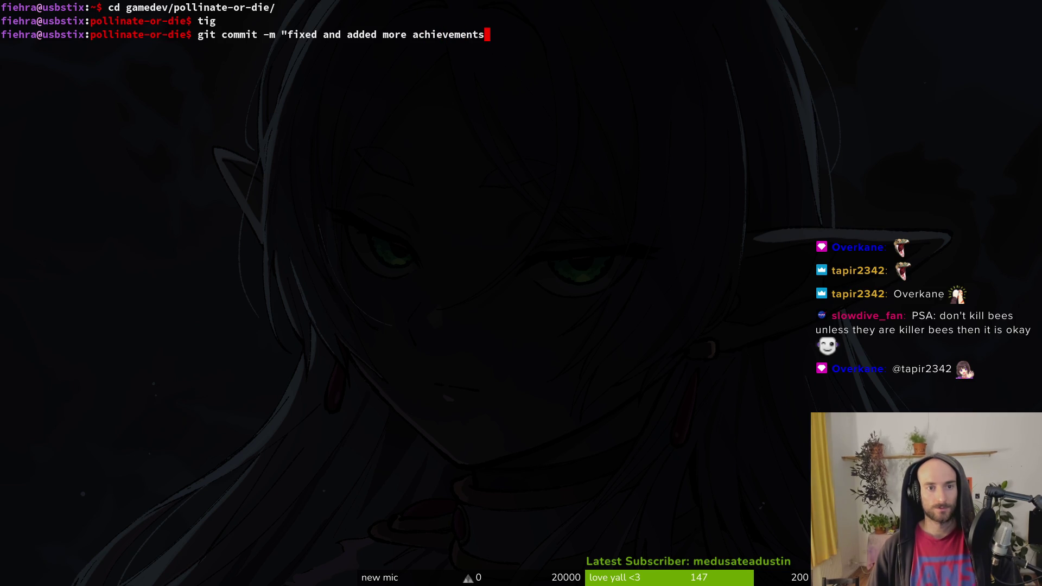
# Commit as 'fixed and added more achievements' and git push to the development branch.
pyautogui.press('Return')
pyautogui.write('gi')
pyautogui.press('BackSpace')
pyautogui.write('t push')
pyautogui.press('Return')
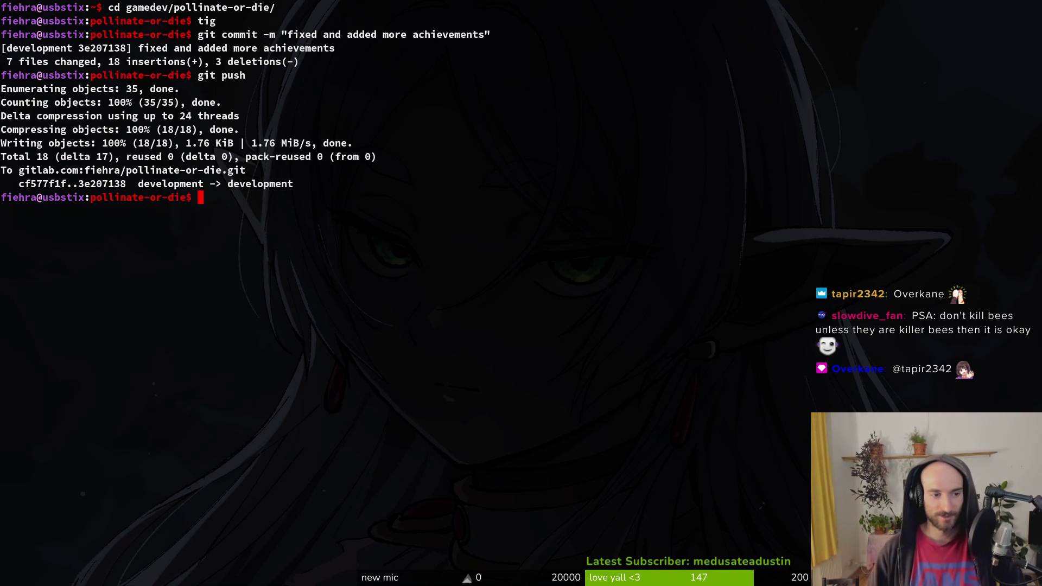
pyautogui.hotkey('alt', 'Tab')
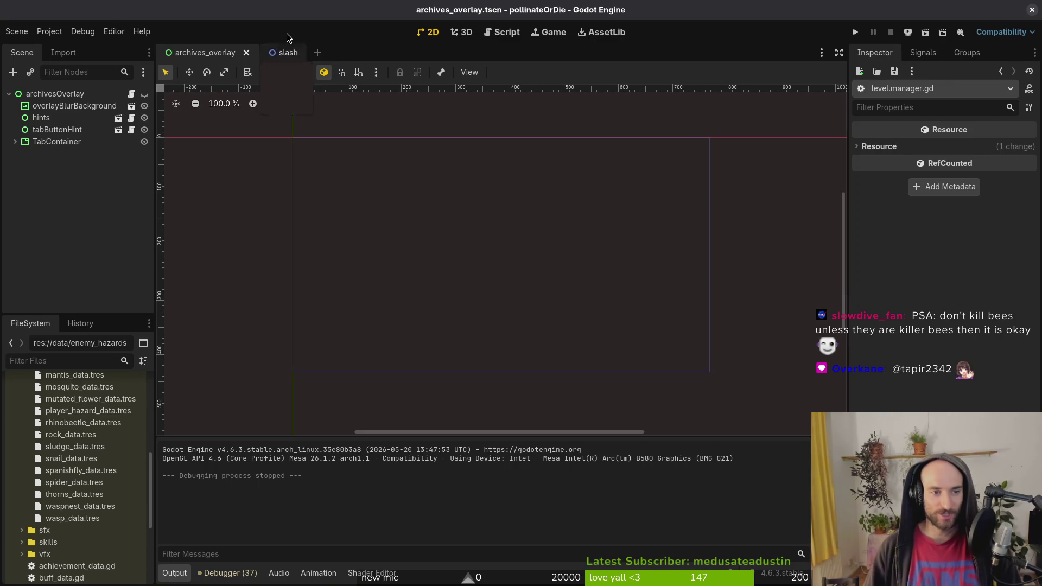
# Revert the slash scene's HitboxComponent Damage to 1.0, save, and close the slash tab.
pyautogui.click(283, 52)
pyautogui.click(931, 148)
pyautogui.hotkey('ctrl', 's')
pyautogui.click(89, 200)
pyautogui.middleClick(268, 55)
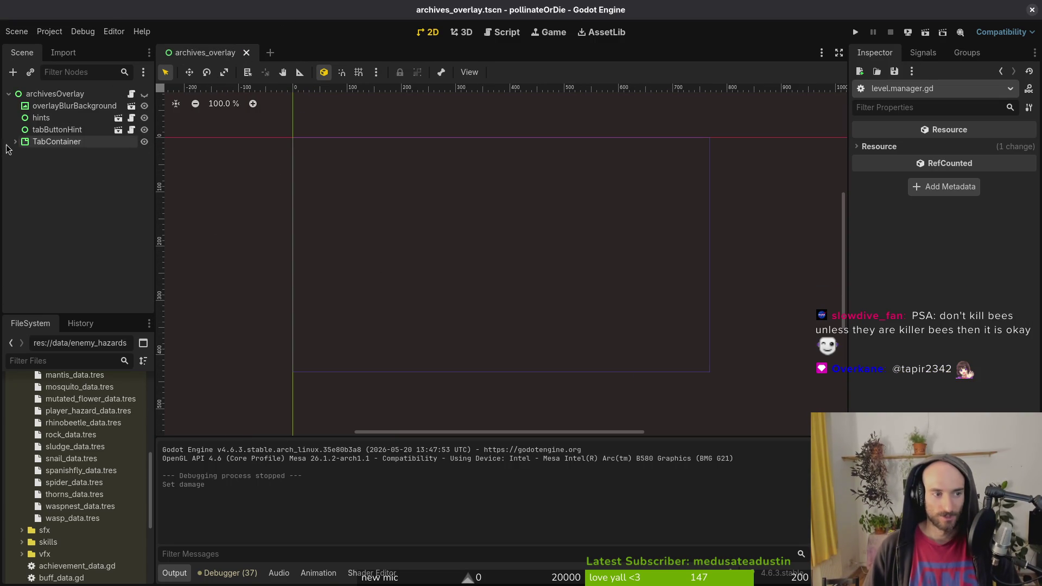
pyautogui.click(9, 94)
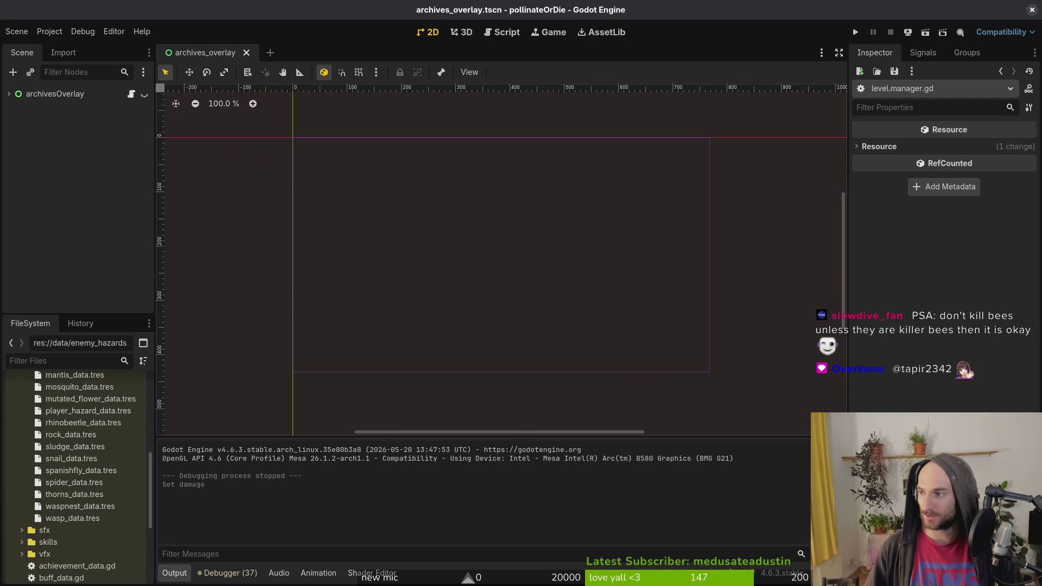
# Look over GitLab work item #826, close that browser window, and leave archivesOverlay collapsed.
pyautogui.hotkey('alt', 'Tab')
pyautogui.scroll(-2, 419, 403)
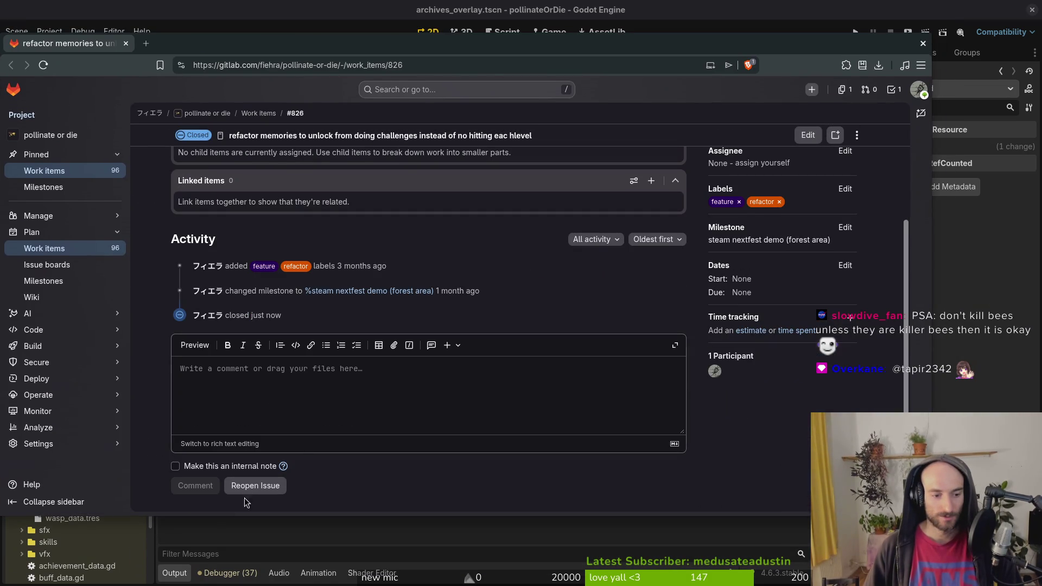
pyautogui.scroll(5, 419, 325)
pyautogui.moveTo(195, 128); pyautogui.dragTo(292, 128)
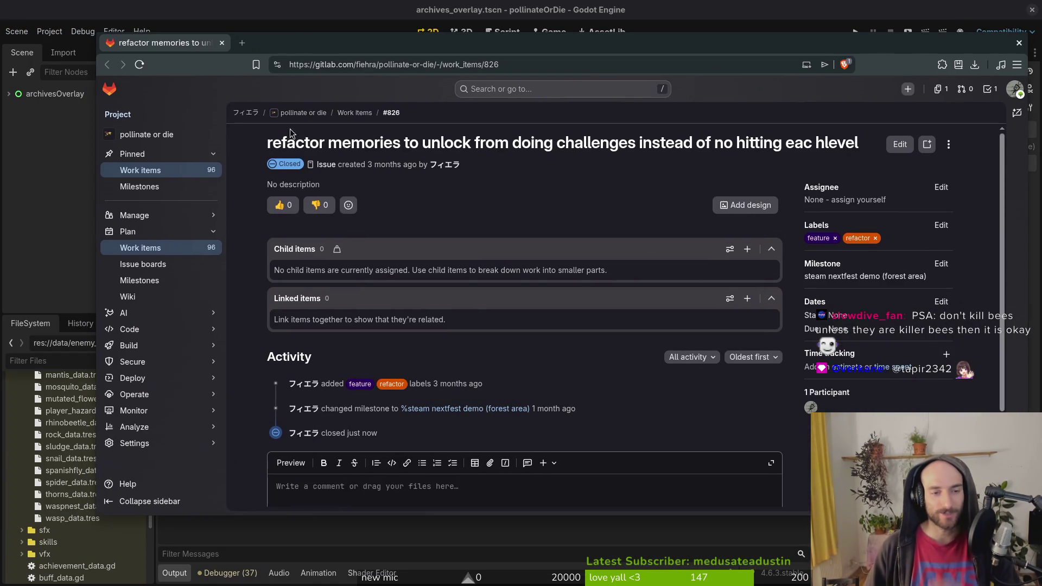
pyautogui.click(1019, 43)
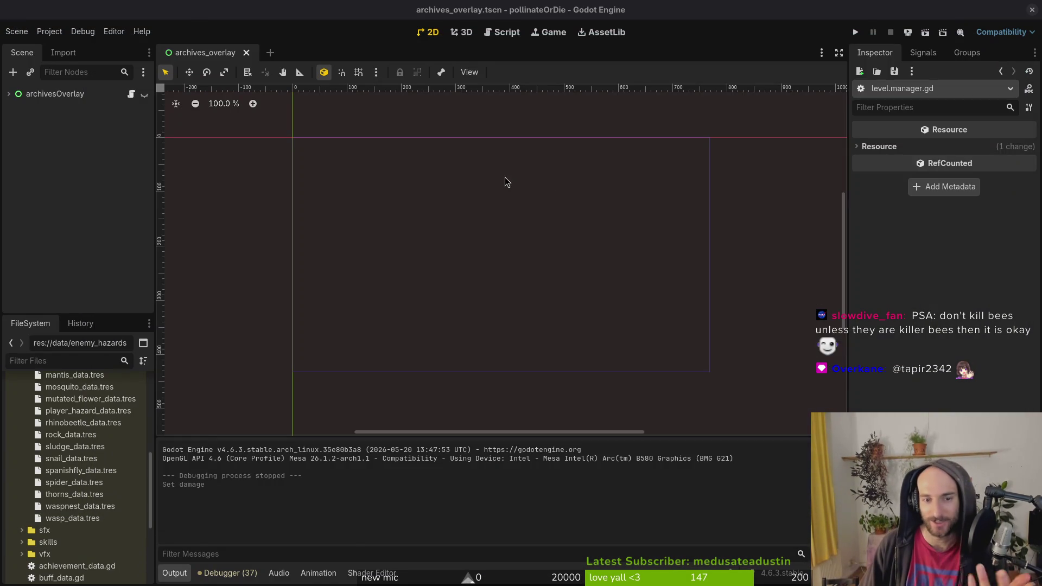
pyautogui.click(9, 95)
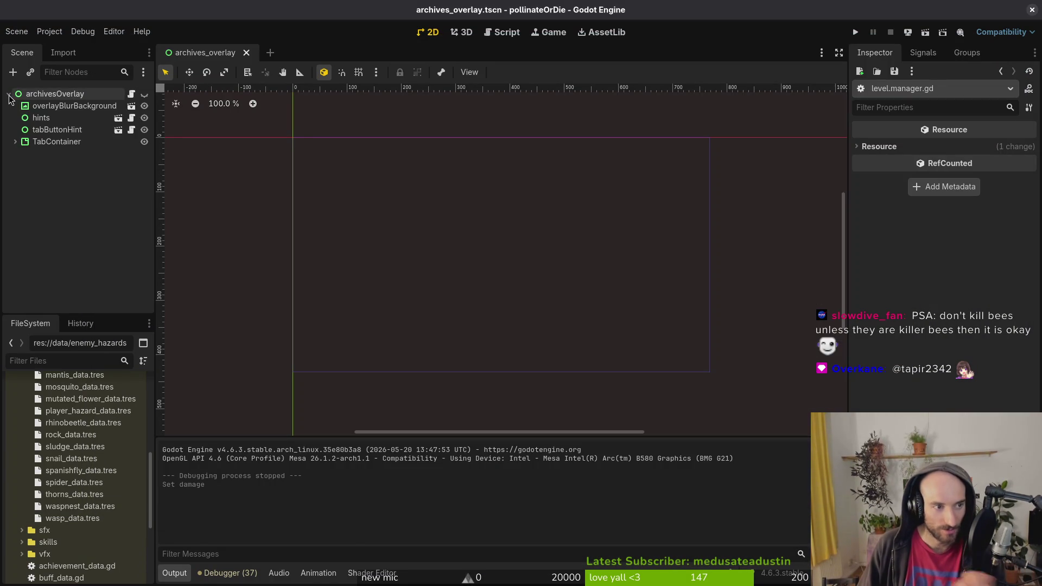
pyautogui.click(9, 94)
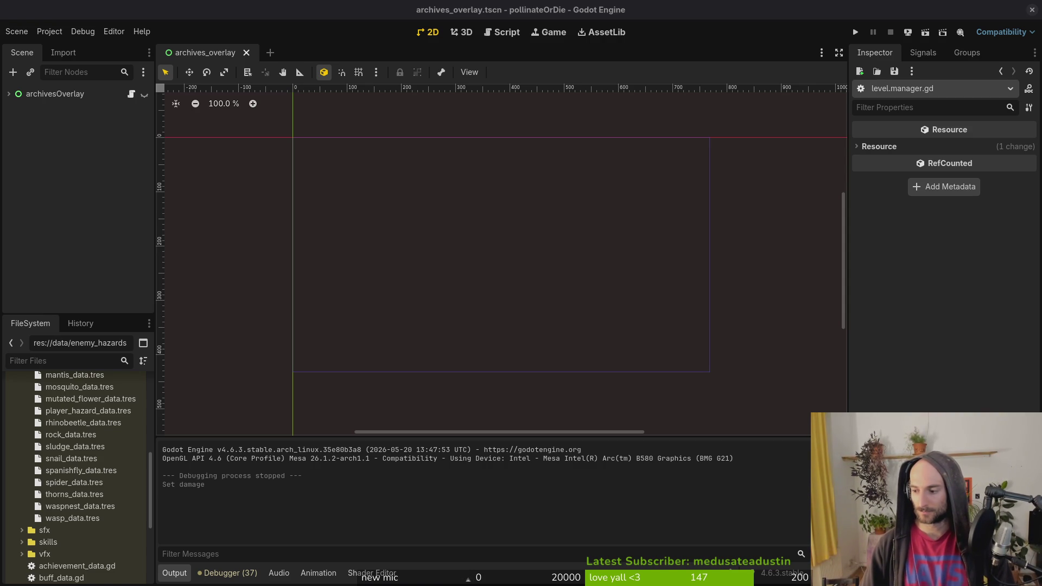
pyautogui.hotkey('alt', 'Tab')
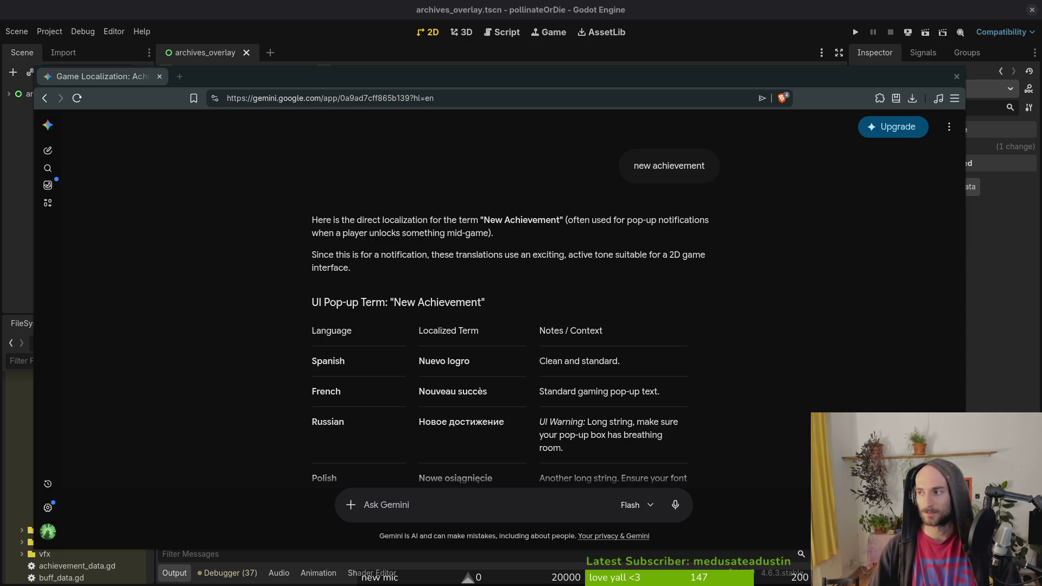
# Arrange the Gemini and gameLocale windows side by side, then maximize the gameLocale spreadsheet.
pyautogui.hotkey('alt', 'Tab')
pyautogui.moveTo(573, 86)
pyautogui.mouseDown()
pyautogui.moveTo(627, 71)
pyautogui.moveTo(652, 112)
pyautogui.mouseUp()
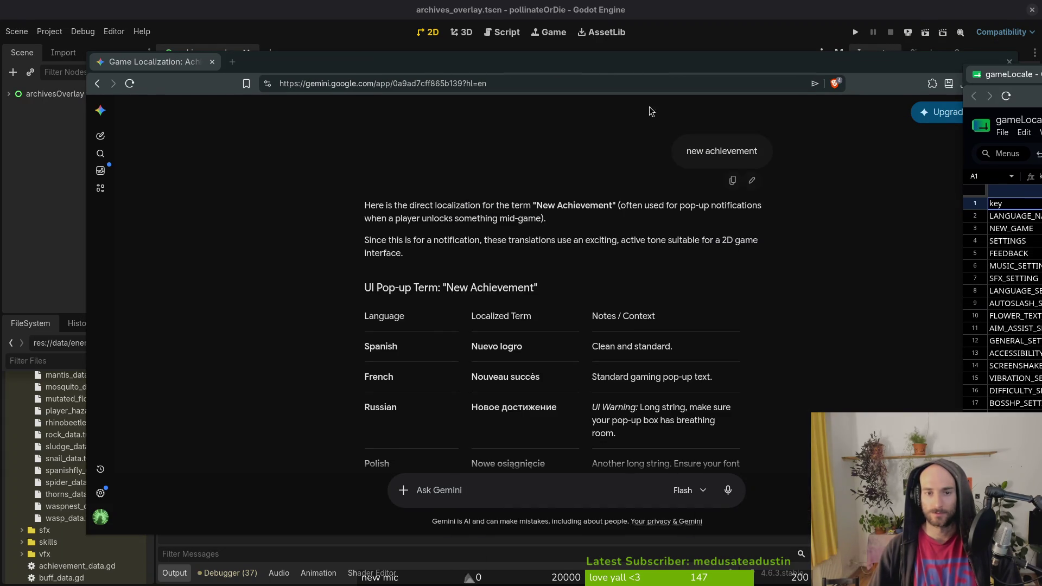
pyautogui.moveTo(600, 65); pyautogui.dragTo(407, 36)
pyautogui.moveTo(1020, 188); pyautogui.dragTo(829, 181)
pyautogui.scroll(-12, 727, 326)
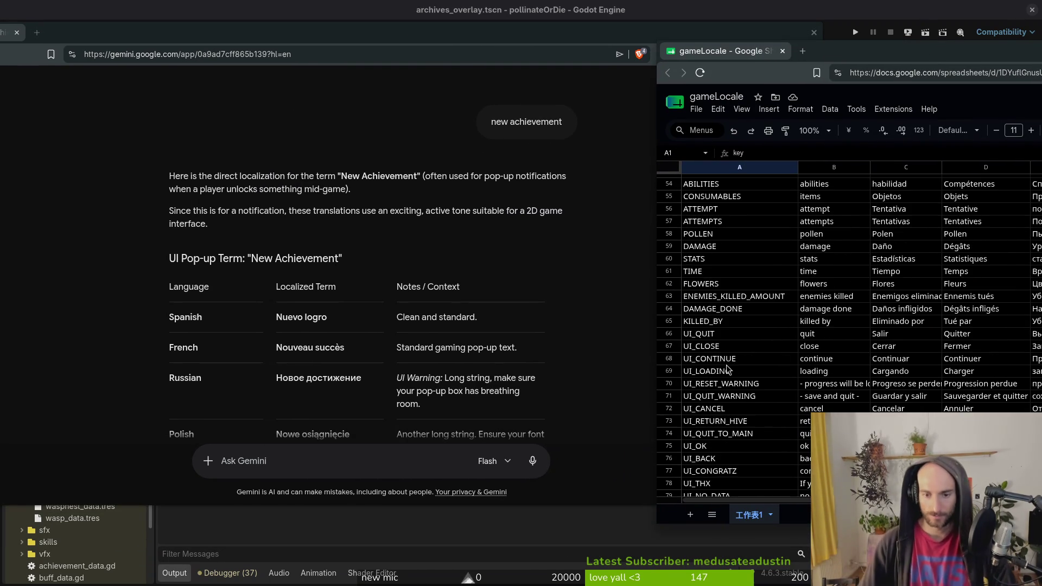
pyautogui.scroll(-2, 729, 360)
pyautogui.moveTo(722, 51); pyautogui.dragTo(457, 31)
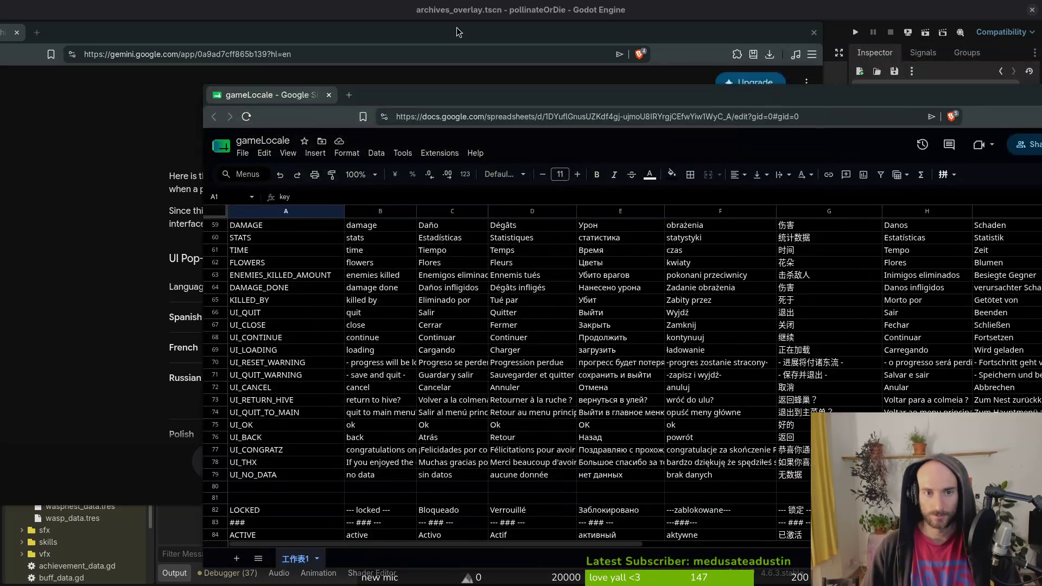
pyautogui.doubleClick(442, 95)
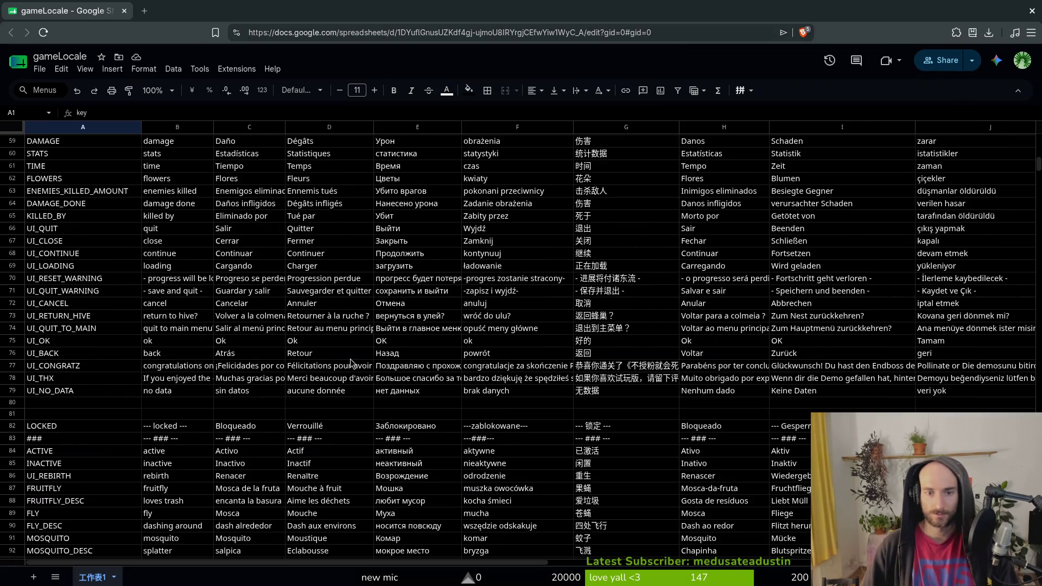
# Scroll the gameLocale sheet down to rows 69–103 and select the UI_REBIRTH entry.
pyautogui.scroll(-9, 103, 382)
pyautogui.scroll(18, 74, 306)
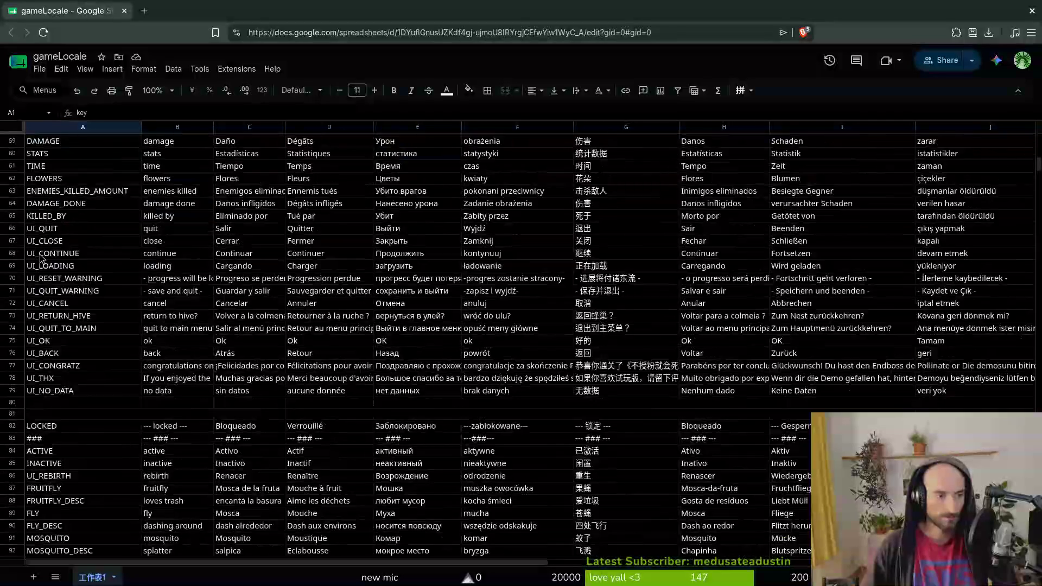
pyautogui.scroll(-5, 64, 379)
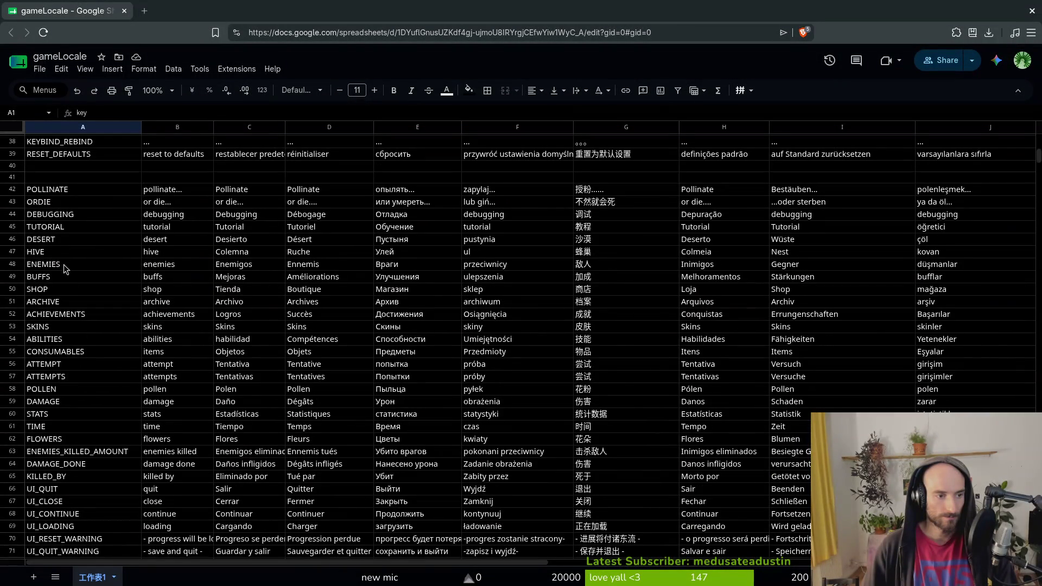
pyautogui.scroll(-3, 49, 228)
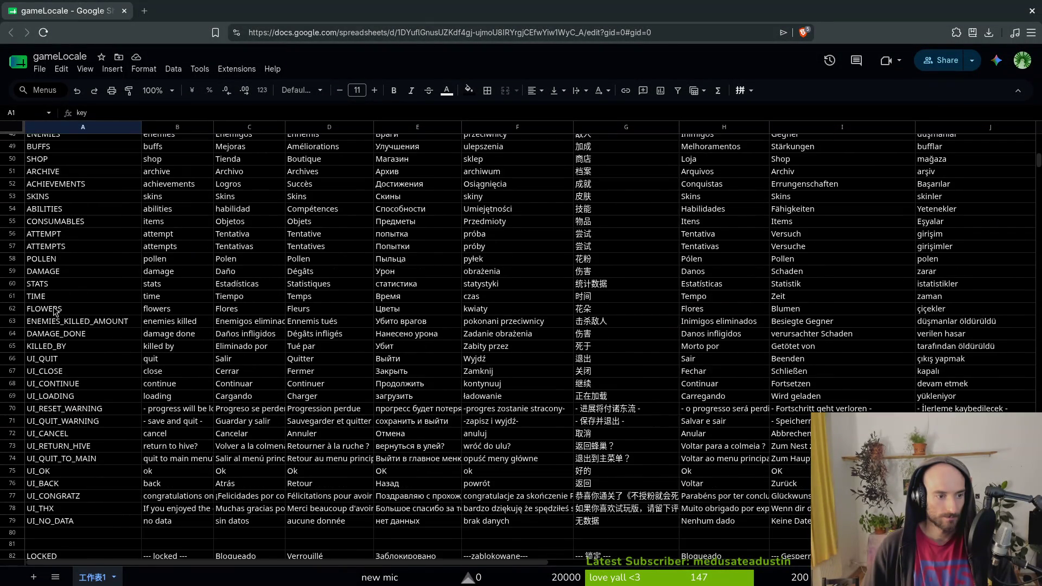
pyautogui.scroll(-2, 46, 383)
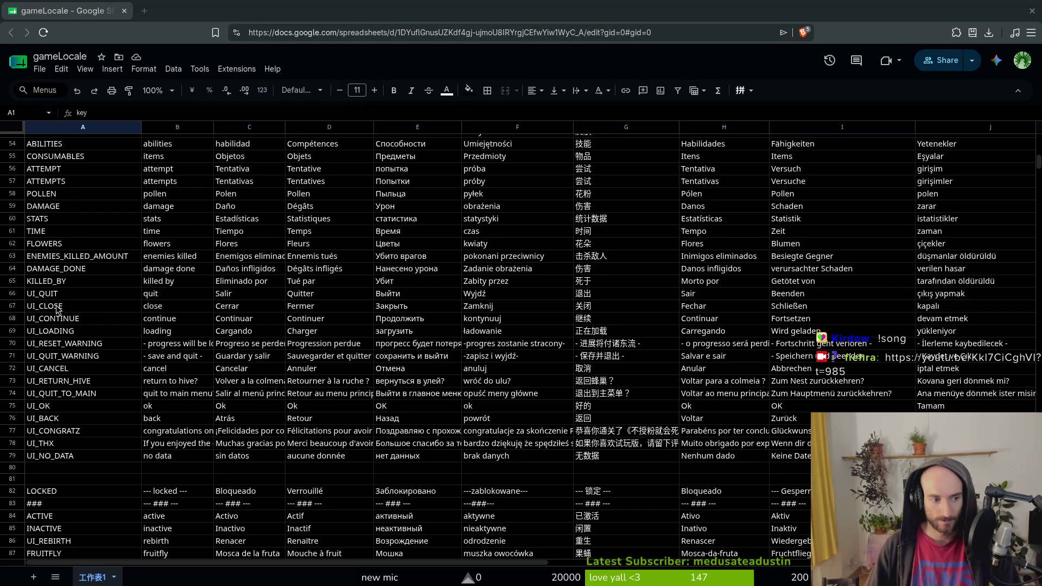
pyautogui.scroll(-3, 91, 482)
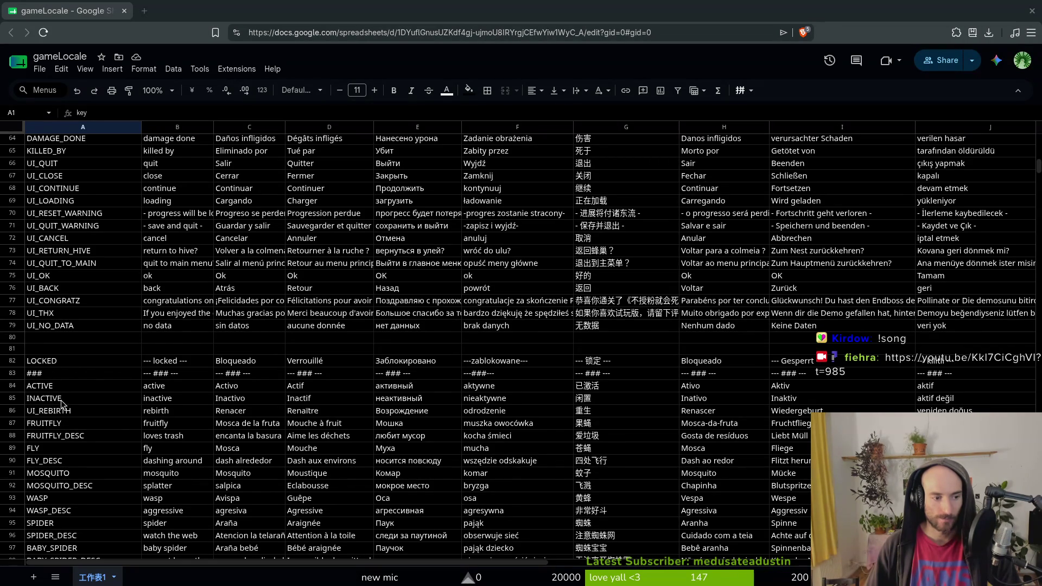
pyautogui.scroll(-3, 63, 407)
pyautogui.scroll(-8, 70, 429)
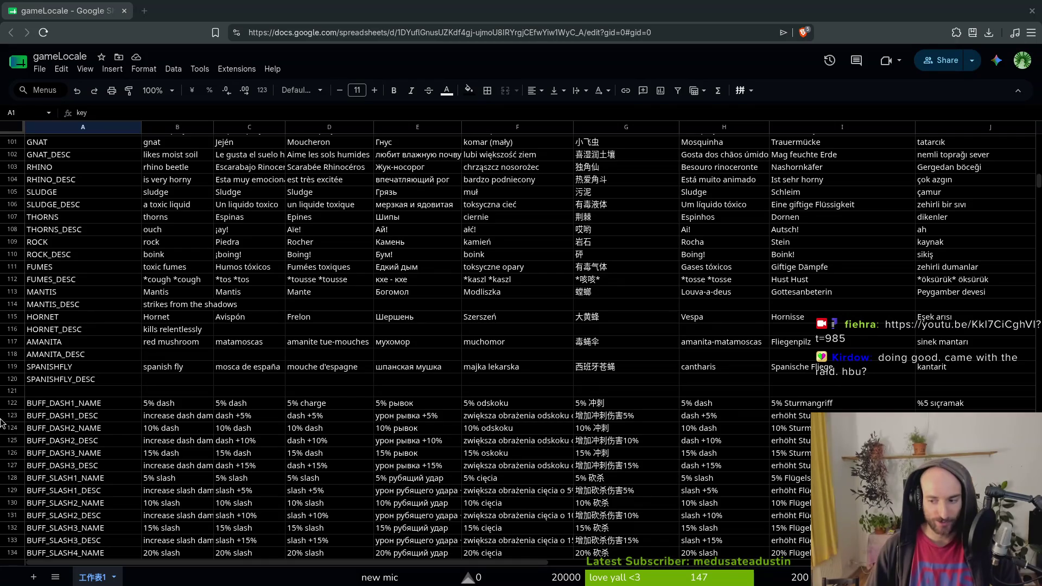
pyautogui.scroll(-2, 64, 378)
pyautogui.scroll(-20, 64, 377)
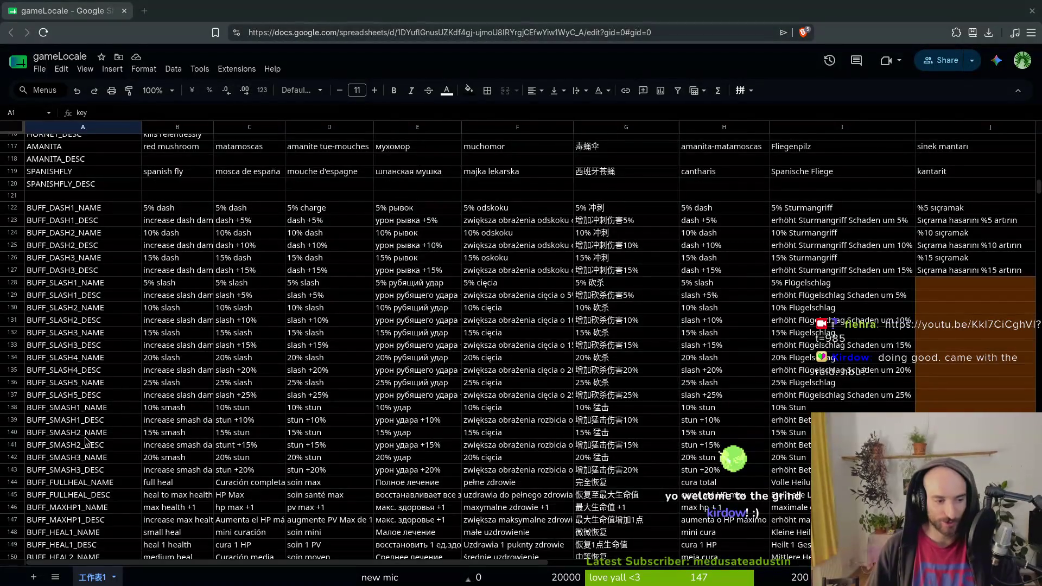
pyautogui.scroll(-20, 46, 374)
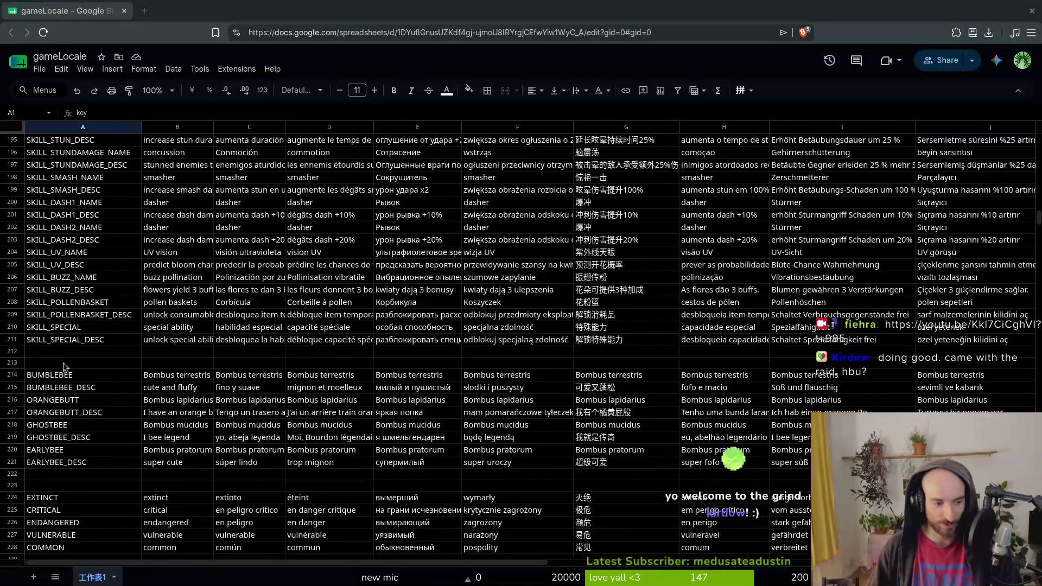
pyautogui.scroll(-4, 110, 282)
pyautogui.scroll(7, 110, 281)
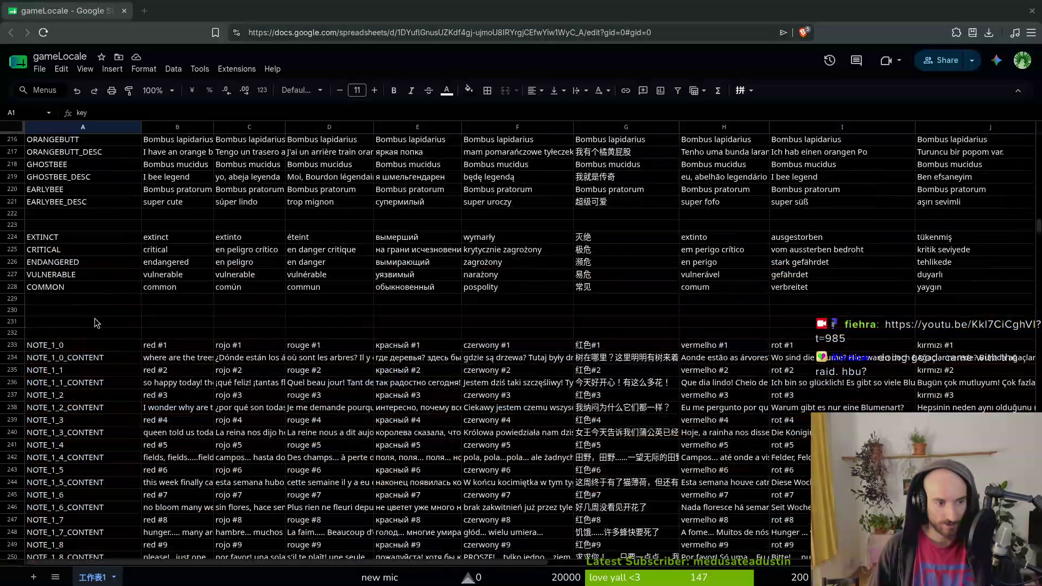
pyautogui.scroll(20, 100, 329)
pyautogui.scroll(20, 95, 361)
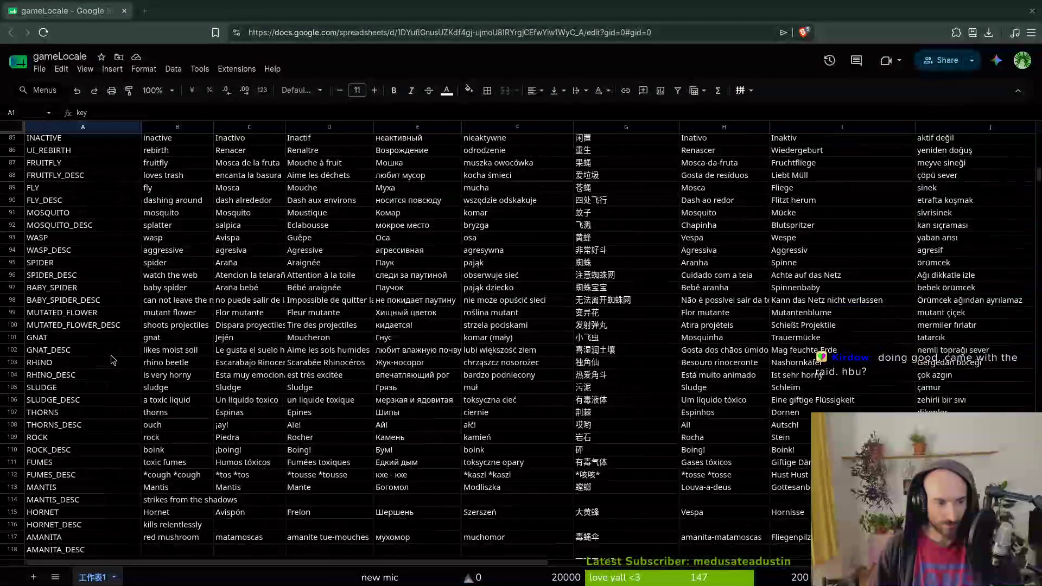
pyautogui.scroll(10, 83, 362)
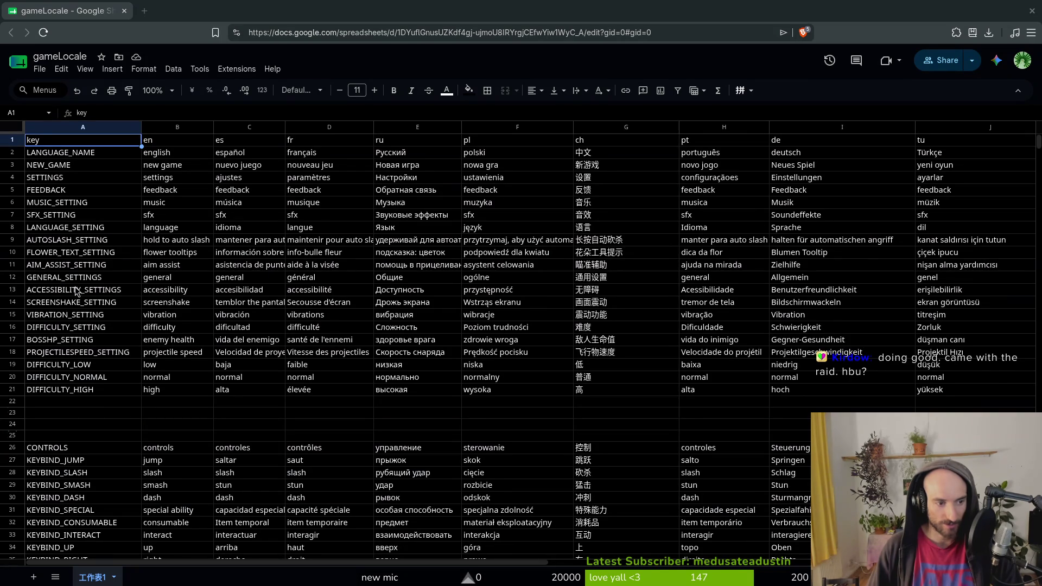
pyautogui.scroll(-9, 47, 380)
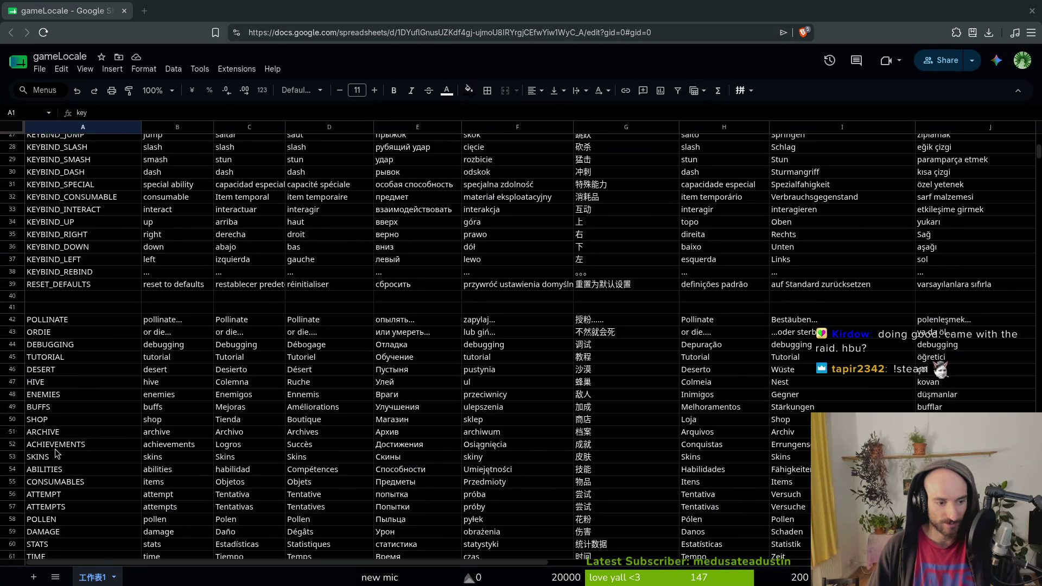
pyautogui.scroll(-7, 73, 461)
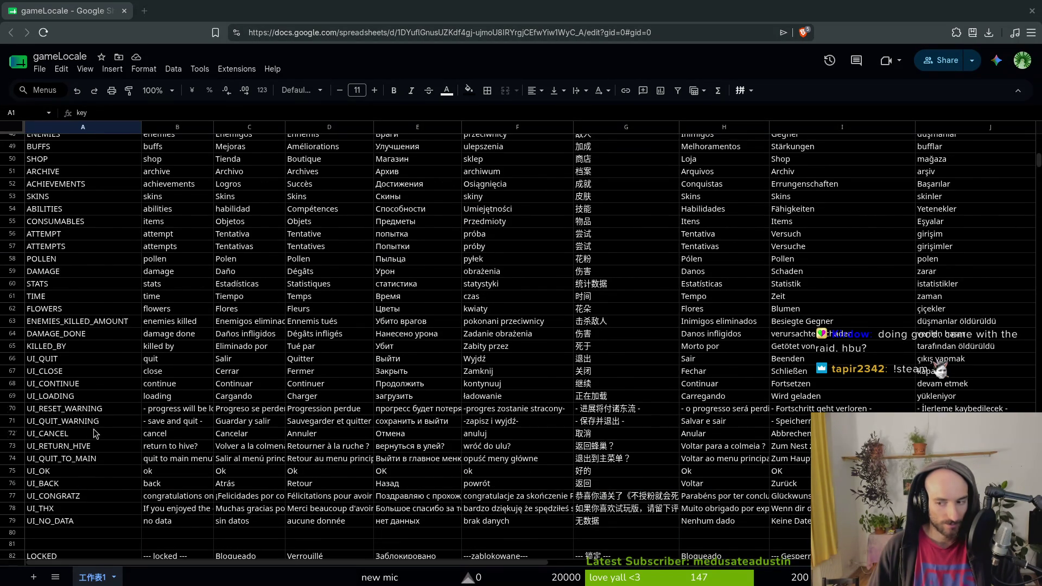
pyautogui.scroll(-4, 94, 434)
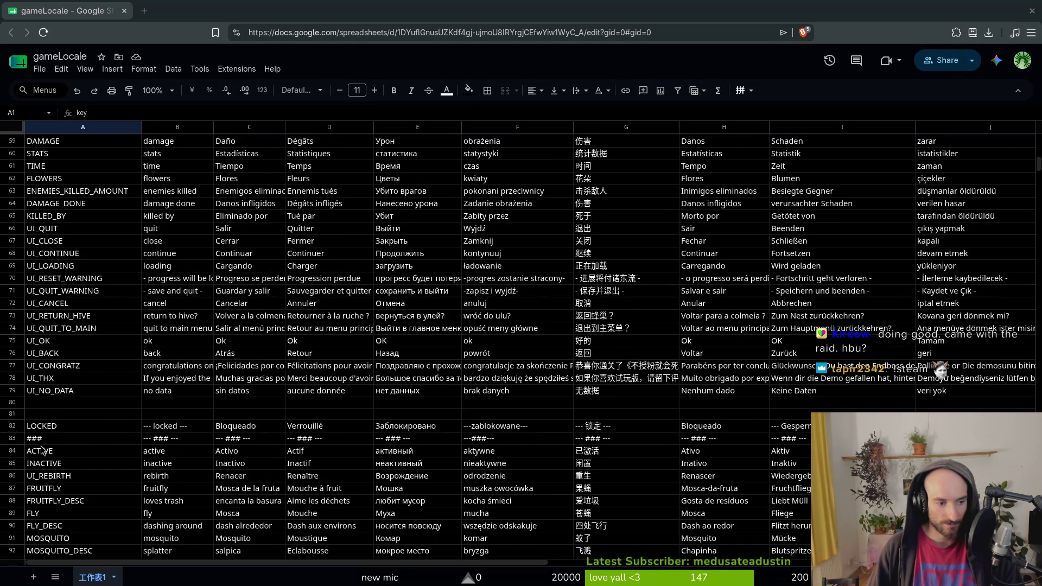
pyautogui.scroll(-4, 54, 440)
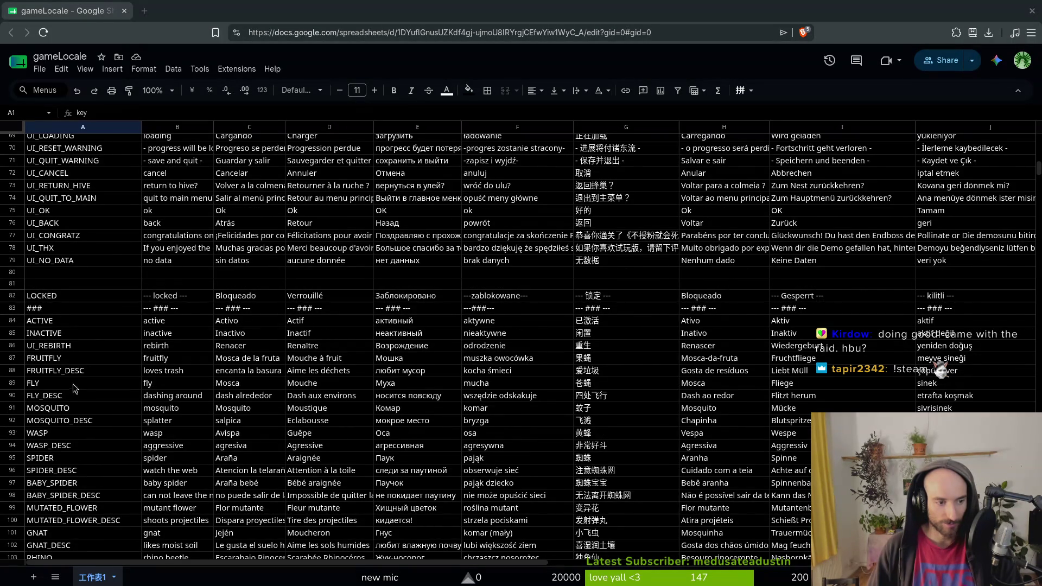
pyautogui.click(63, 347)
# Move the UI_REBIRTH row up beneath UI_NO_DATA and select the empty cell above FRUITFLY.
pyautogui.click(19, 345)
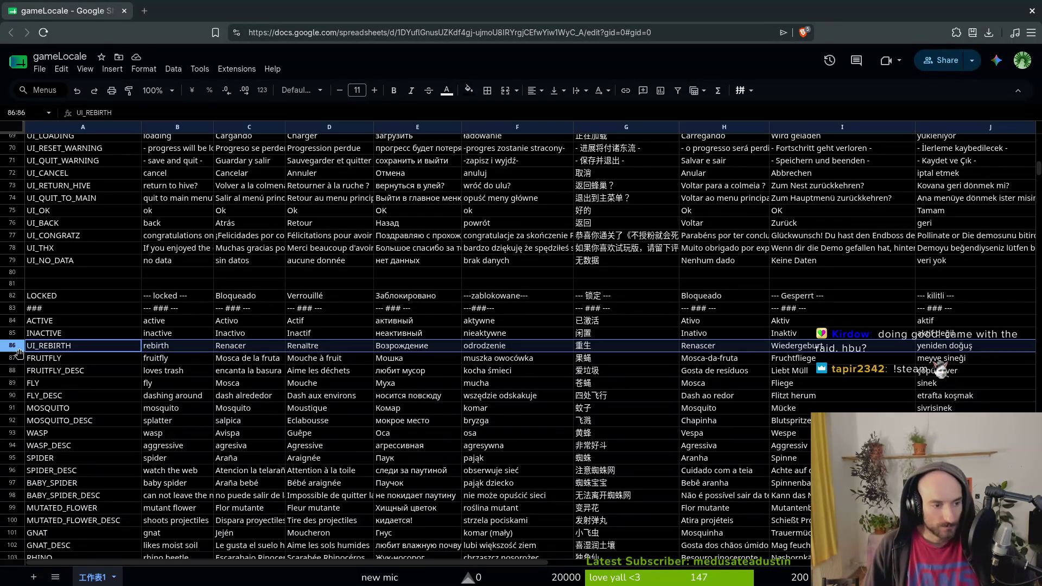
pyautogui.moveTo(19, 352); pyautogui.dragTo(29, 281)
pyautogui.click(55, 359)
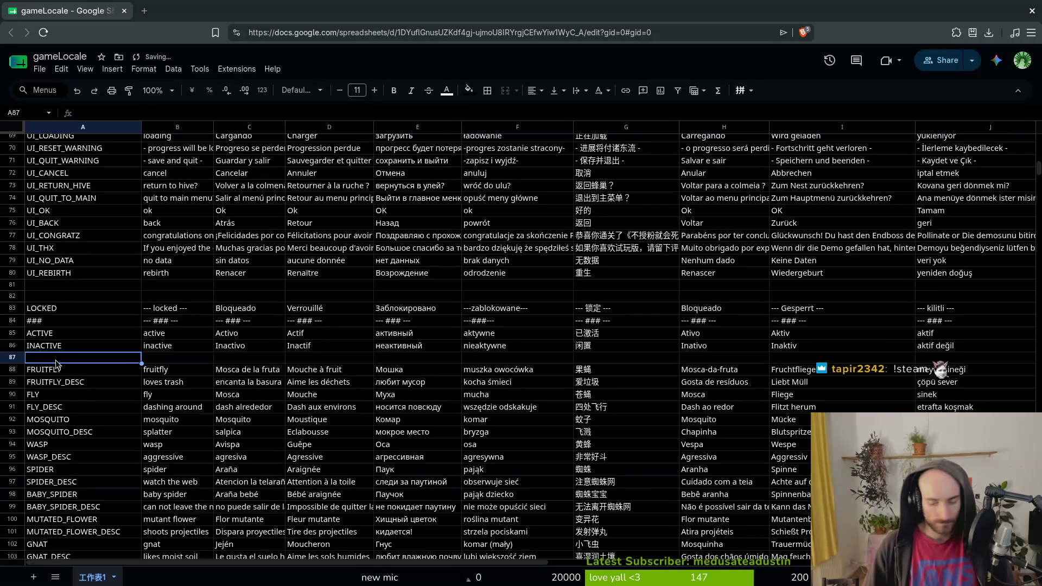
# Enter the key NEW_ACHIEVEMENT with English text 'new achievement!' in that row.
pyautogui.write('achi')
pyautogui.write('ACHIEVEMEN')
pyautogui.write('UNLOC')
pyautogui.press('BackSpace')
pyautogui.press('BackSpace')
pyautogui.press('BackSpace')
pyautogui.write('NEW_ACHIEVEMEN')
pyautogui.press('Tab')
pyautogui.write('new achiev')
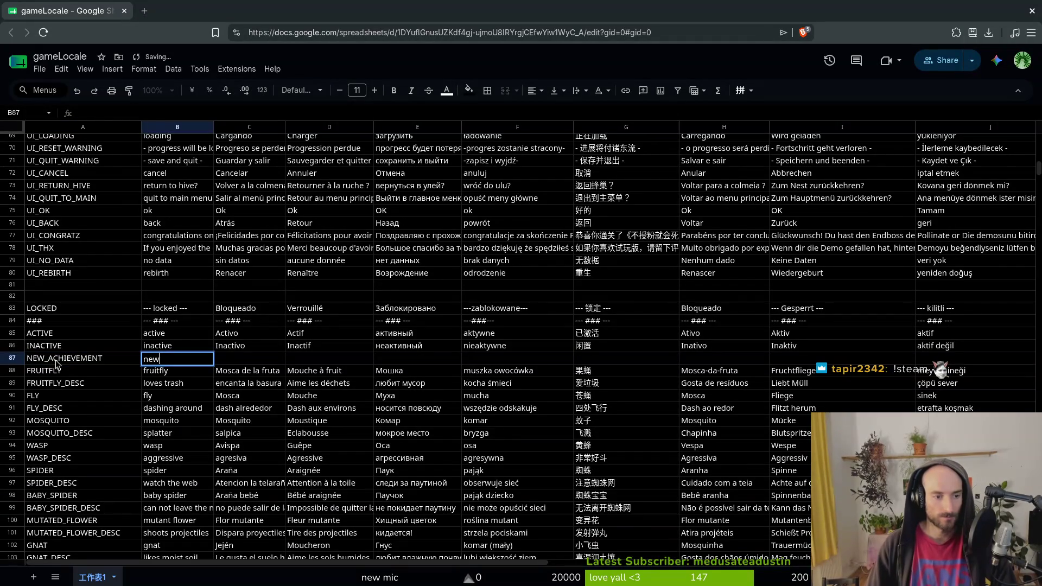
pyautogui.write('em')
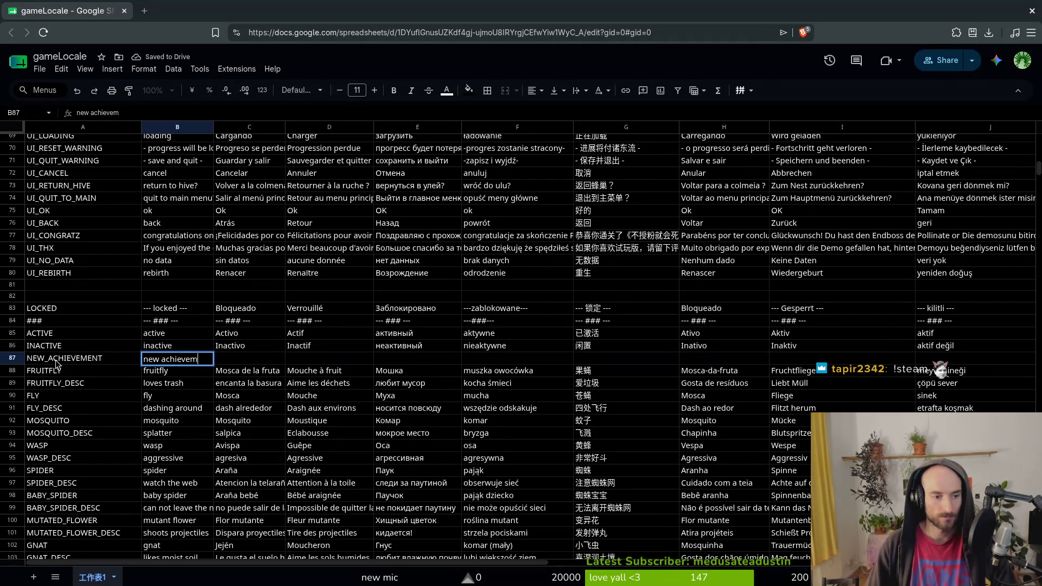
pyautogui.write('ent!')
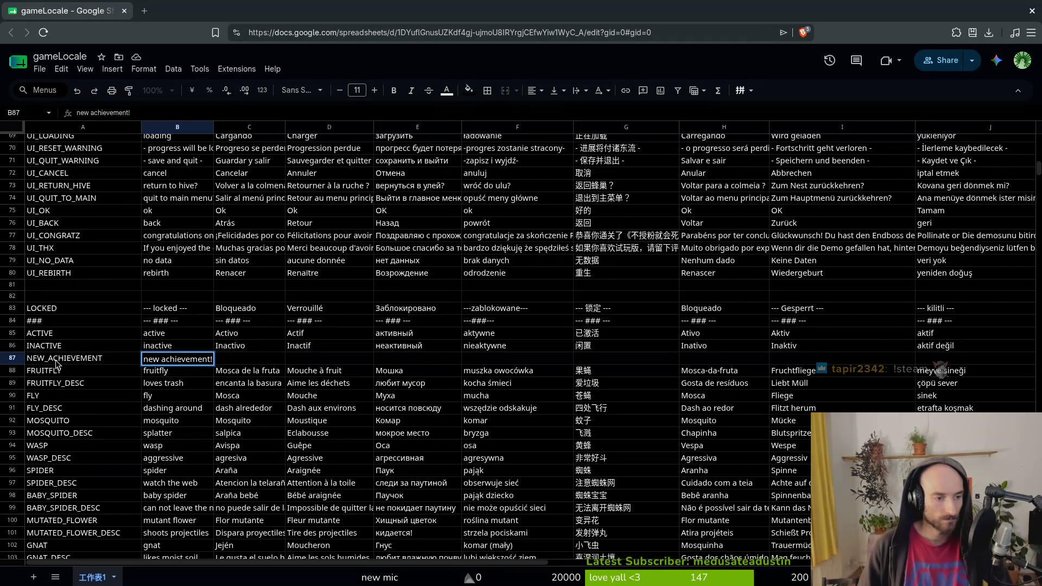
pyautogui.press('Tab')
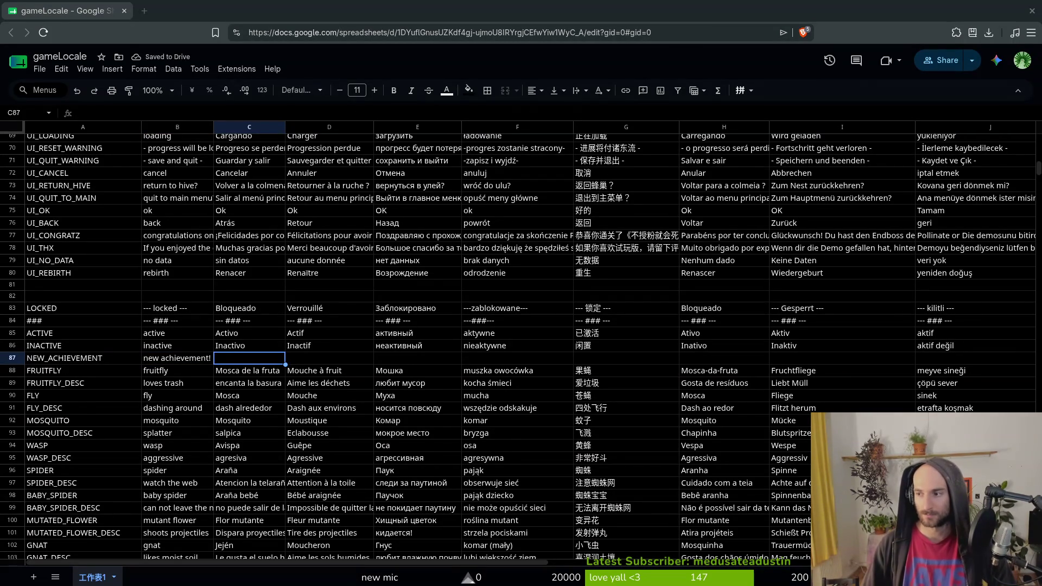
pyautogui.hotkey('alt', 'Tab')
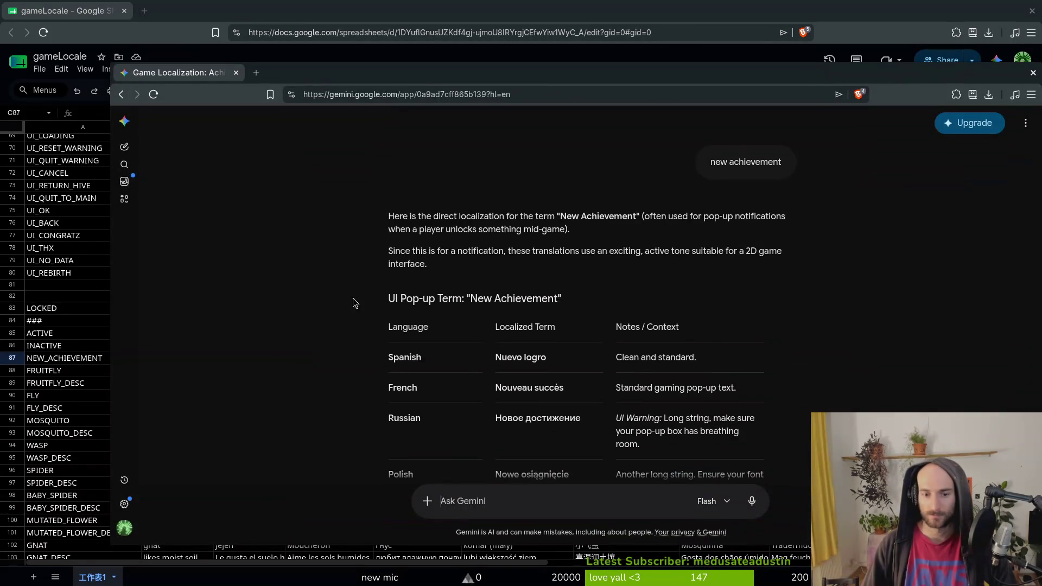
# Ask Gemini to translate 'new achievement!' and copy the Spanish ¡Nuevo logro! for the sheet.
pyautogui.write('new achi')
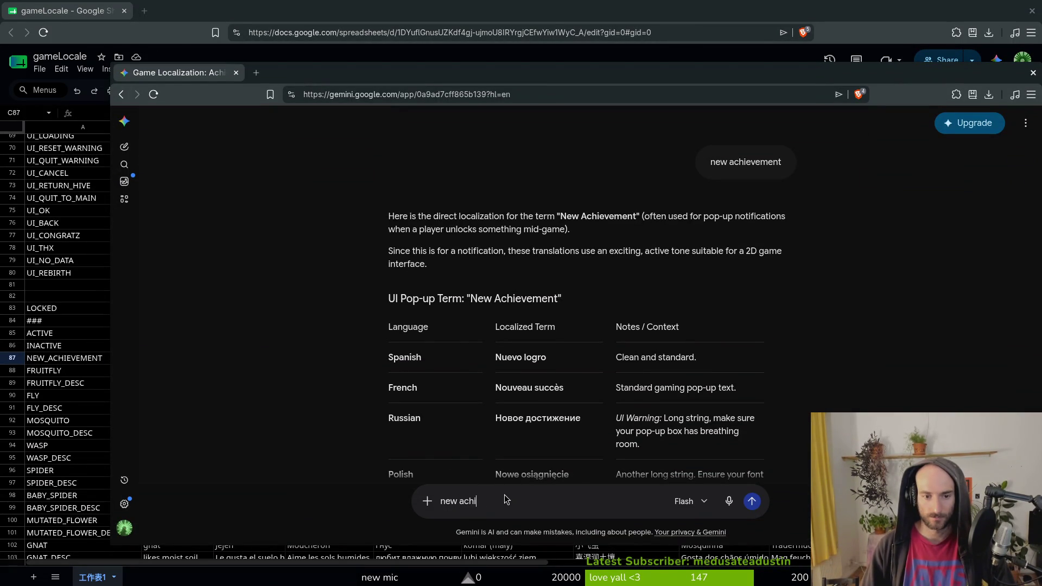
pyautogui.press('BackSpace')
pyautogui.press('BackSpace')
pyautogui.write('ent!')
pyautogui.press('Return')
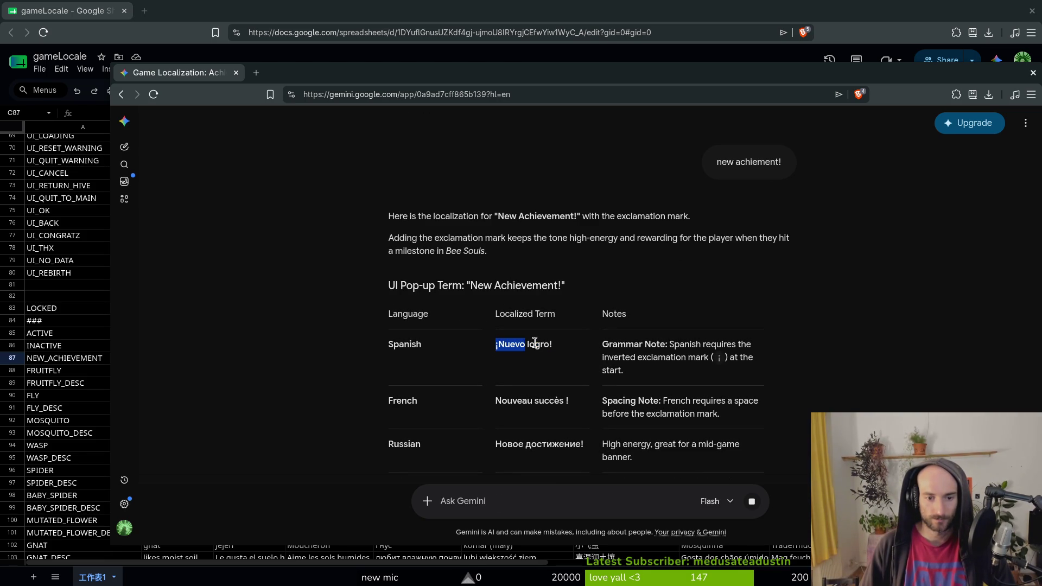
pyautogui.moveTo(499, 342); pyautogui.dragTo(581, 190)
pyautogui.hotkey('alt', 'Tab')
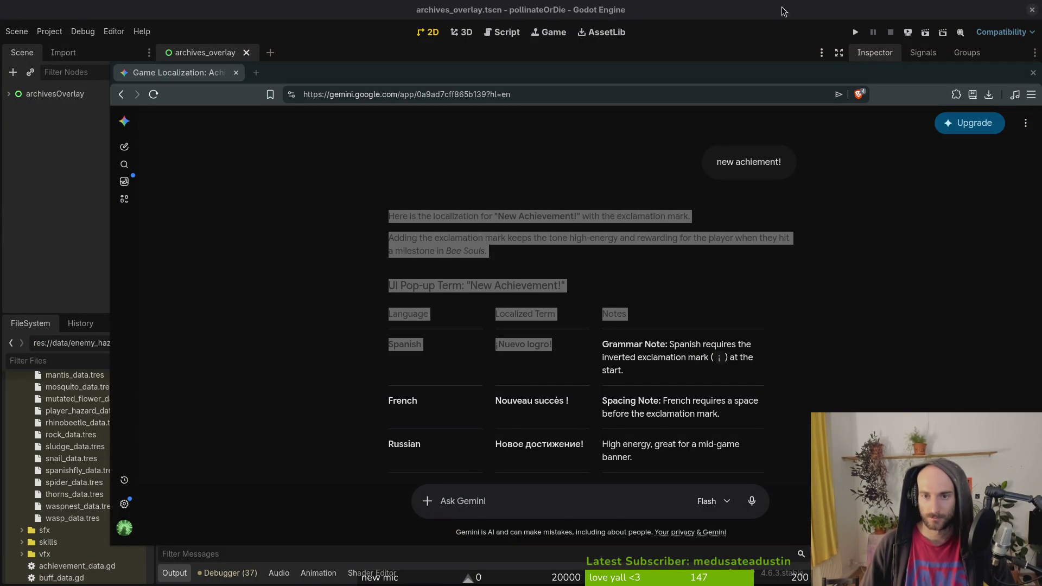
pyautogui.hotkey('alt', 'Tab')
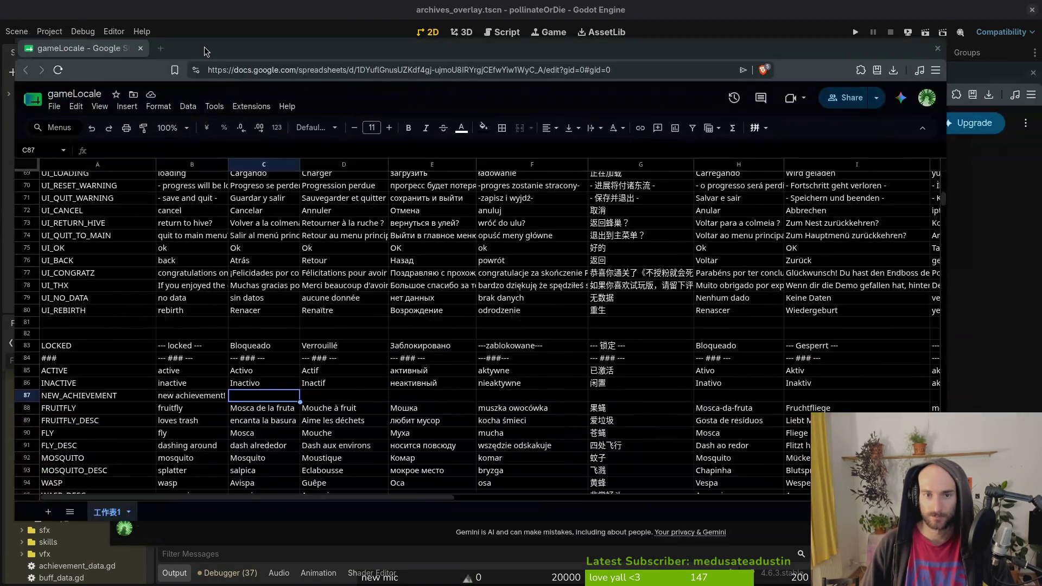
# Paste the Spanish, French, Russian and Polish translations into the NEW_ACHIEVEMENT row.
pyautogui.doubleClick(299, 36)
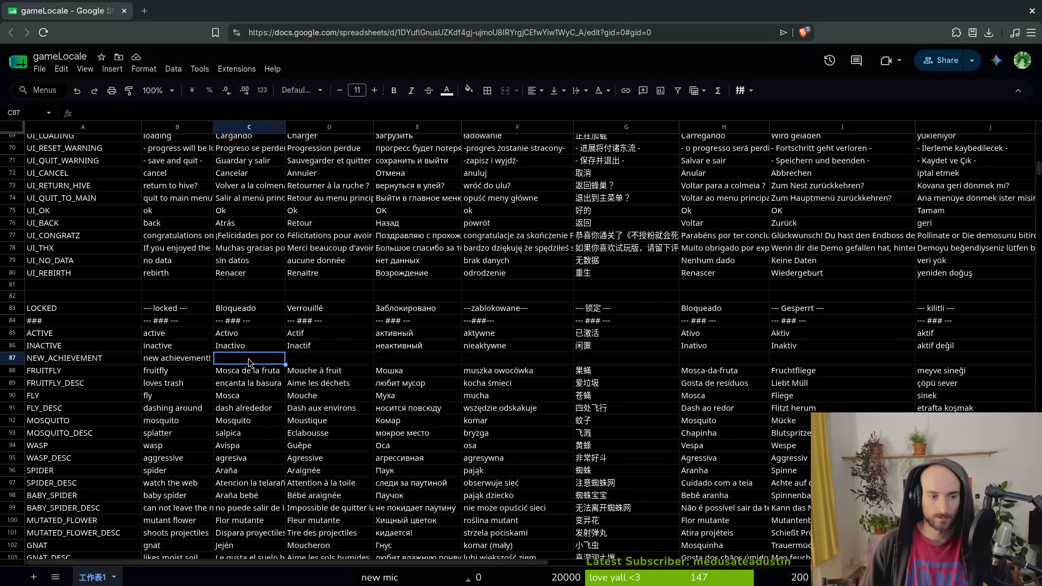
pyautogui.write('¡Nuevo logro!')
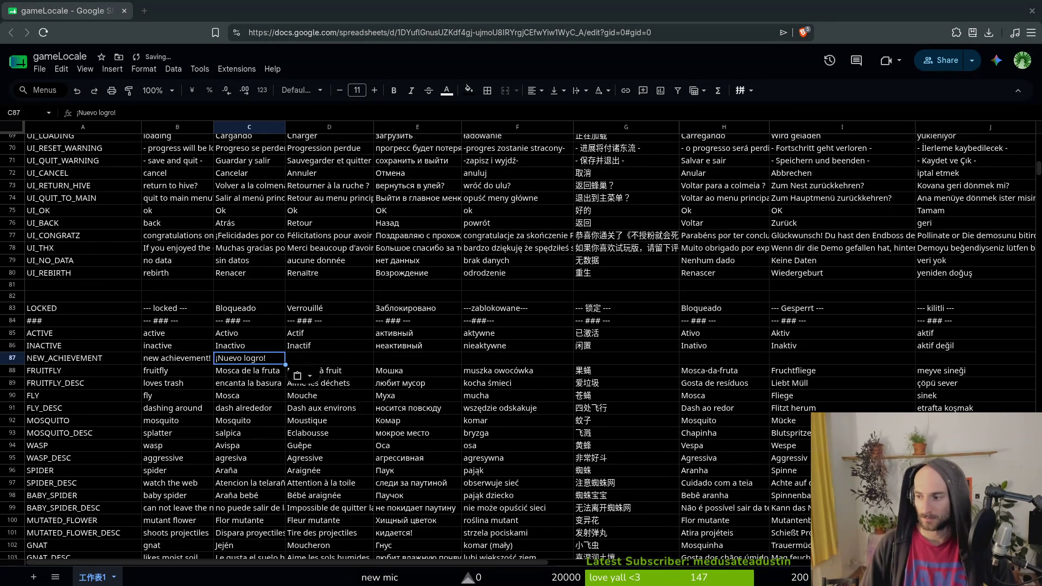
pyautogui.click(332, 358)
pyautogui.write('Nouveau succès !')
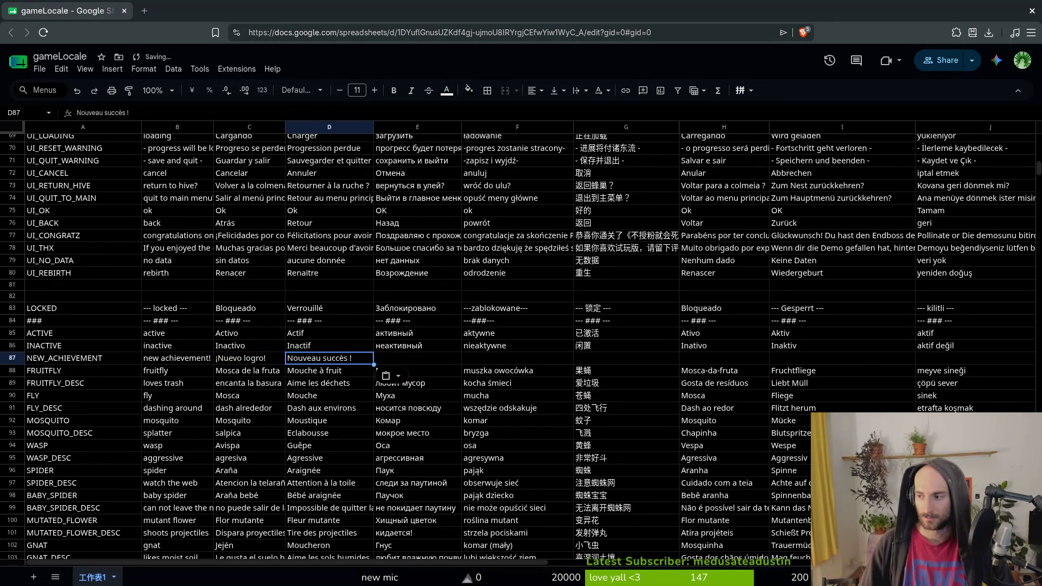
pyautogui.click(391, 362)
pyautogui.write('Новое достижение!')
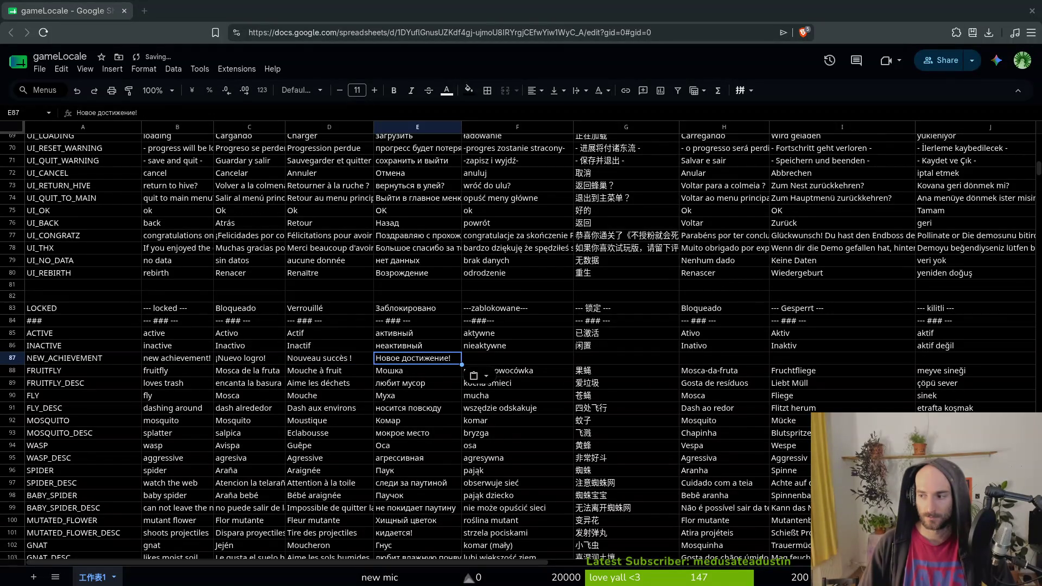
pyautogui.click(516, 363)
pyautogui.write('Nowe osiągnięcie!')
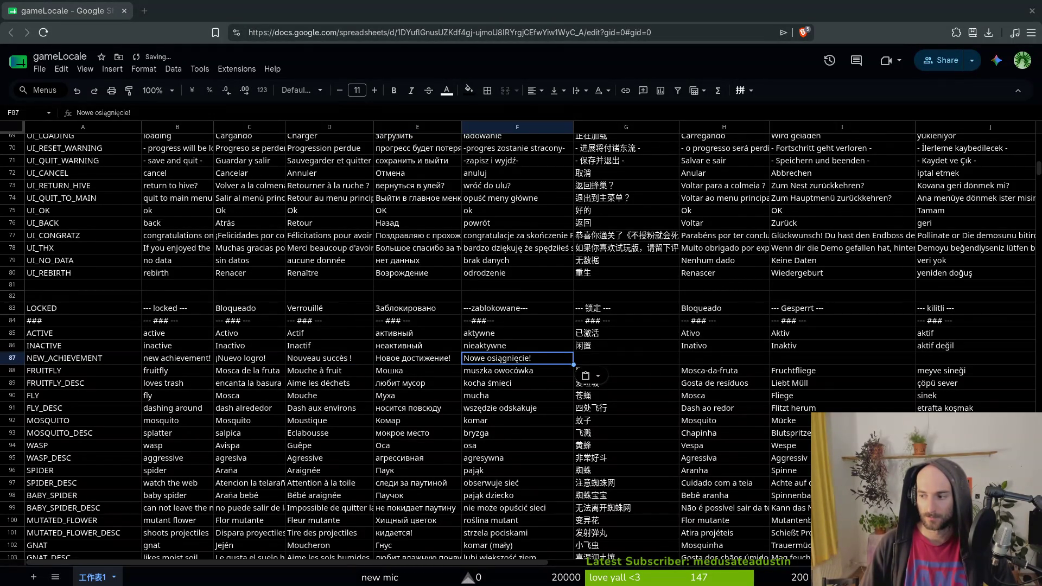
# Paste Chinese 新成就！ and Portuguese Nova conquista! into NEW_ACHIEVEMENT, plus a first German paste.
pyautogui.click(626, 358)
pyautogui.write('新成就！')
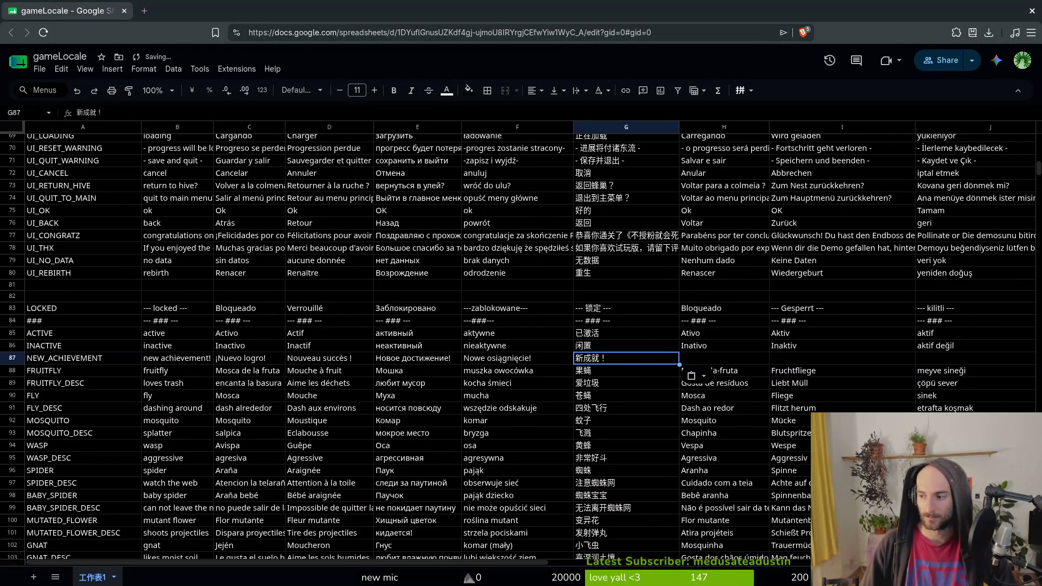
pyautogui.click(697, 363)
pyautogui.write('Nova conquista!')
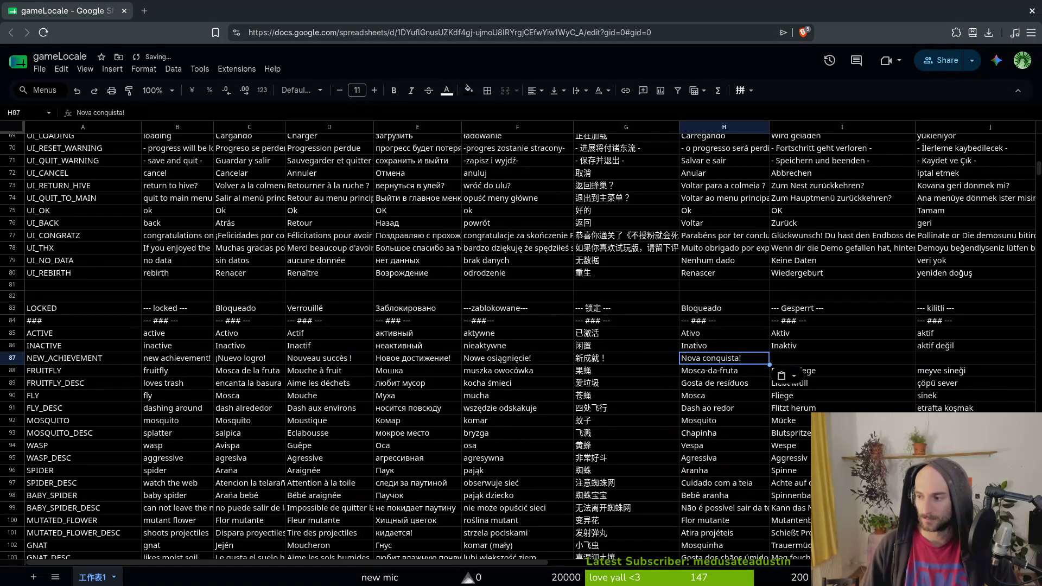
pyautogui.click(799, 358)
pyautogui.write('Novo troféu!')
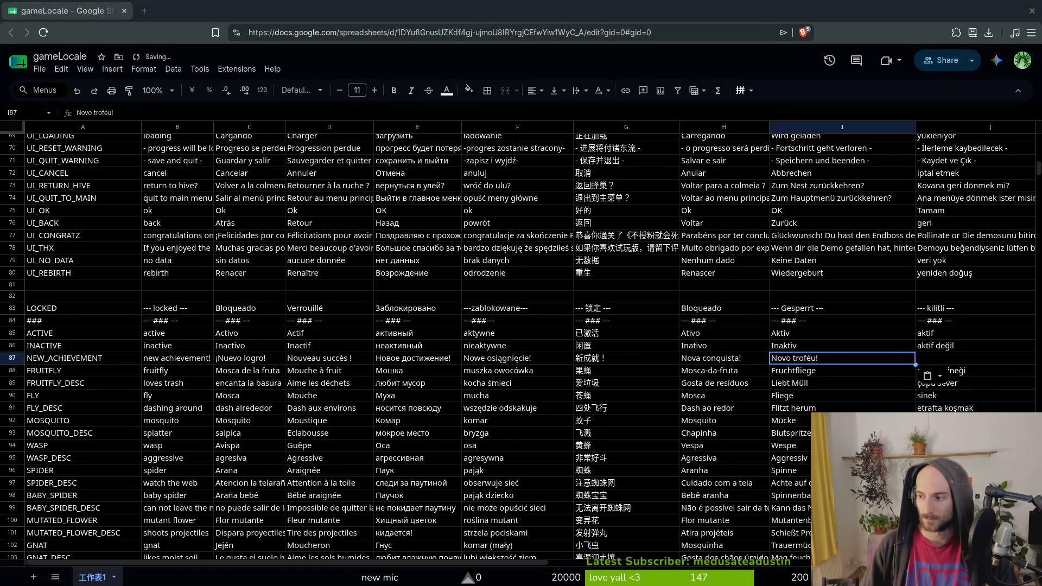
# Correct the German cell to Neuer Erfolg! and enter the Turkish translation as 'yeni Başarı!'.
pyautogui.click(954, 362)
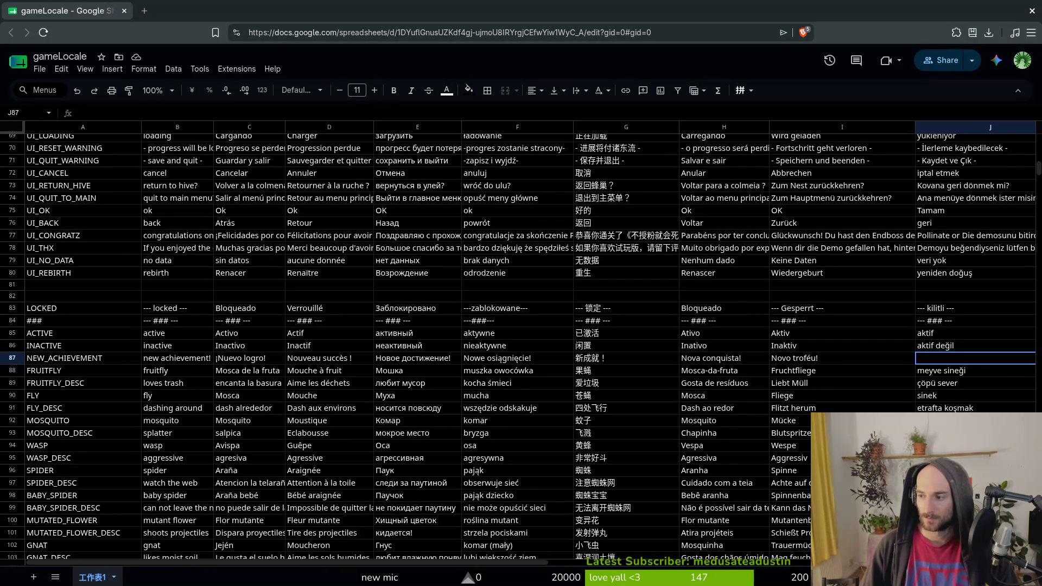
pyautogui.click(847, 360)
pyautogui.hotkey('ctrl', 'v')
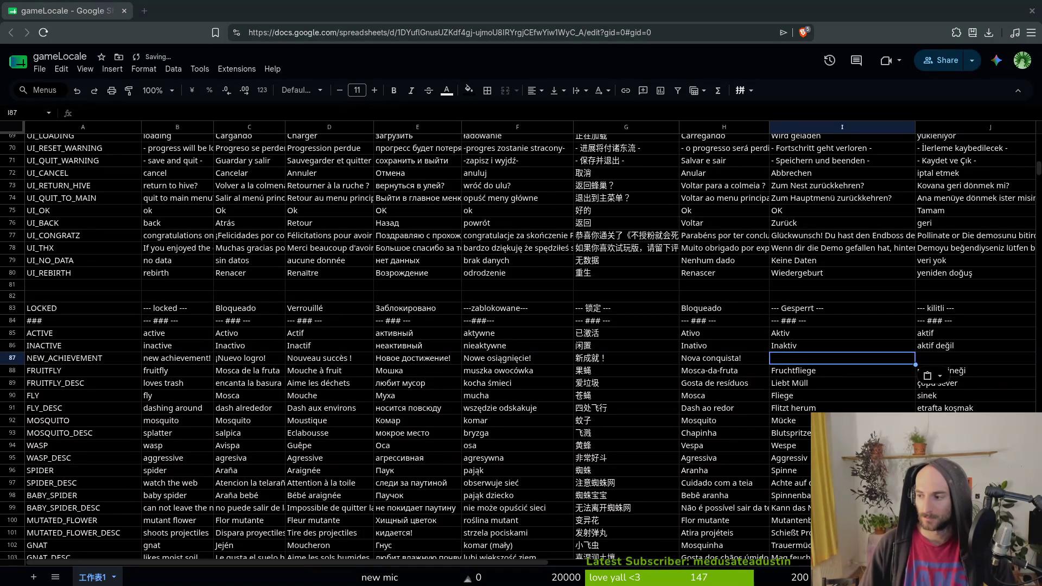
pyautogui.write('Neuer Erfolg!')
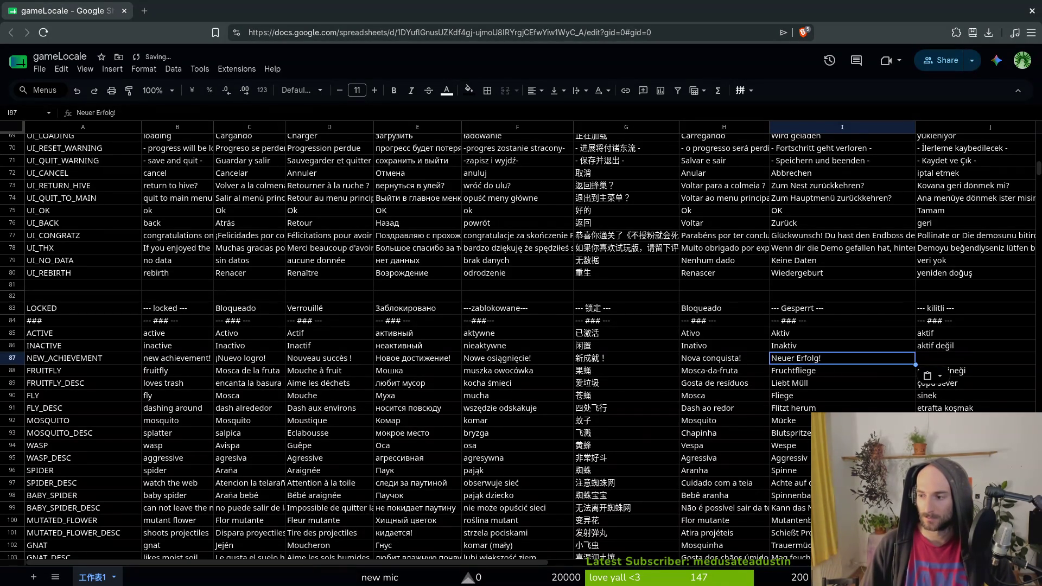
pyautogui.click(945, 361)
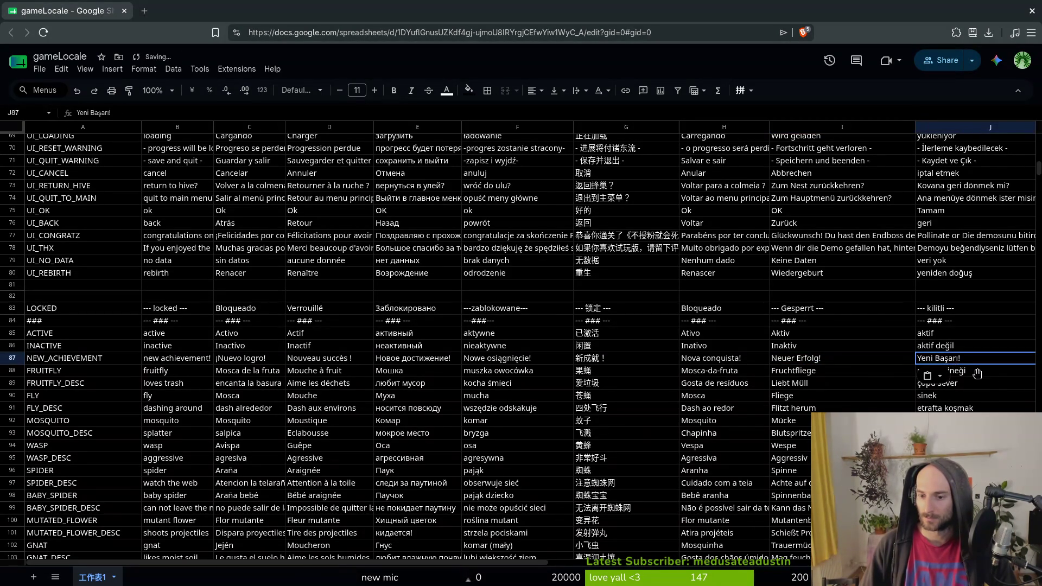
pyautogui.hotkey('ctrl', 'v')
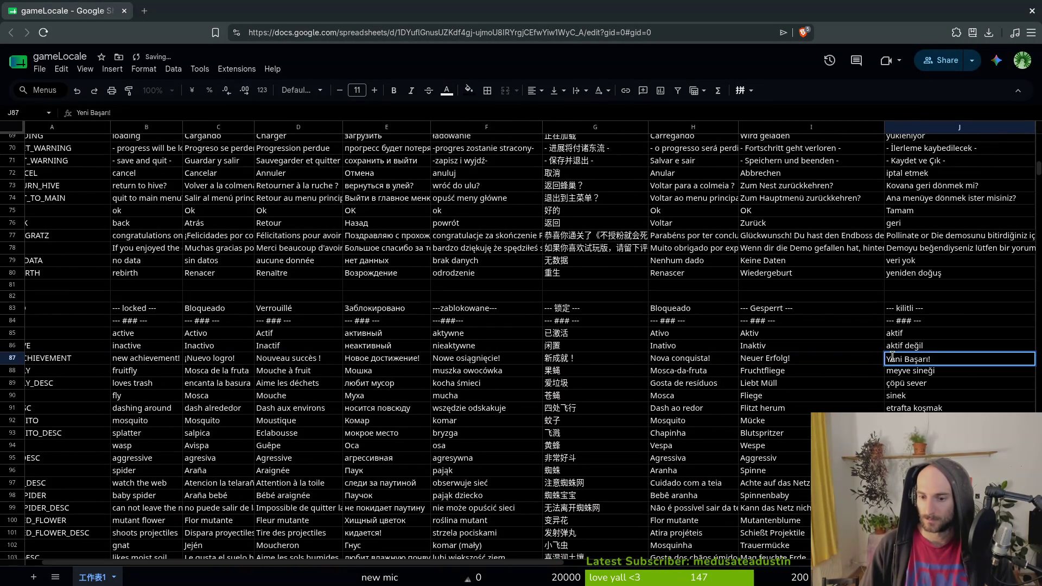
pyautogui.press('BackSpace')
pyautogui.write('y')
pyautogui.press('Return')
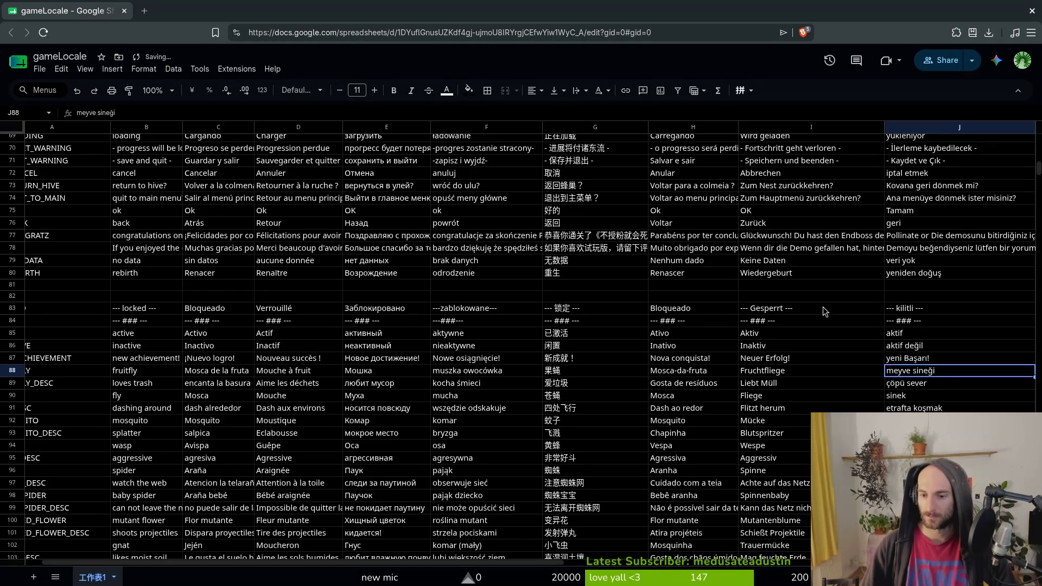
pyautogui.click(356, 371)
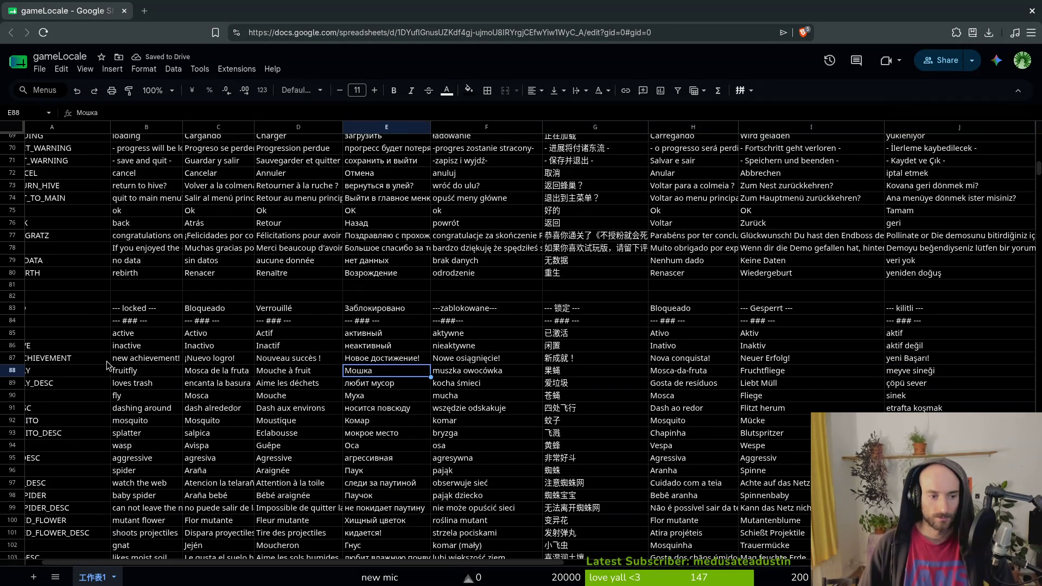
pyautogui.click(57, 363)
# Narrow columns I and A slightly.
pyautogui.scroll(4, 119, 383)
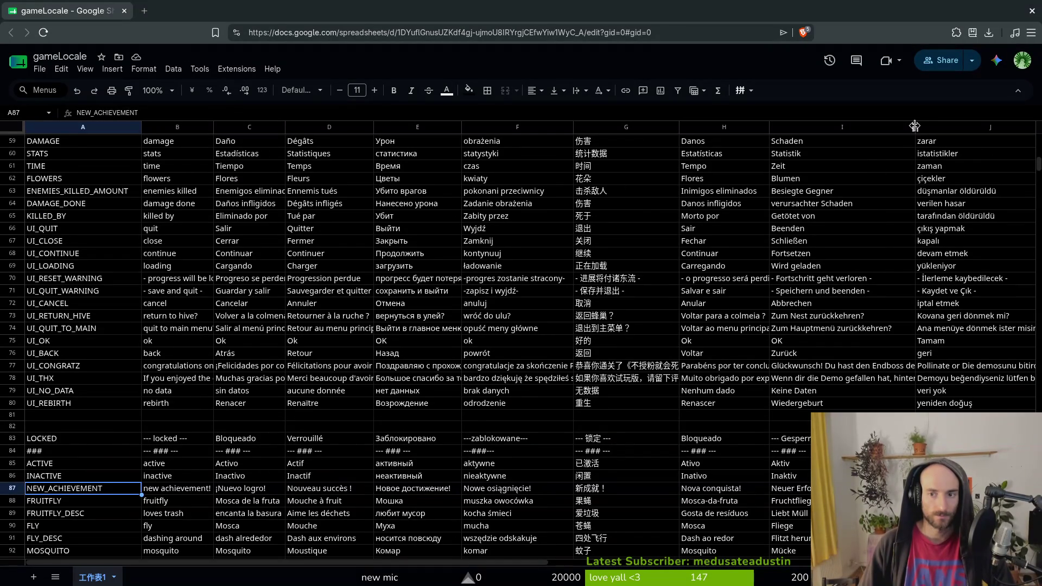
pyautogui.moveTo(915, 127); pyautogui.dragTo(894, 127)
pyautogui.moveTo(141, 127); pyautogui.dragTo(130, 126)
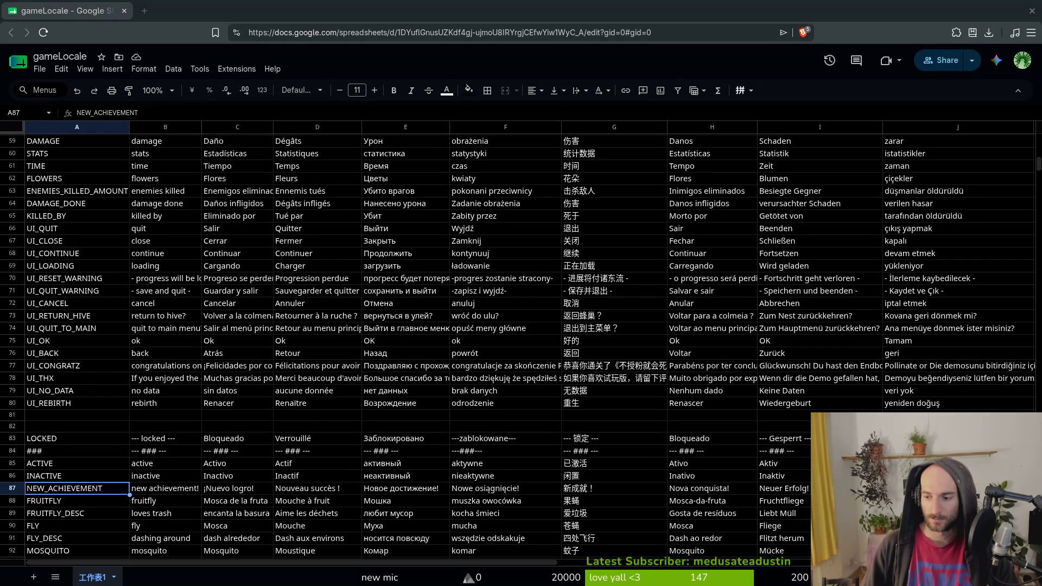
# Scroll past the SKILL and BUMBLEBEE rows and select empty cell A231 below COMMON.
pyautogui.scroll(15, 82, 428)
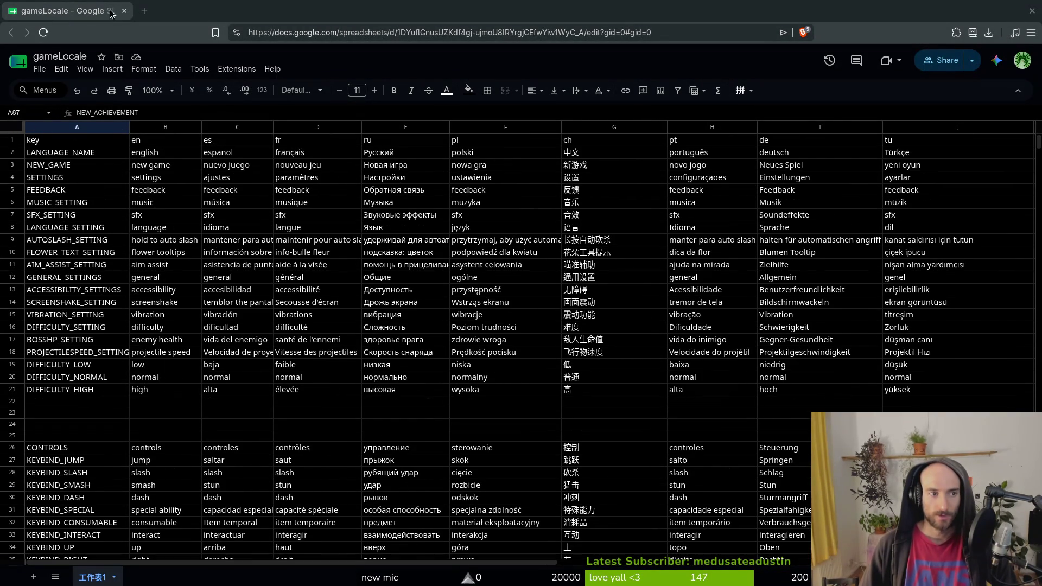
pyautogui.scroll(-17, 74, 250)
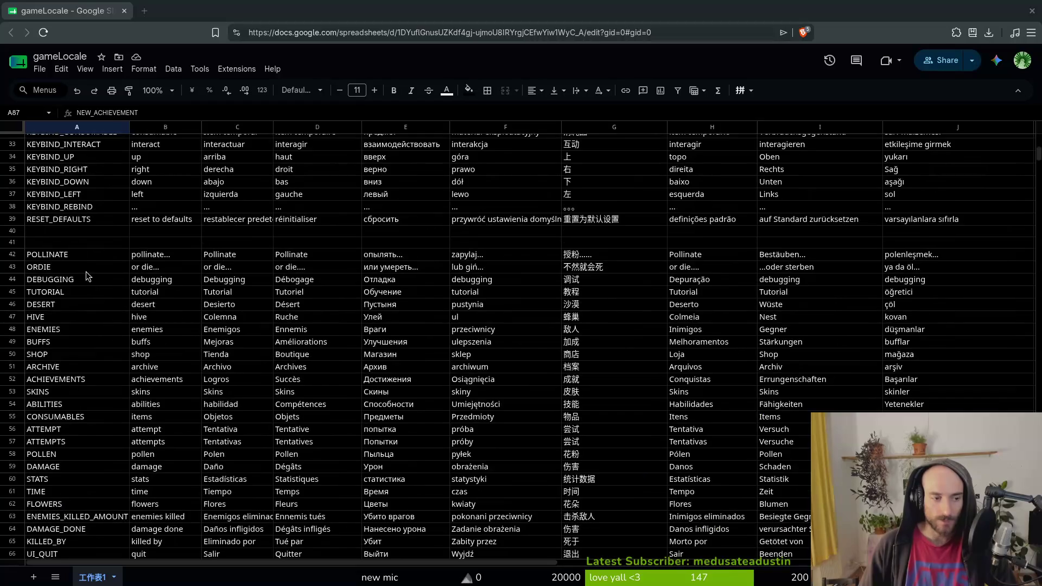
pyautogui.scroll(-20, 71, 359)
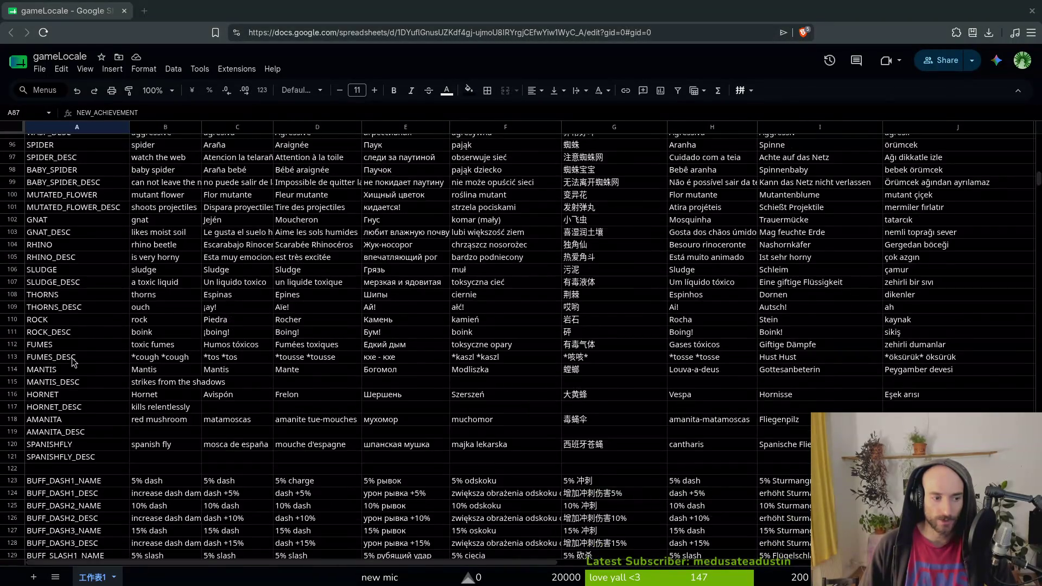
pyautogui.scroll(-15, 107, 362)
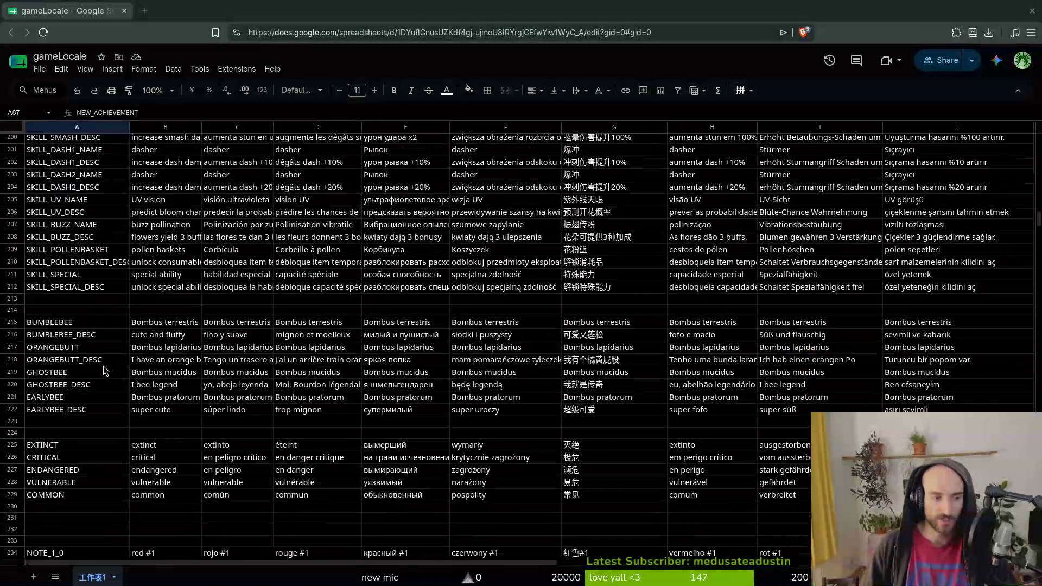
pyautogui.scroll(12, 109, 362)
pyautogui.scroll(-3, 111, 361)
pyautogui.scroll(-12, 111, 362)
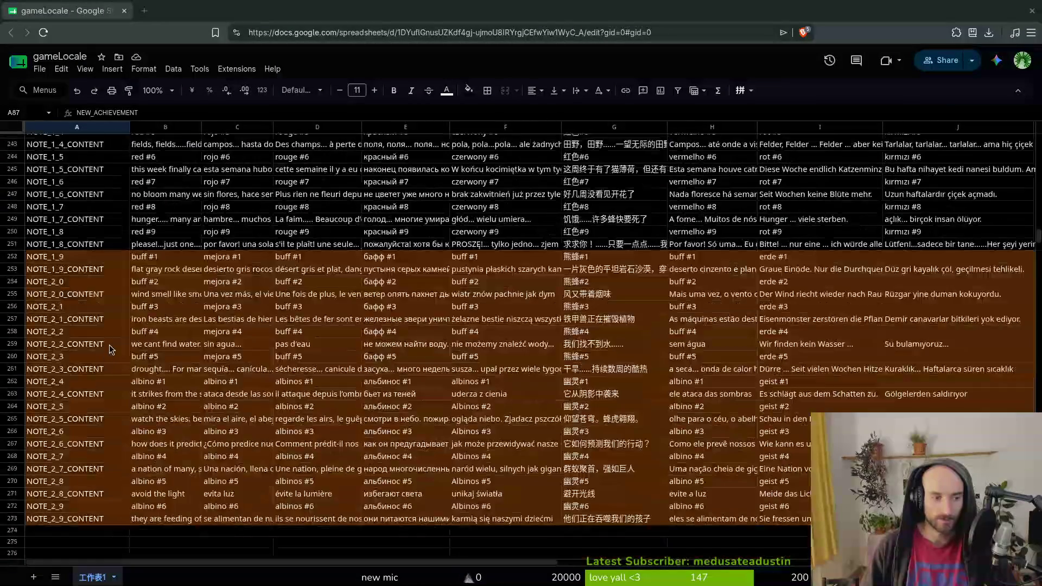
pyautogui.scroll(4, 49, 312)
pyautogui.click(60, 258)
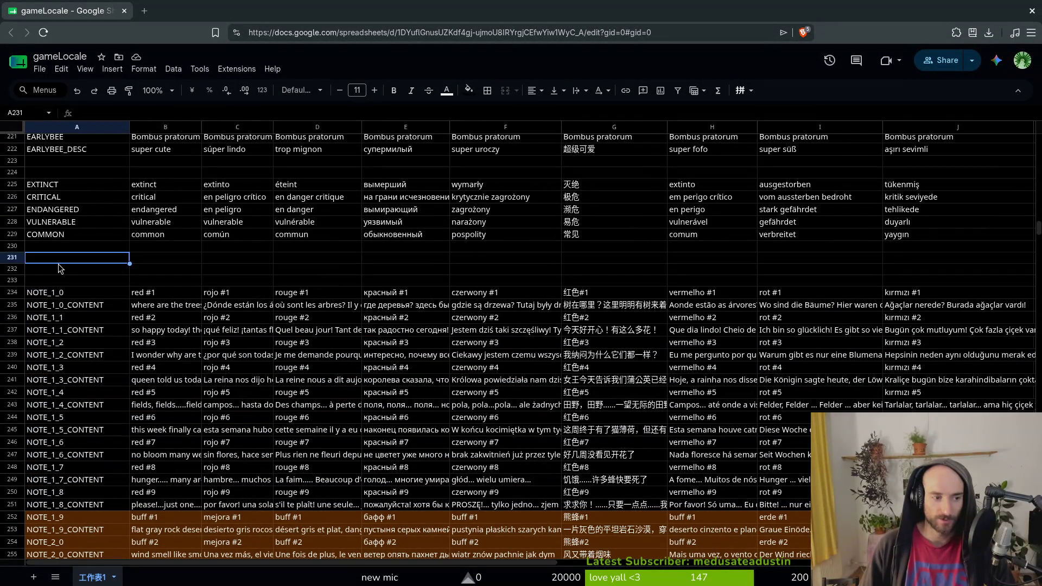
# Enter ACHIEVE_KILLHORNET in A232 and ACHIEVE_KILLHORNET_DESC in A233.
pyautogui.click(59, 267)
pyautogui.write('ACHIE')
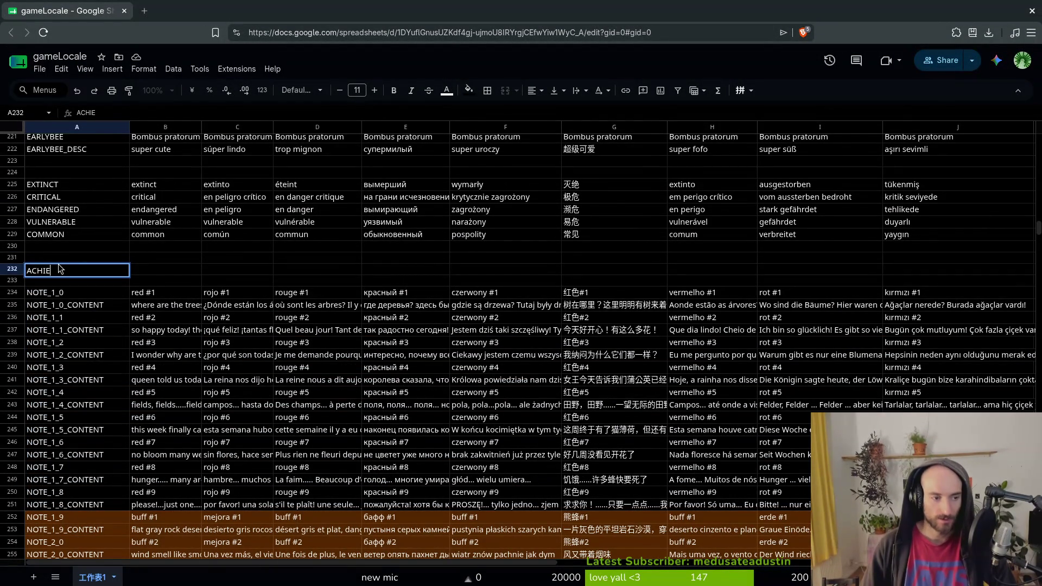
pyautogui.write('VE_KILLHORNET')
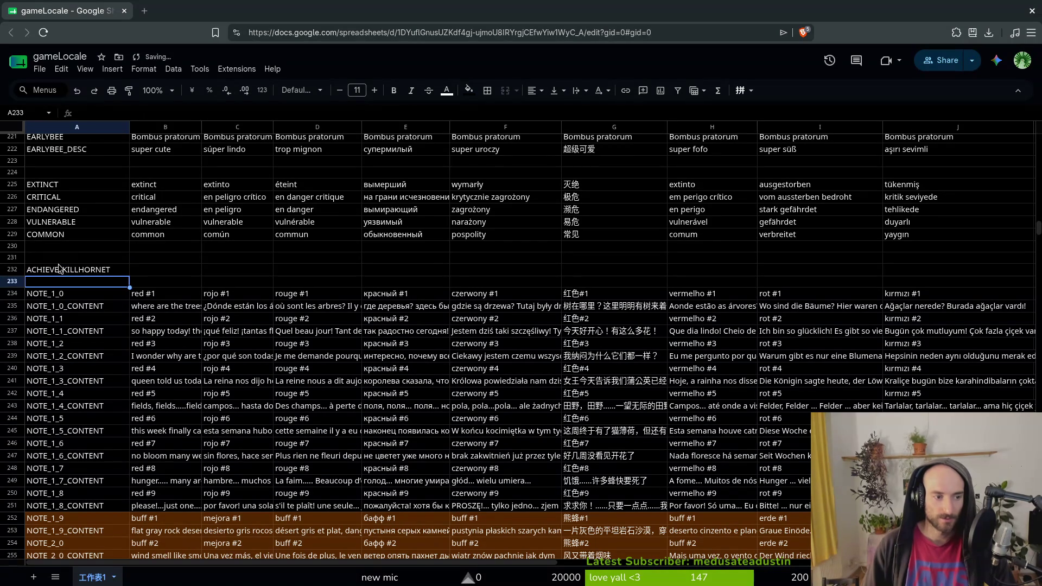
pyautogui.hotkey('ctrl', 'Return')
pyautogui.press('Down')
pyautogui.write('ACHIEVE_KILLHORNET')
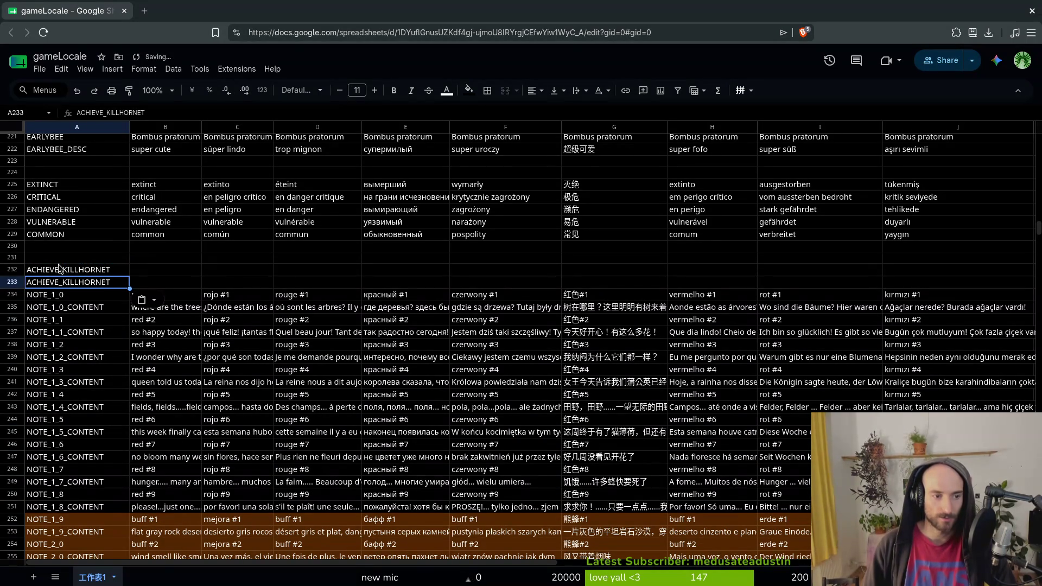
pyautogui.press('F2')
pyautogui.write('_DESC')
pyautogui.press('Return')
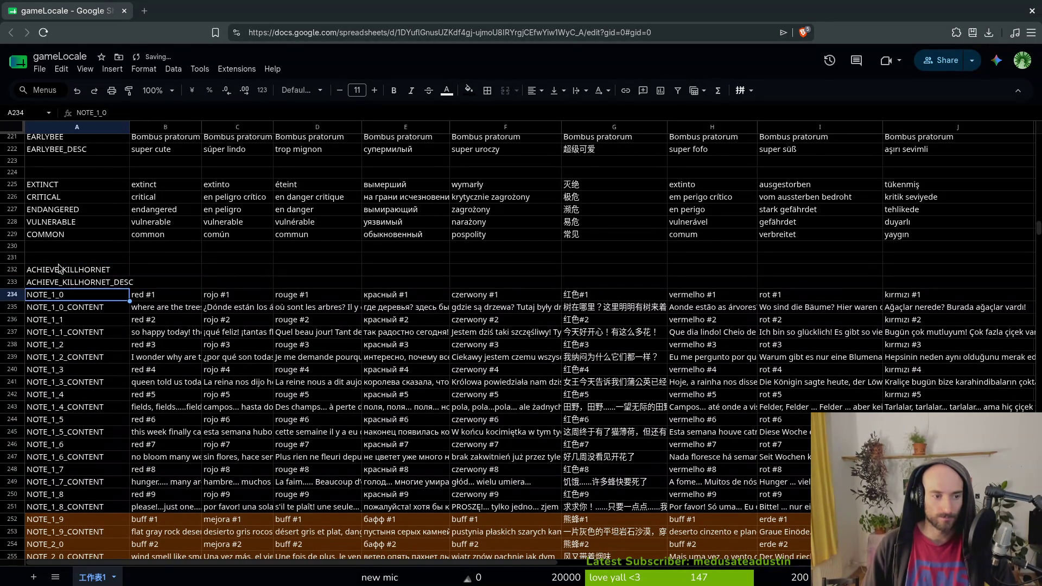
# Insert five blank rows below the ACHIEVE_KILLHORNET_DESC row.
pyautogui.rightClick(12, 282)
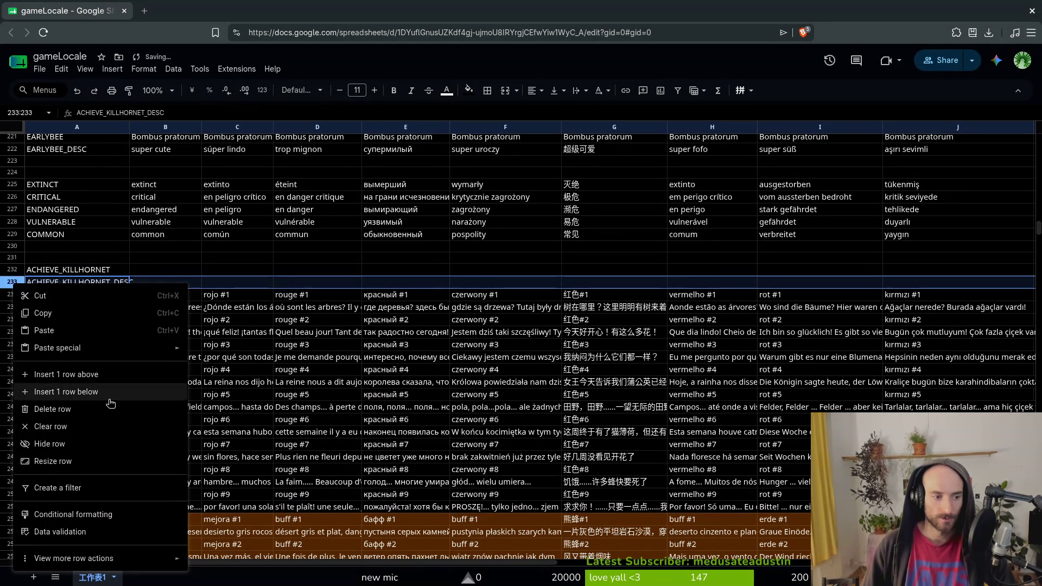
pyautogui.click(110, 401)
pyautogui.rightClick(15, 296)
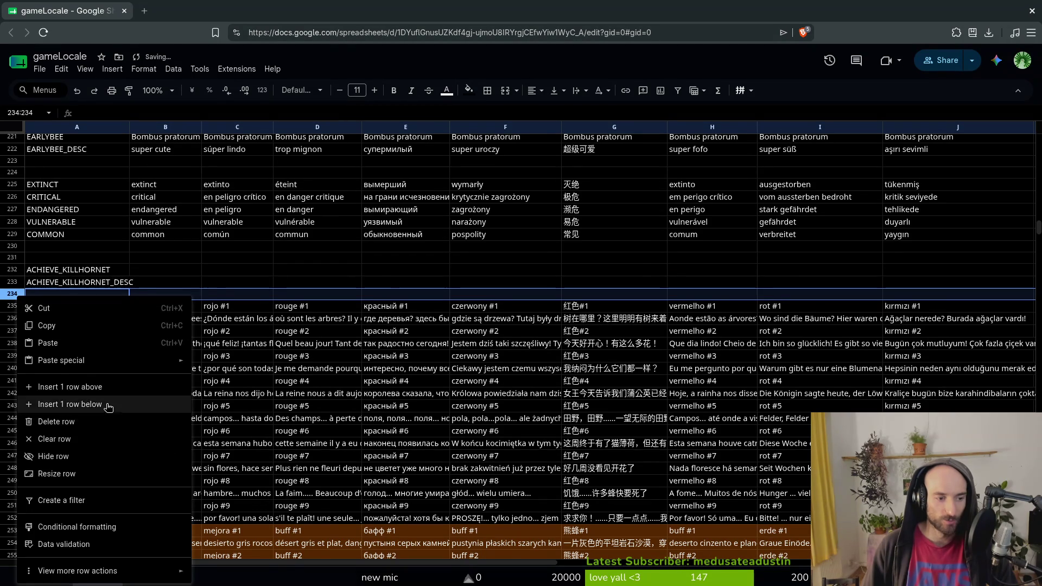
pyautogui.click(110, 404)
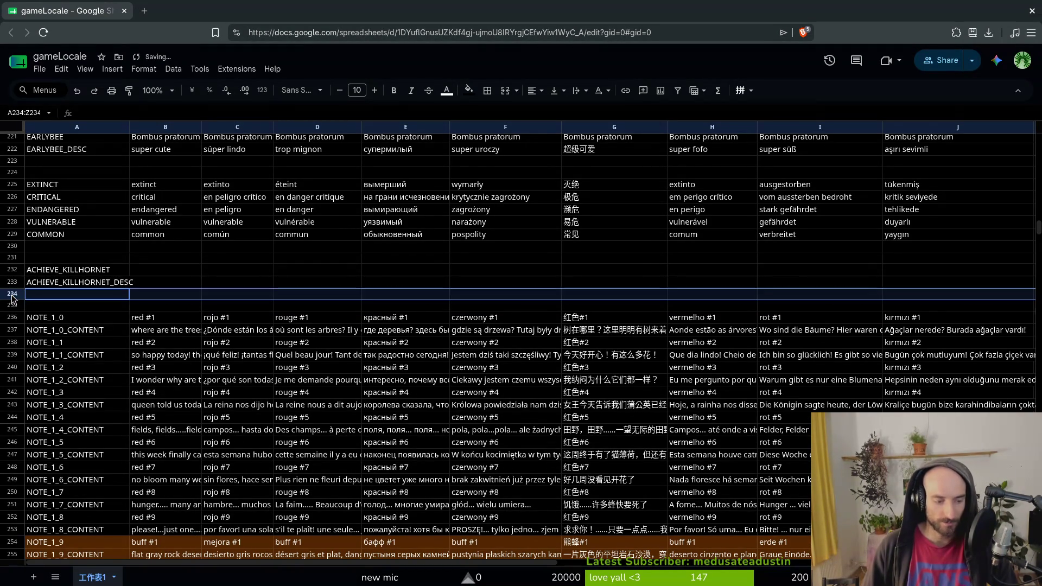
pyautogui.rightClick(13, 296)
pyautogui.click(38, 401)
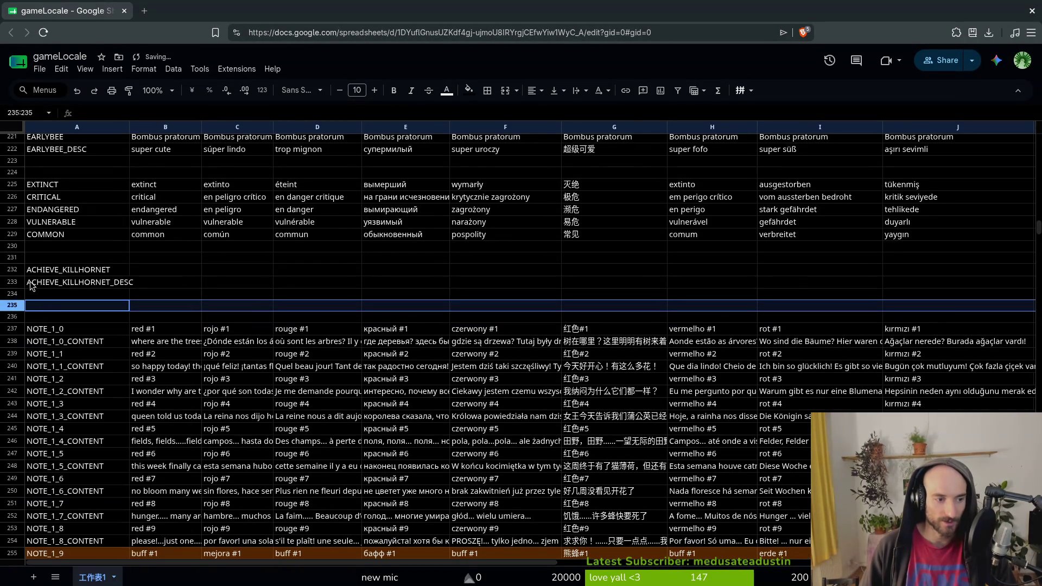
pyautogui.rightClick(11, 291)
pyautogui.click(80, 404)
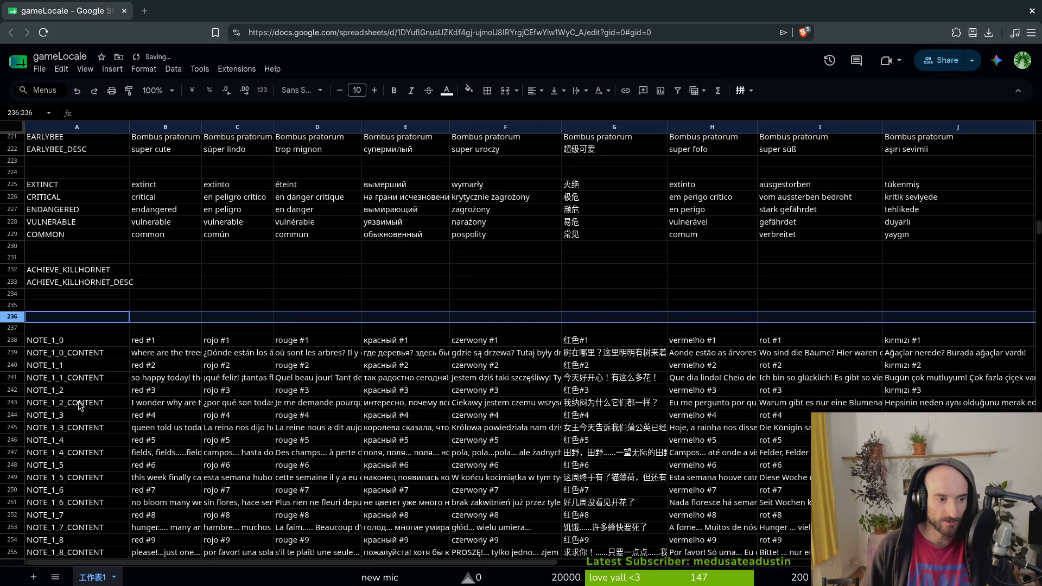
pyautogui.rightClick(11, 312)
pyautogui.click(32, 408)
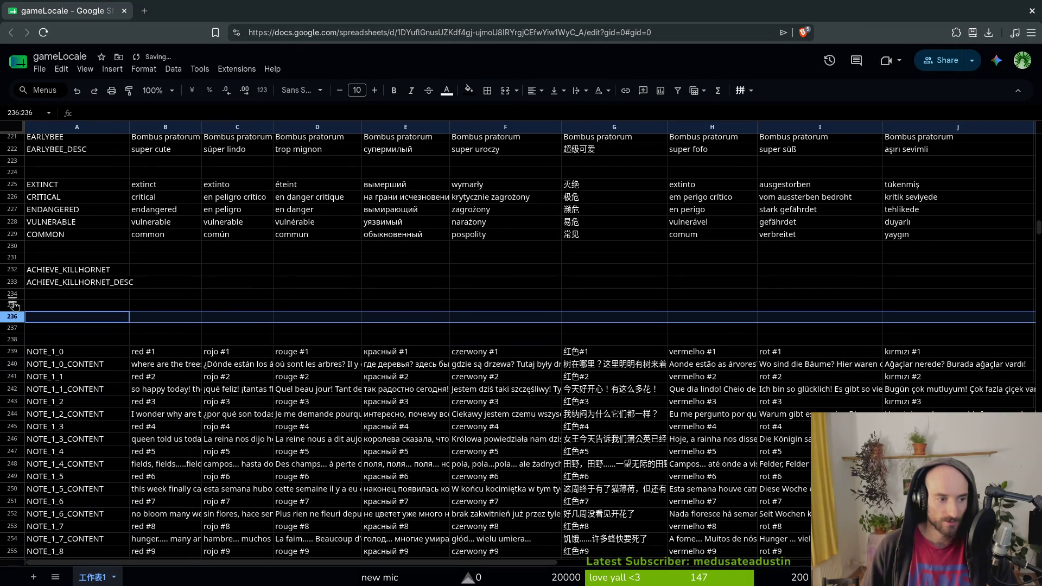
# Add nine more blank rows starting around row 236, pushing the NOTE entries further down.
pyautogui.rightClick(12, 316)
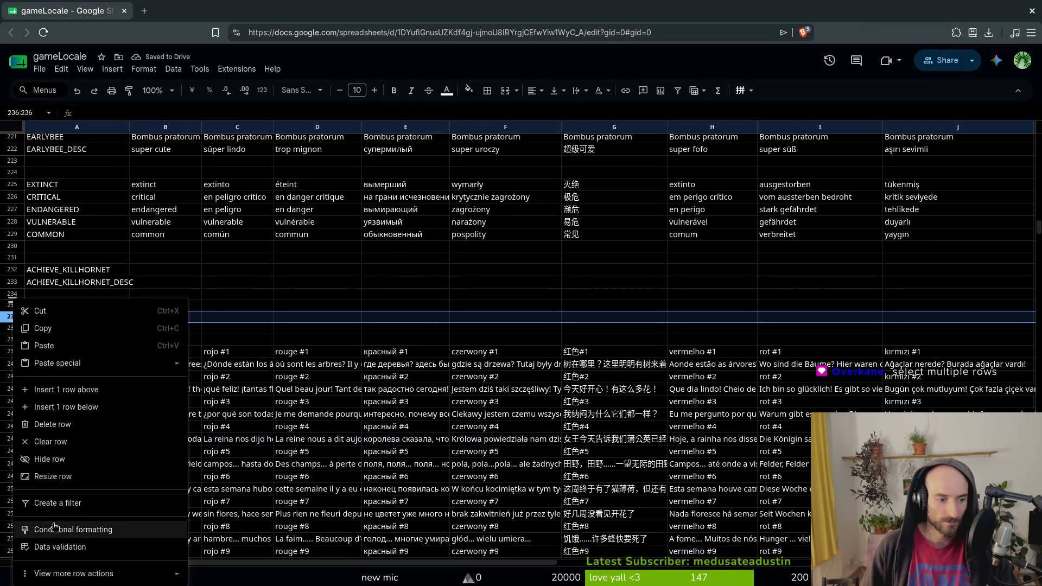
pyautogui.moveTo(81, 372)
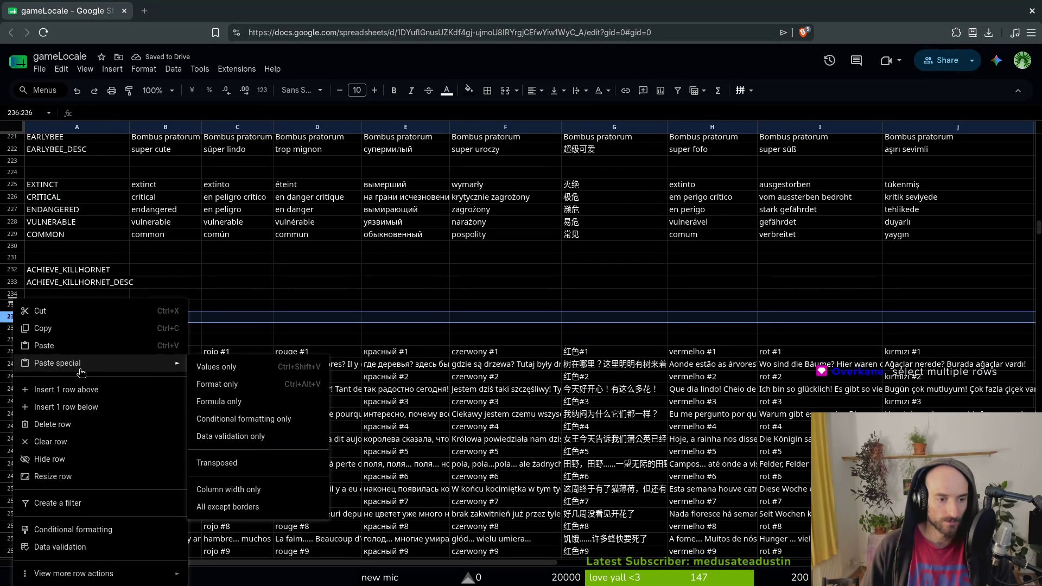
pyautogui.click(59, 389)
pyautogui.rightClick(12, 315)
pyautogui.click(63, 406)
pyautogui.rightClick(20, 328)
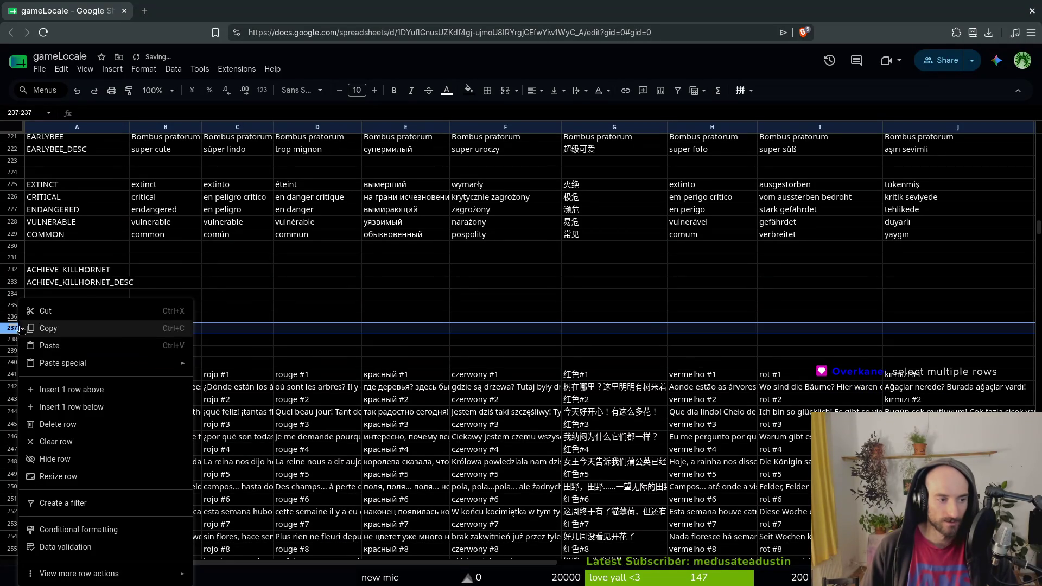
pyautogui.click(64, 406)
pyautogui.rightClick(11, 339)
pyautogui.click(62, 406)
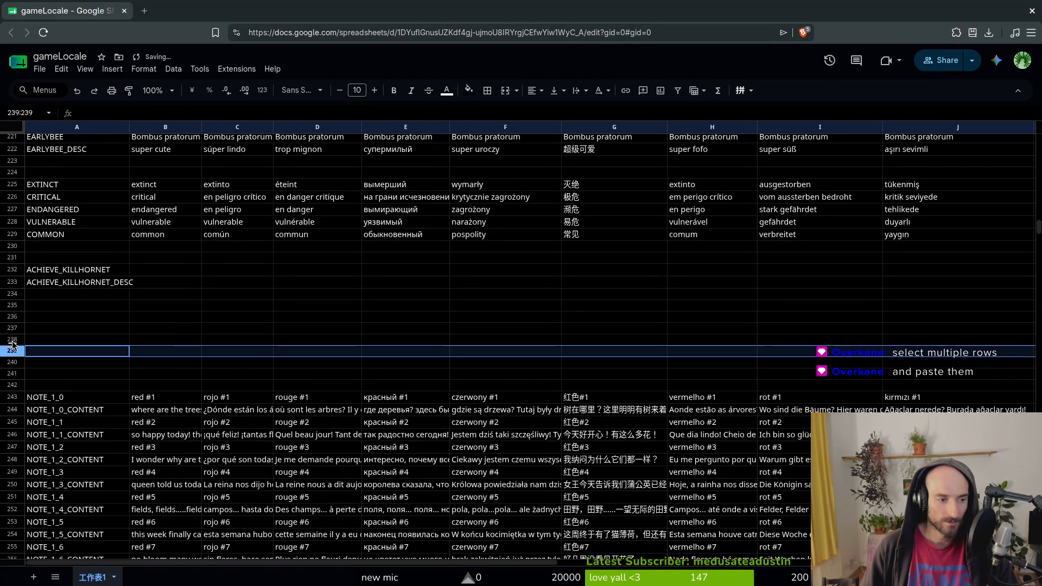
pyautogui.rightClick(12, 350)
pyautogui.click(60, 155)
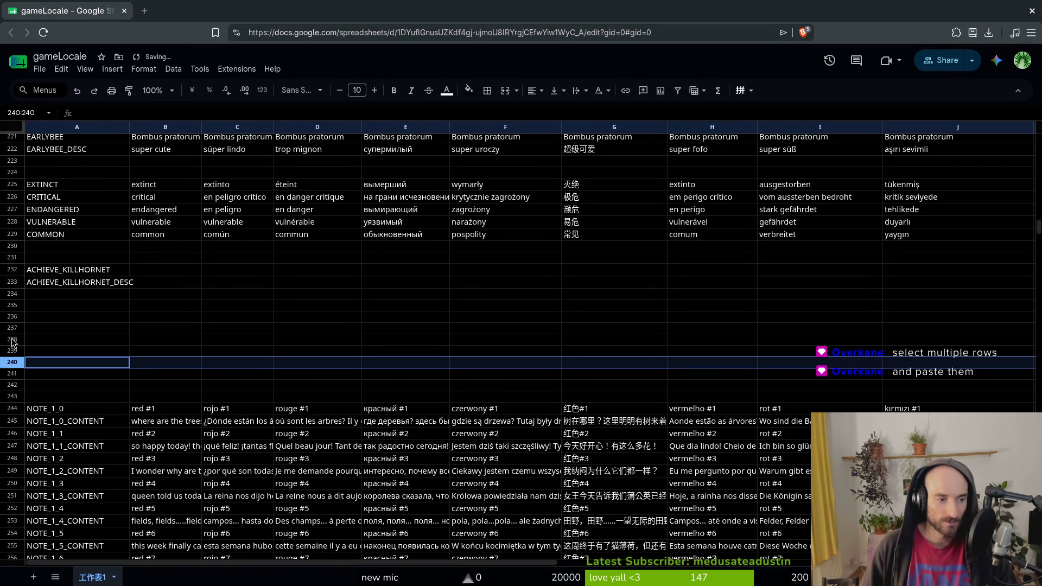
pyautogui.rightClick(12, 339)
pyautogui.click(59, 158)
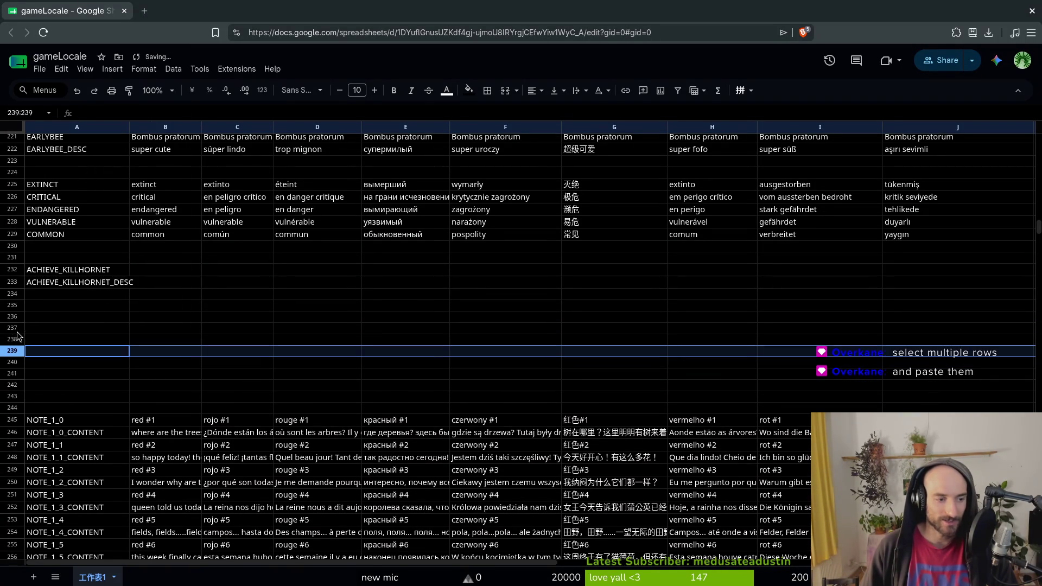
pyautogui.rightClick(15, 317)
pyautogui.click(62, 406)
pyautogui.rightClick(12, 328)
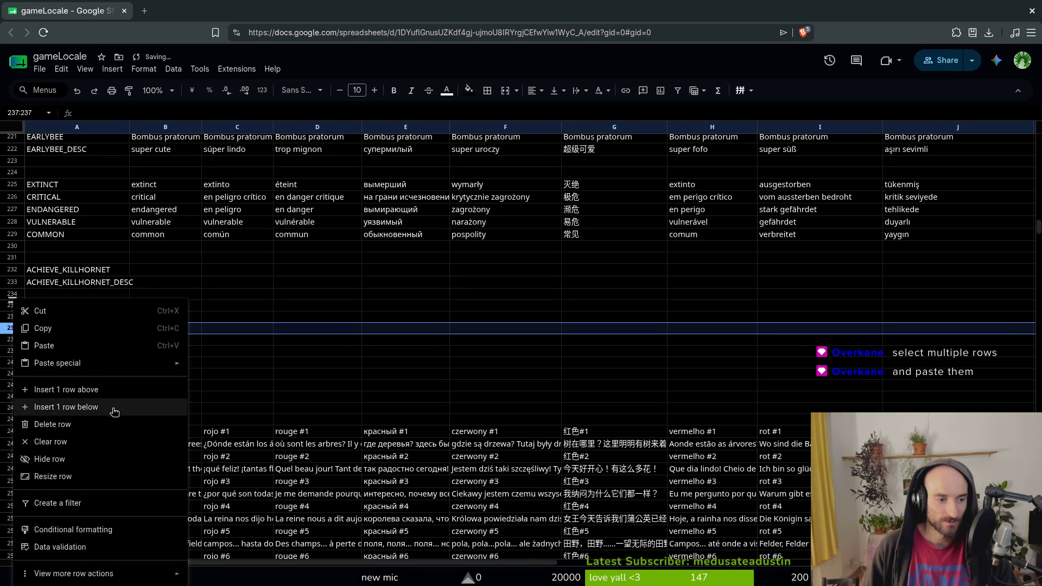
pyautogui.click(62, 406)
# Insert three more blank rows below rows 234–235 and select the new blank rows 235–244.
pyautogui.rightClick(12, 293)
pyautogui.click(63, 402)
pyautogui.rightClick(13, 294)
pyautogui.click(108, 402)
pyautogui.rightClick(11, 305)
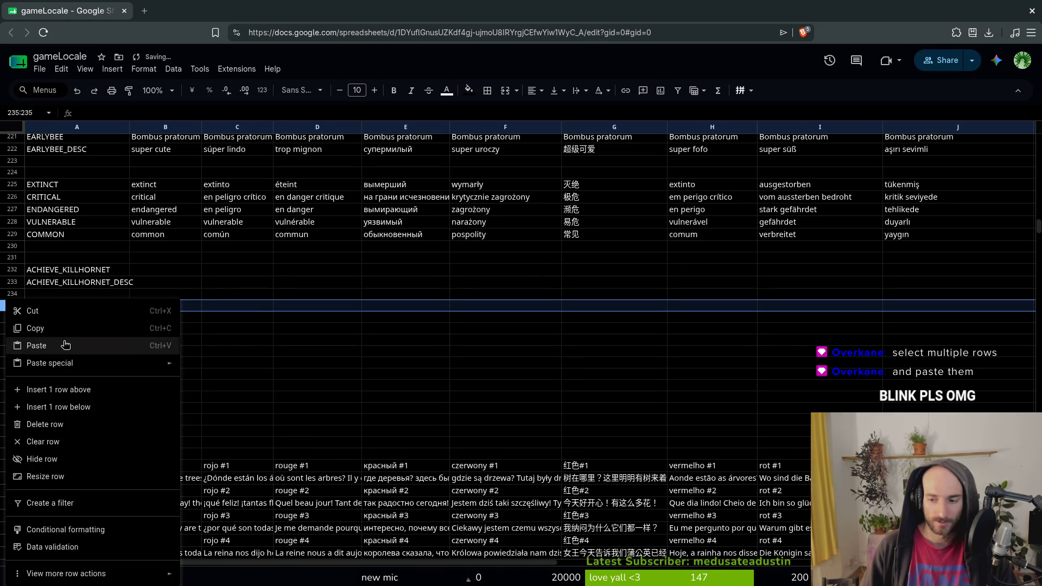
pyautogui.click(63, 407)
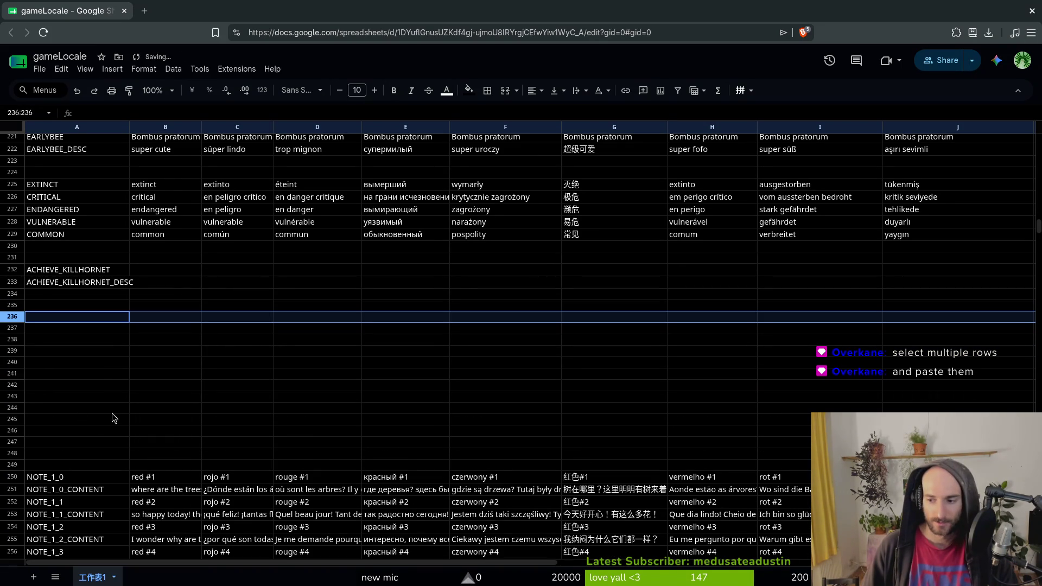
pyautogui.moveTo(11, 307); pyautogui.dragTo(5, 415)
pyautogui.hotkey('ctrl', 'v')
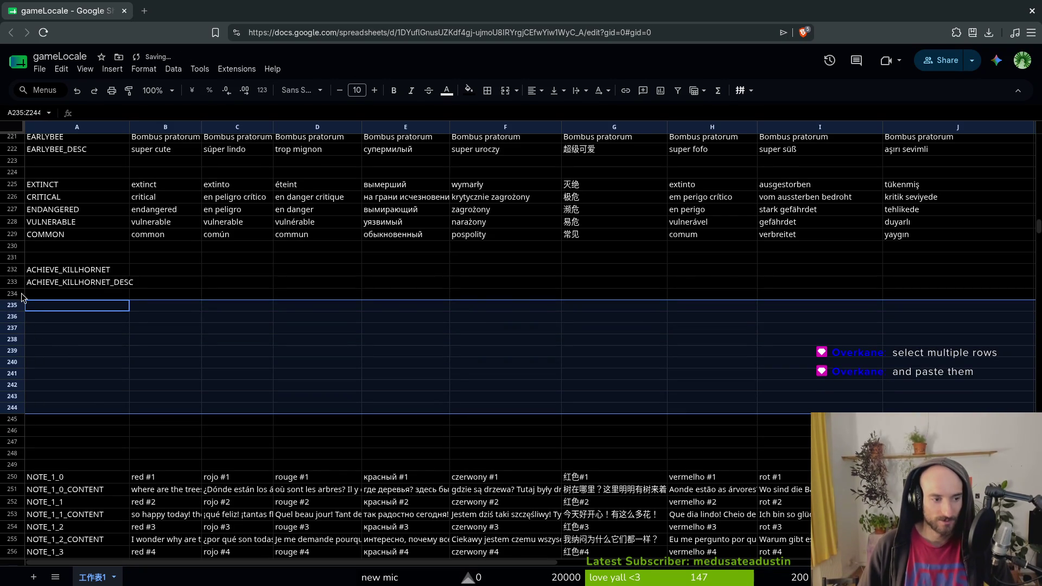
pyautogui.hotkey('ctrl', 'z')
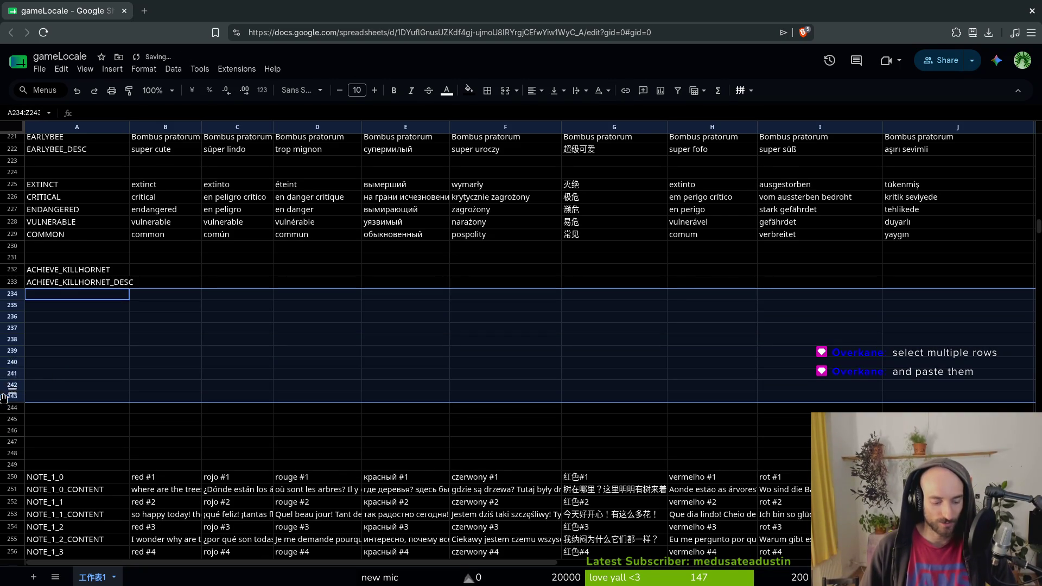
pyautogui.click(8, 392)
pyautogui.moveTo(9, 296); pyautogui.dragTo(9, 419)
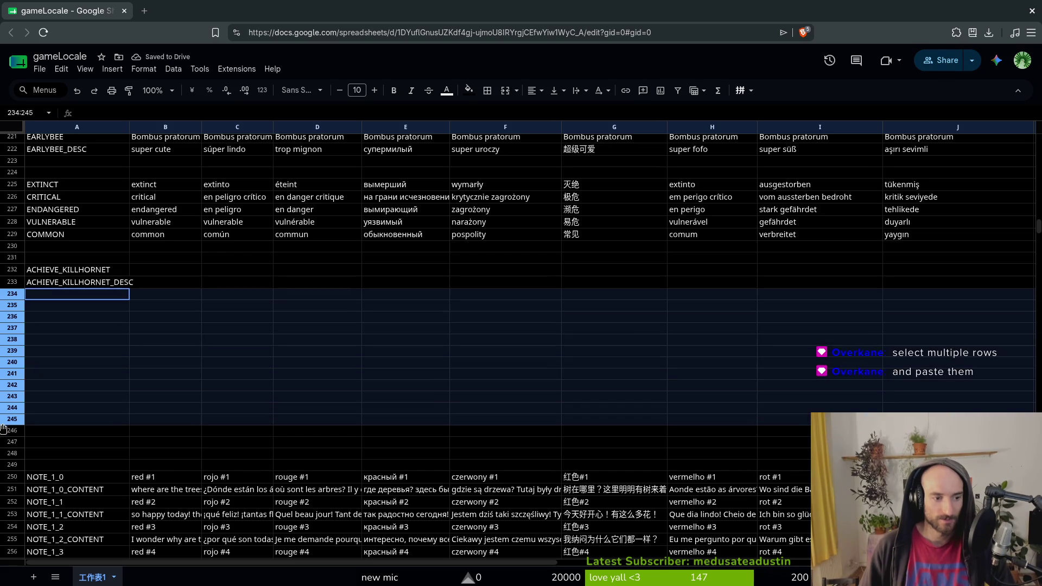
pyautogui.rightClick(18, 356)
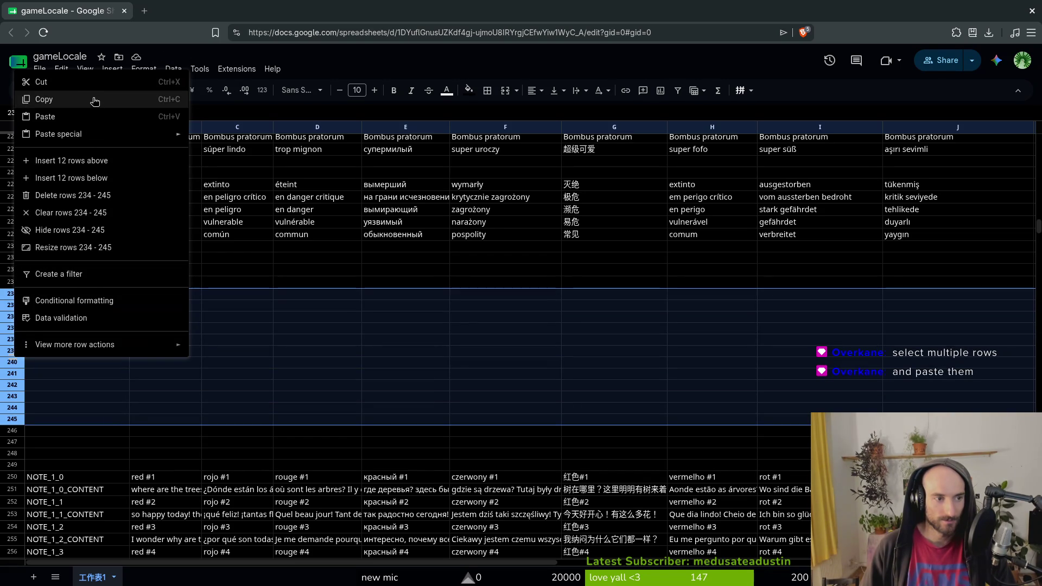
pyautogui.click(69, 105)
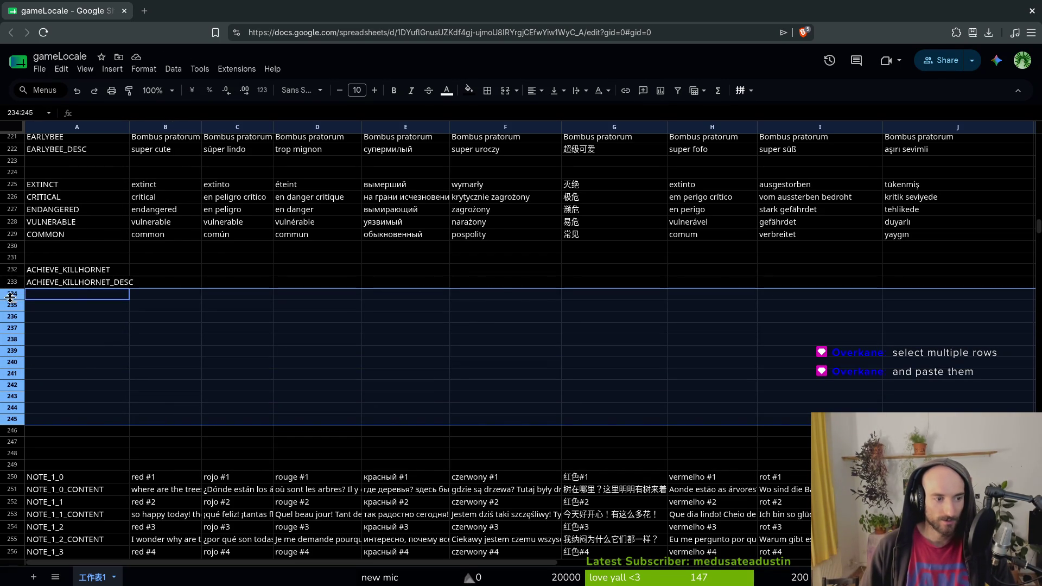
pyautogui.click(11, 441)
pyautogui.hotkey('ctrl', 'v')
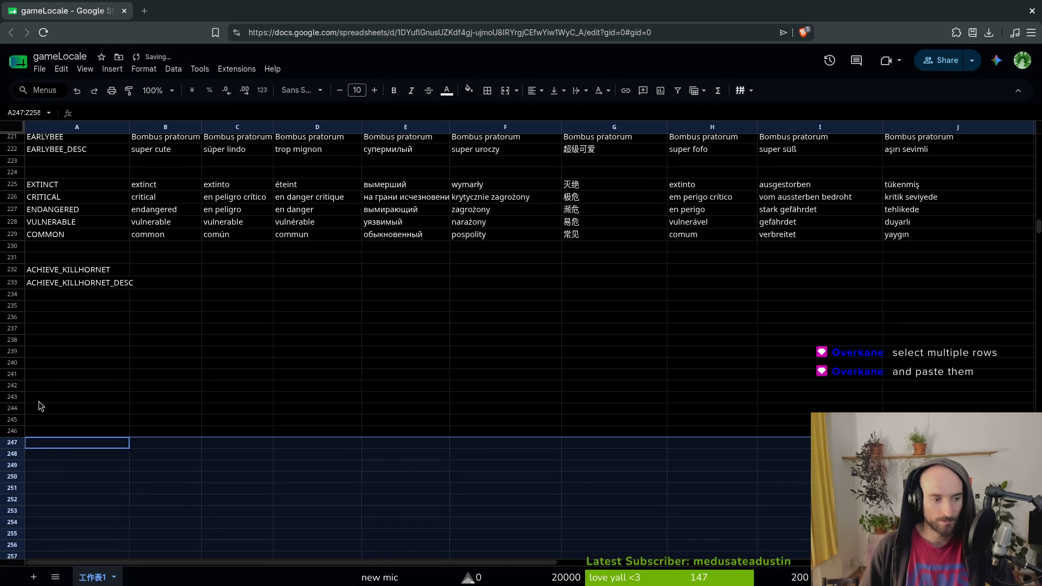
pyautogui.scroll(-4, 69, 378)
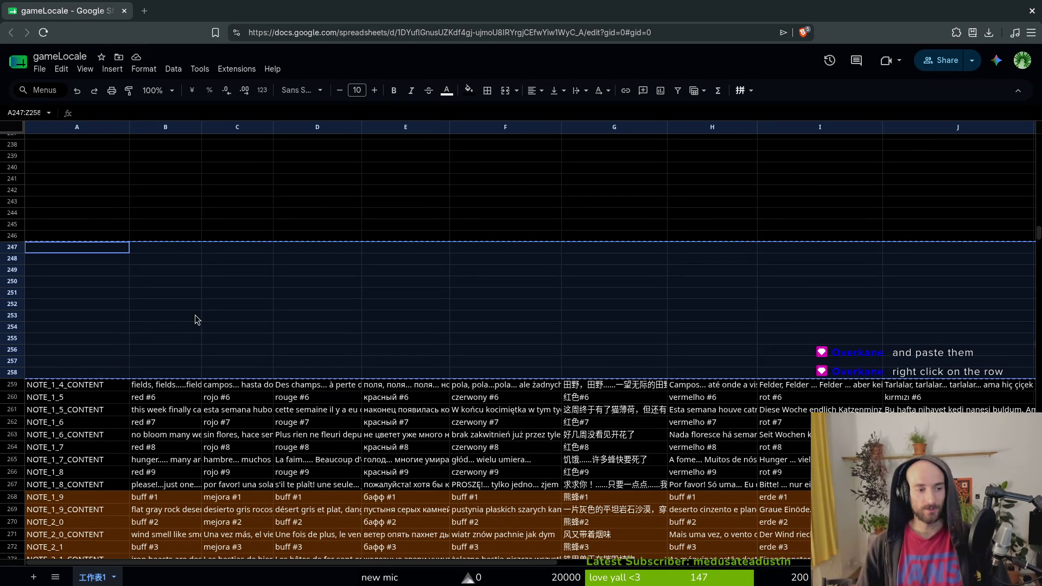
pyautogui.hotkey('ctrl', 'alt', '-')
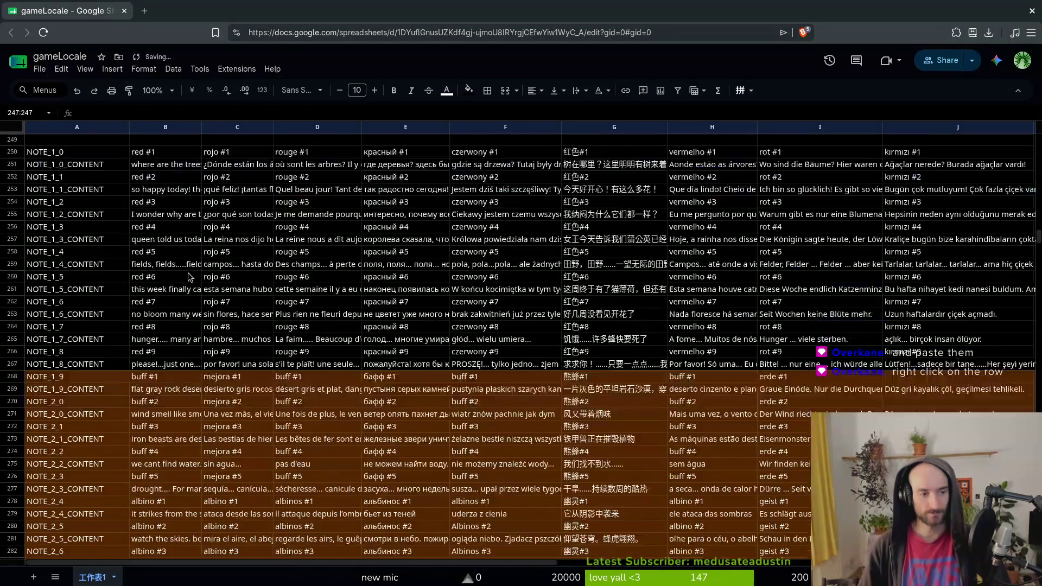
# Enter ACHIEVE_KILLSPIDER in the empty cell below the KILLHORNET pair.
pyautogui.scroll(5, 183, 337)
pyautogui.click(63, 404)
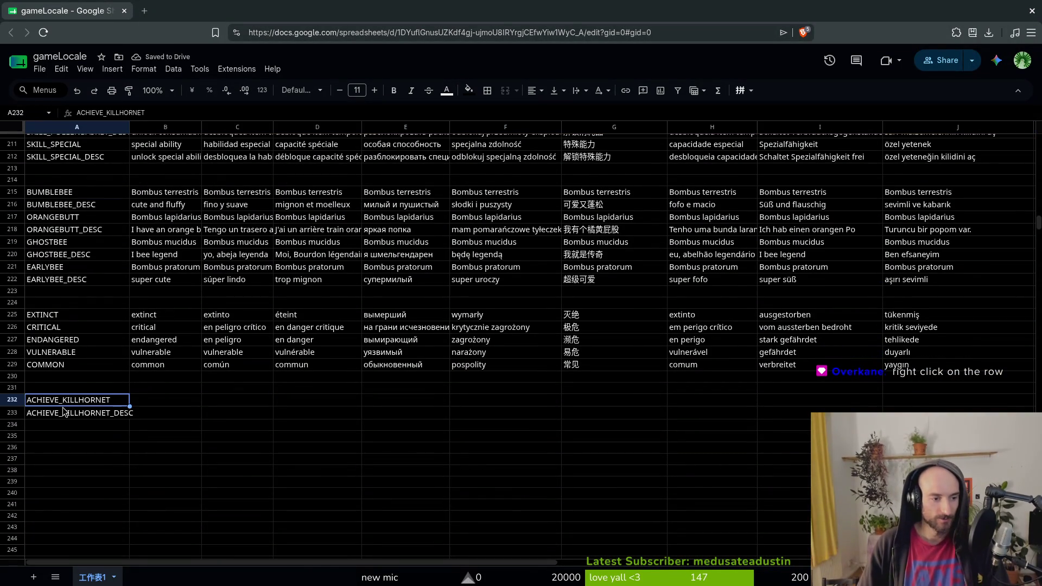
pyautogui.click(91, 438)
pyautogui.moveTo(87, 401); pyautogui.dragTo(90, 410)
pyautogui.click(79, 432)
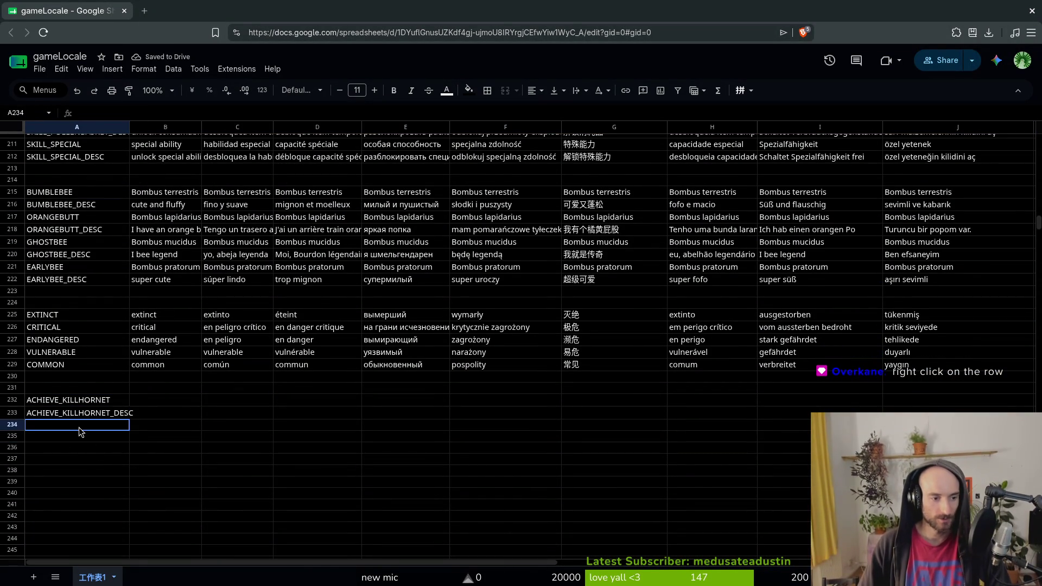
pyautogui.write('ACHIEVE_KILLSPIDE')
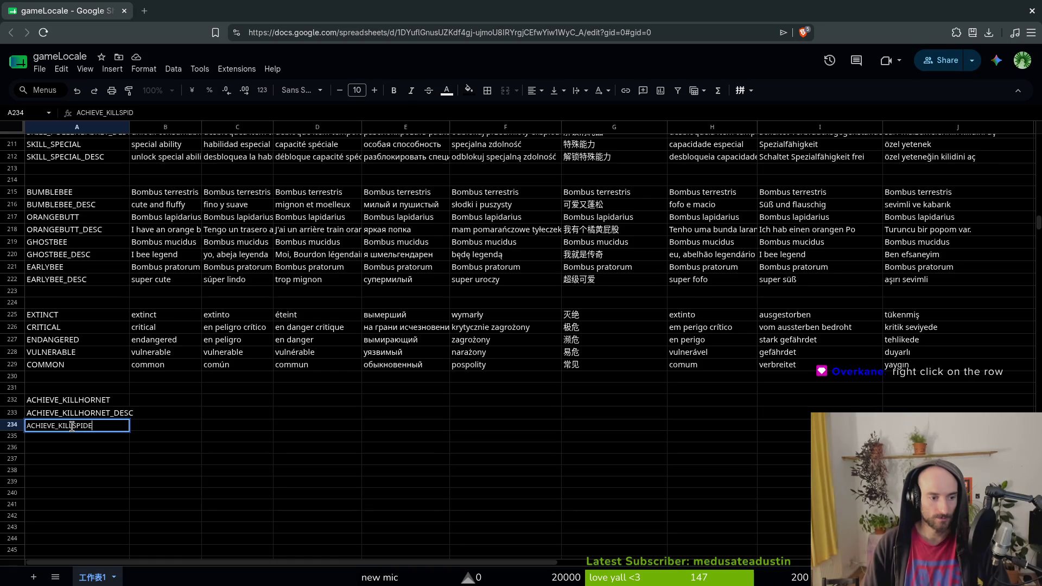
pyautogui.write('R')
pyautogui.press('Return')
# Copy ACHIEVE_KILLSPIDER into the next row and extend it to ACHIEVE_KILLSPIDER_DESC.
pyautogui.click(73, 428)
pyautogui.hotkey('shift', 'Up')
pyautogui.hotkey('shift', 'Up')
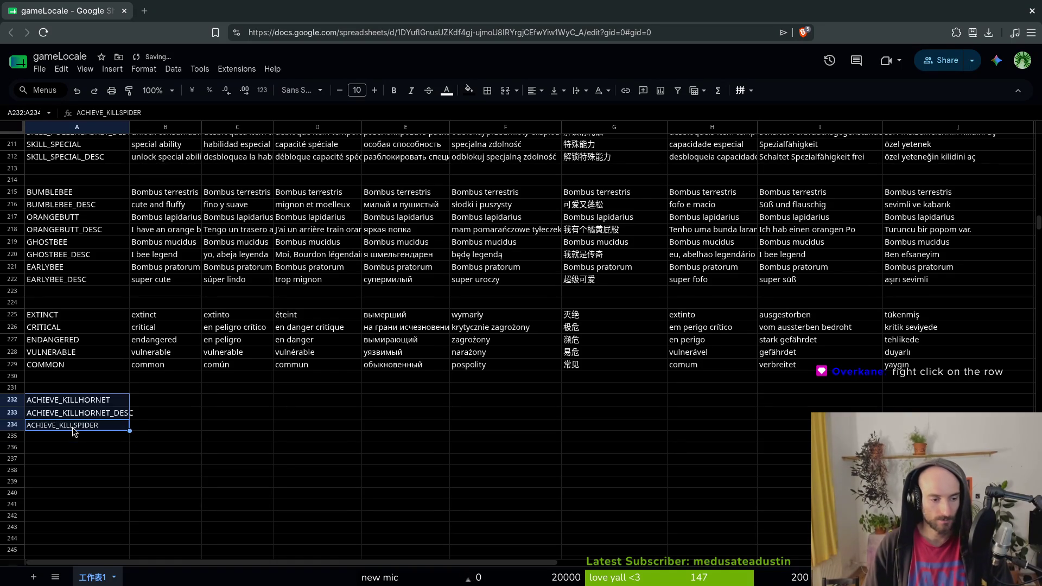
pyautogui.click(72, 428)
pyautogui.hotkey('ctrl', 'c')
pyautogui.press('Down')
pyautogui.hotkey('ctrl', 'v')
pyautogui.press('Return')
pyautogui.write('_DE')
pyautogui.press('Escape')
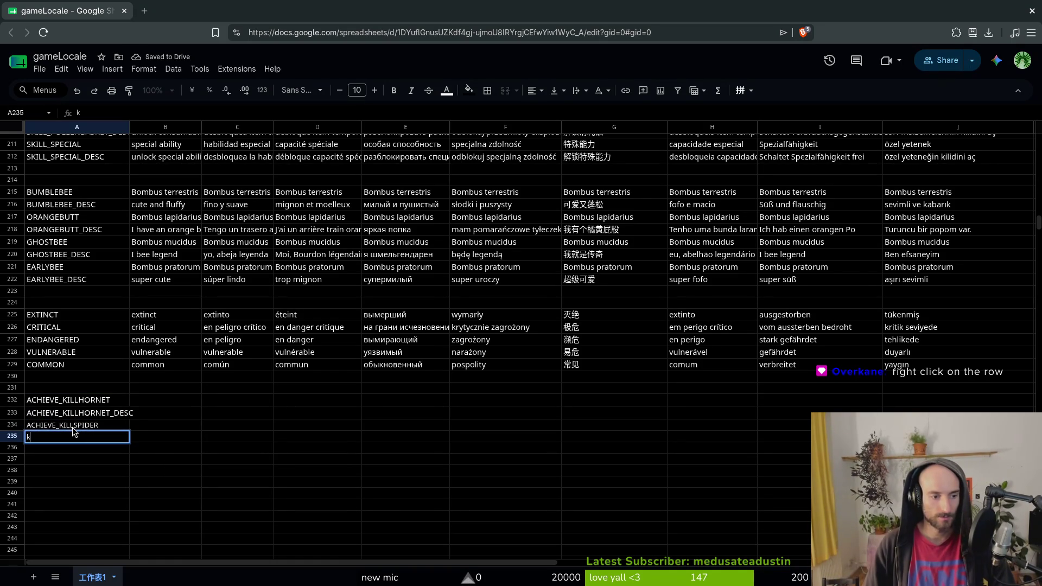
pyautogui.write('ACHIEVE_KILLSPIDER_DESC')
pyautogui.press('Return')
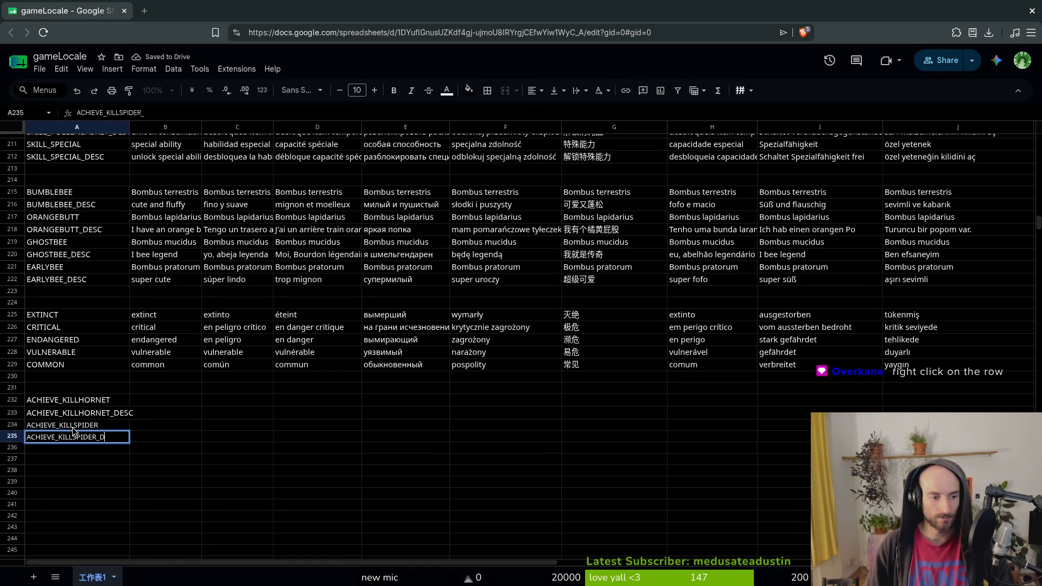
pyautogui.press('Return')
# Undo the accidental ACHIEVE_KILLSPIDER paste in row 231.
pyautogui.press('Up')
pyautogui.press('Up')
pyautogui.press('Up')
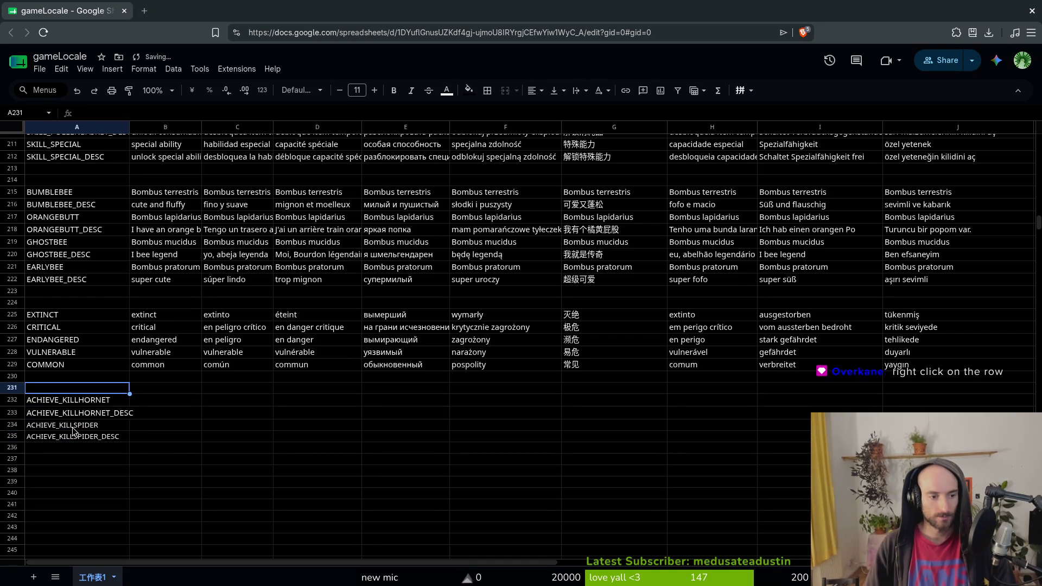
pyautogui.hotkey('ctrl', 'v')
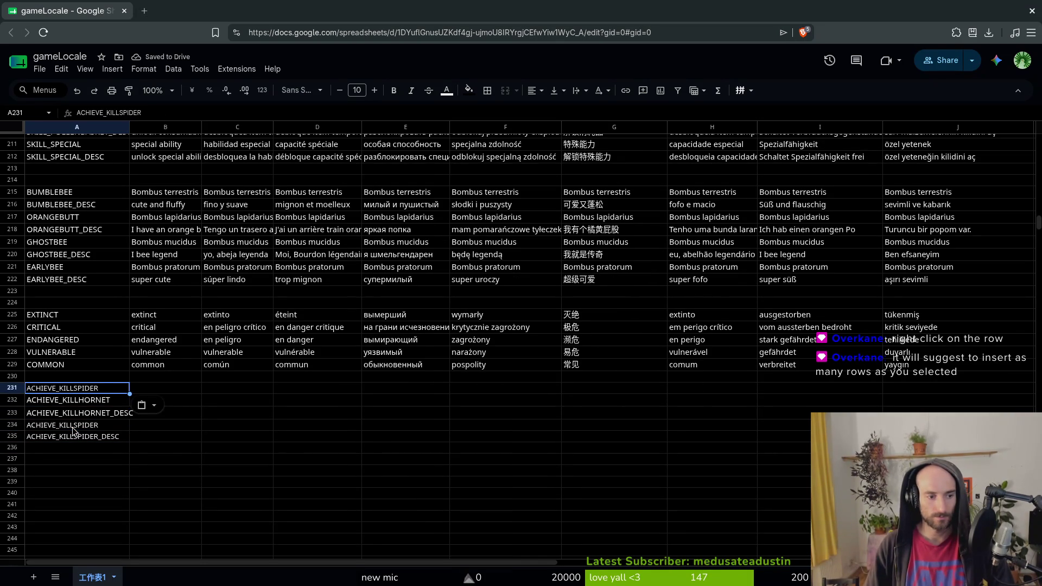
pyautogui.hotkey('ctrl', 'z')
pyautogui.hotkey('ctrl', 'z')
pyautogui.hotkey('ctrl', 'z')
pyautogui.hotkey('ctrl', 'z')
pyautogui.hotkey('ctrl', 'z')
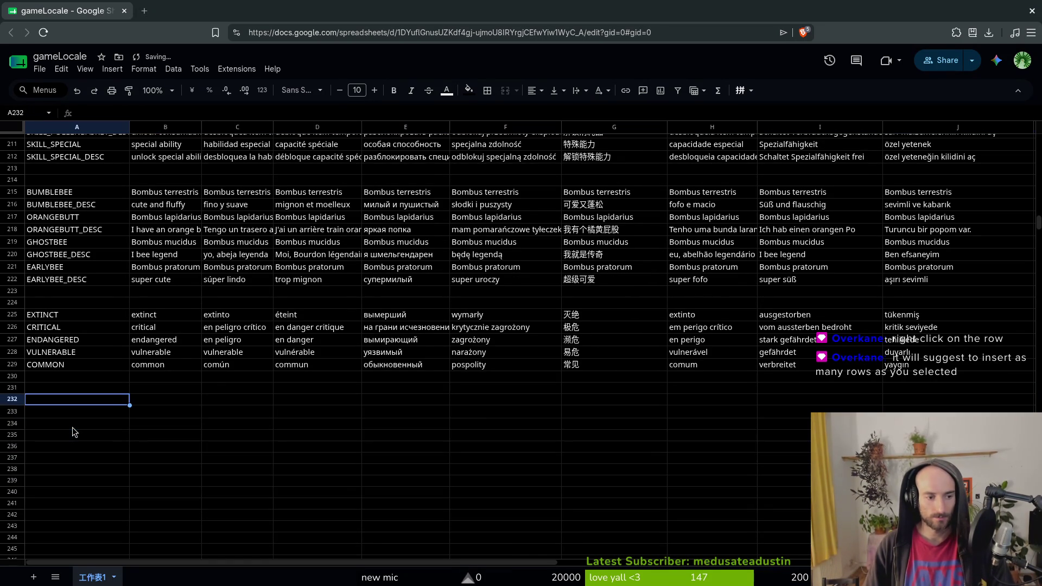
# Redo to restore the vanished achievement keys and revert an accidental row height change.
pyautogui.press('Down')
pyautogui.press('Down')
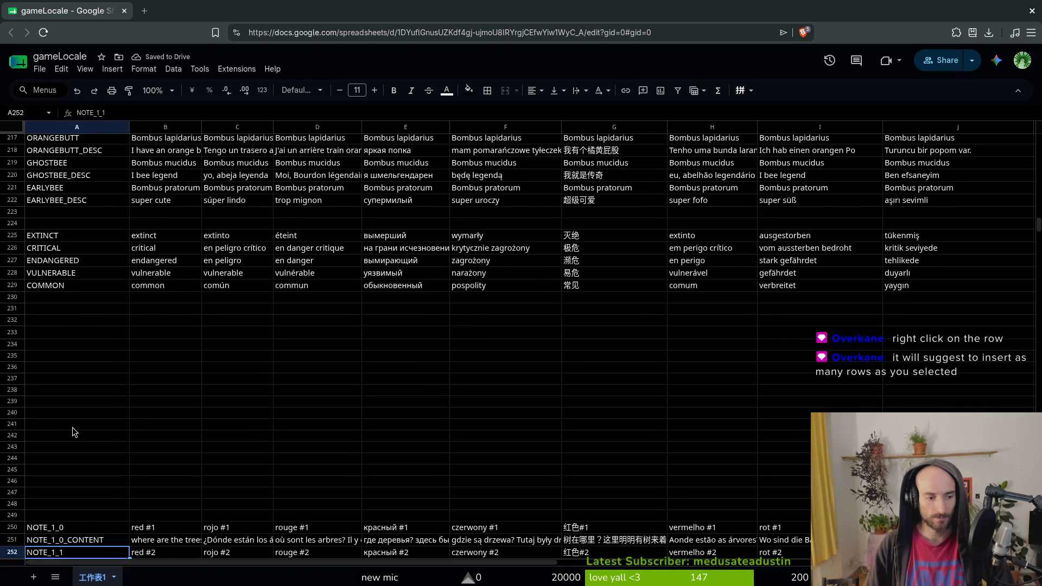
pyautogui.hotkey('ctrl', 'y')
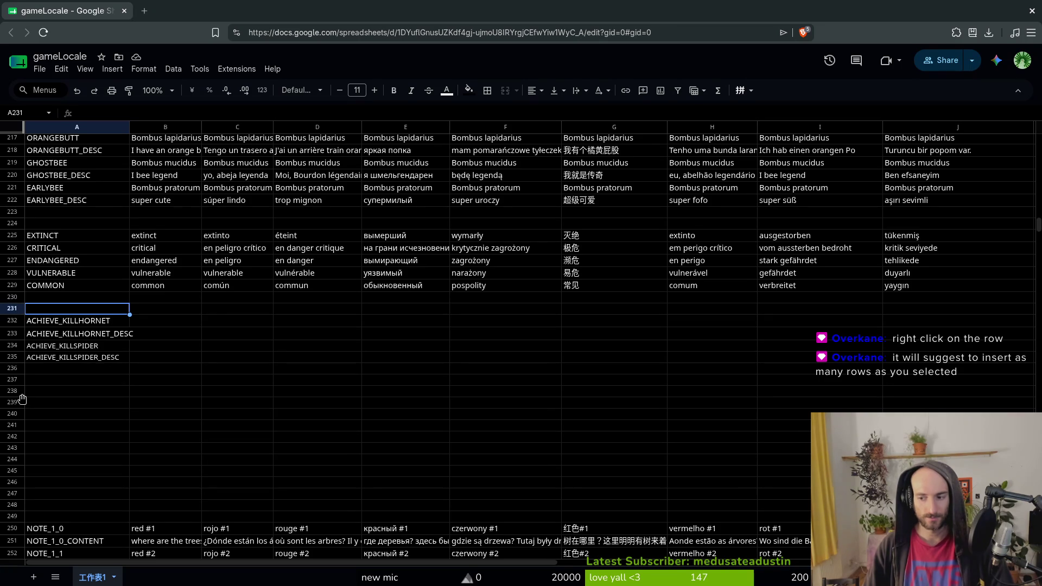
pyautogui.moveTo(16, 385); pyautogui.dragTo(16, 442)
pyautogui.hotkey('ctrl', 'z')
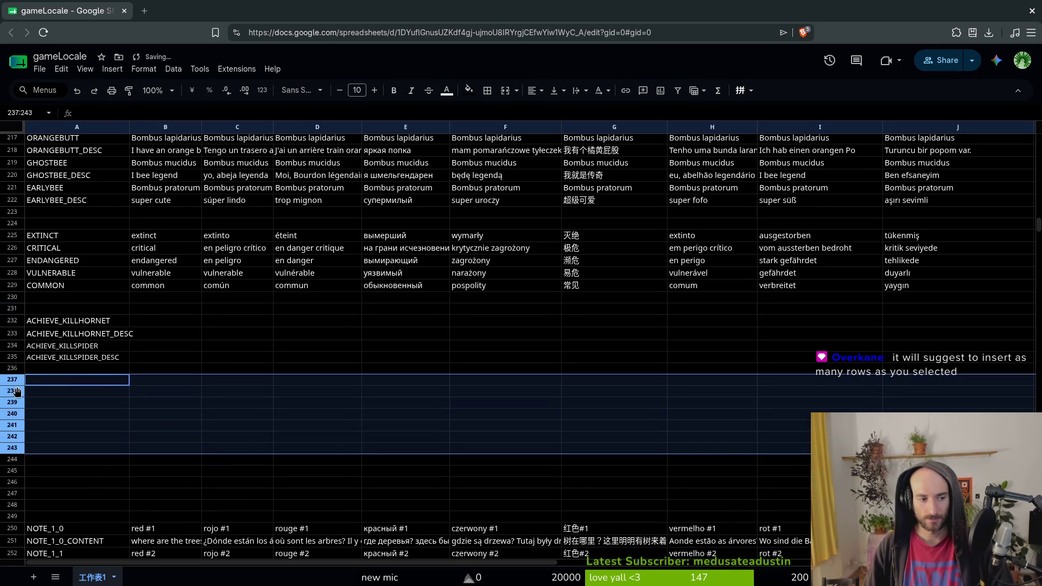
pyautogui.rightClick(10, 380)
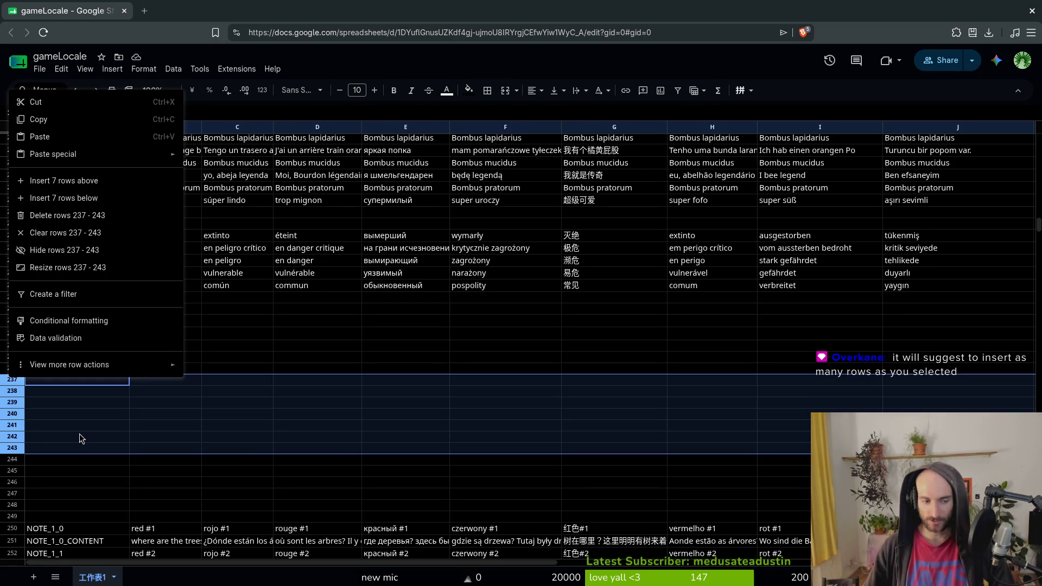
pyautogui.click(106, 394)
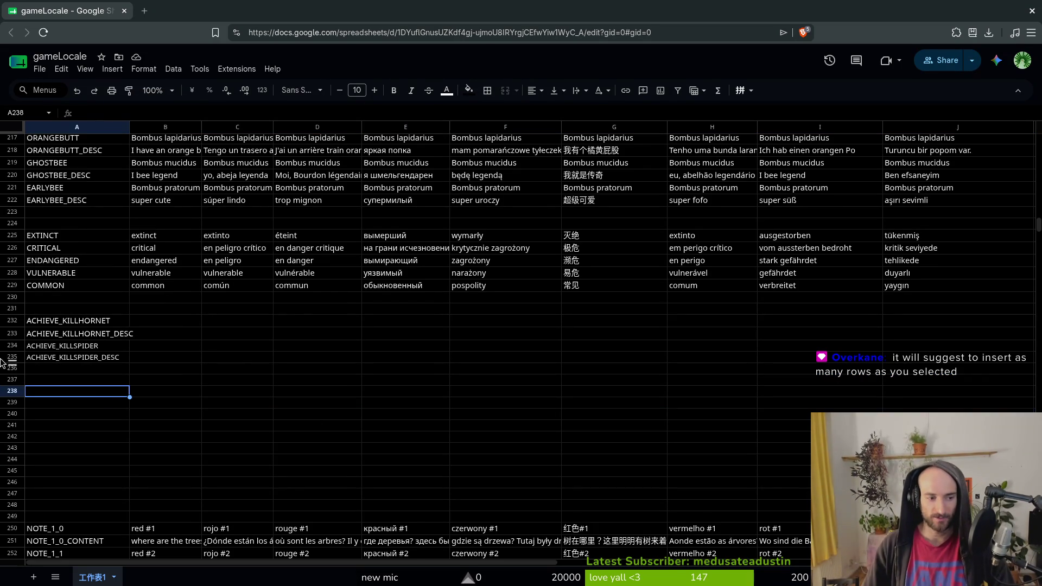
# Insert four empty rows below rows 230–231, above the achievement keys.
pyautogui.moveTo(13, 298); pyautogui.dragTo(13, 307)
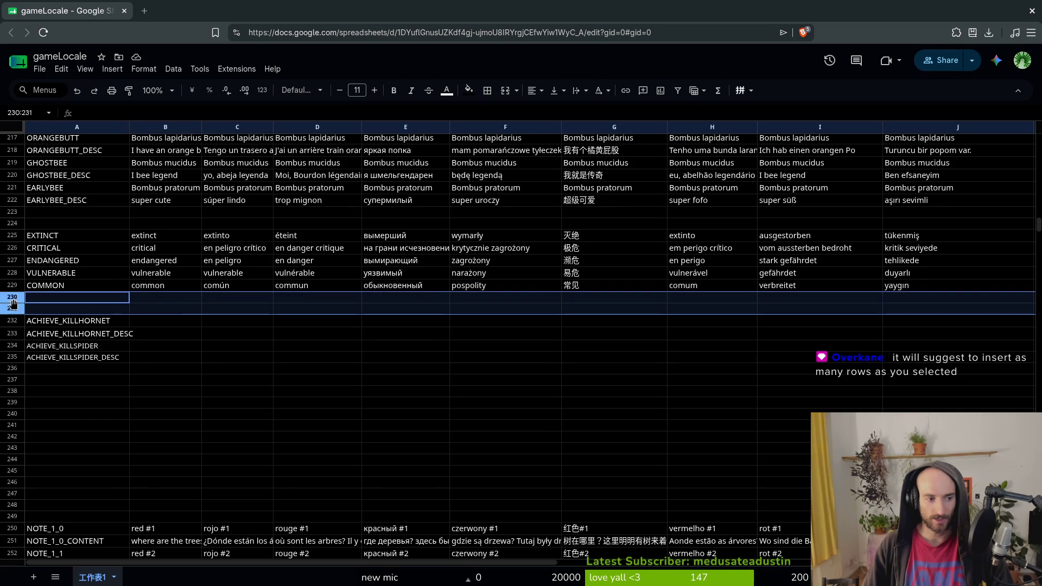
pyautogui.rightClick(13, 307)
pyautogui.click(122, 408)
pyautogui.rightClick(13, 331)
pyautogui.click(71, 407)
# Type the ACHIEVE_STARTGAME key into cell A234.
pyautogui.click(39, 367)
pyautogui.click(39, 343)
pyautogui.write('AHC')
pyautogui.write('CHIEVE_STARTGAME')
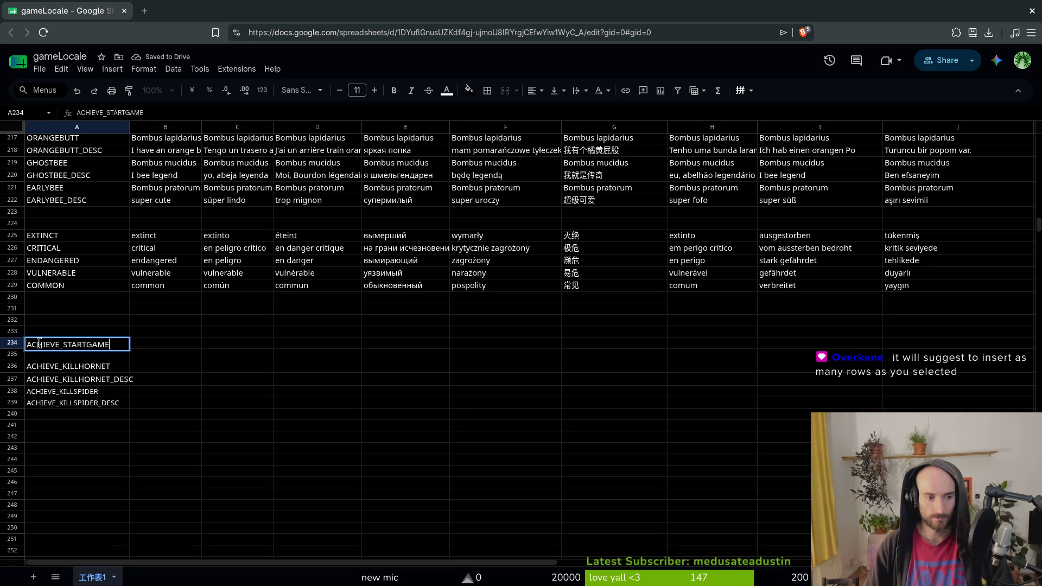
# Commit ACHIEVE_STARTGAME in A234 and add ACHIEVE_STARTGAME_DESC in A235.
pyautogui.press('Return')
pyautogui.click(41, 344)
pyautogui.hotkey('ctrl', 'c')
pyautogui.press('Down')
pyautogui.hotkey('ctrl', 'v')
pyautogui.press('Return')
pyautogui.write('_DESC')
pyautogui.press('Return')
# Discard a started English name for STARTGAME and type ACHIEVE_KILLMANTIS at A240.
pyautogui.press('Up')
pyautogui.press('Up')
pyautogui.press('Right')
pyautogui.write('start')
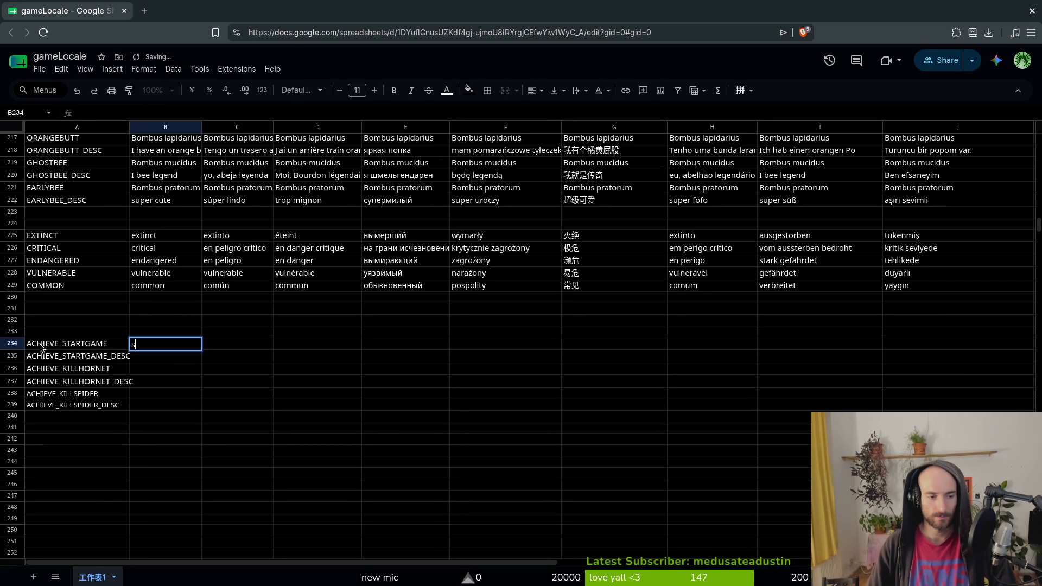
pyautogui.press('BackSpace')
pyautogui.press('BackSpace')
pyautogui.press('BackSpace')
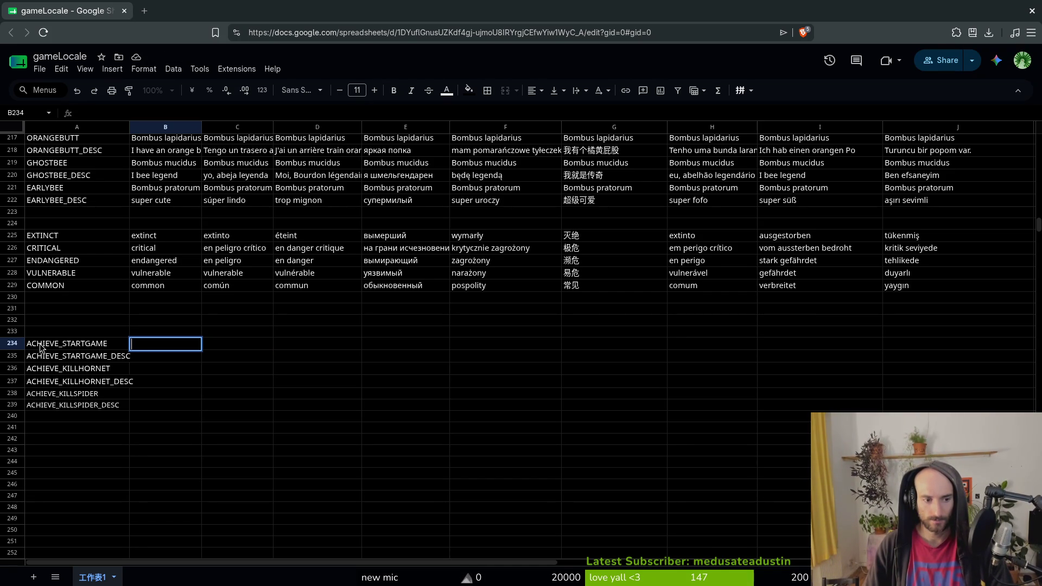
pyautogui.press('Down')
pyautogui.press('Down')
pyautogui.press('Down')
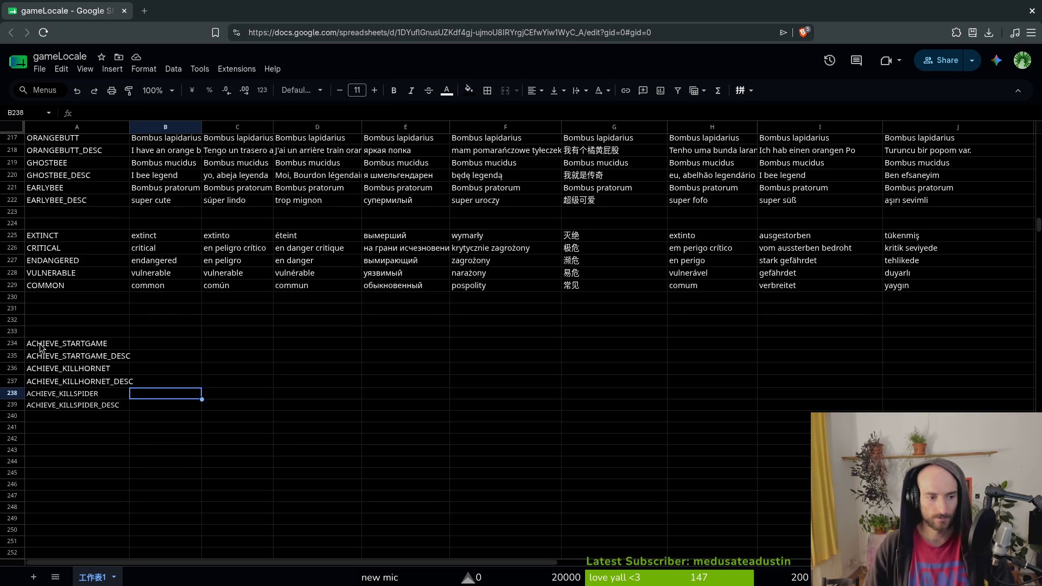
pyautogui.press('Left')
pyautogui.press('Down')
pyautogui.write('A')
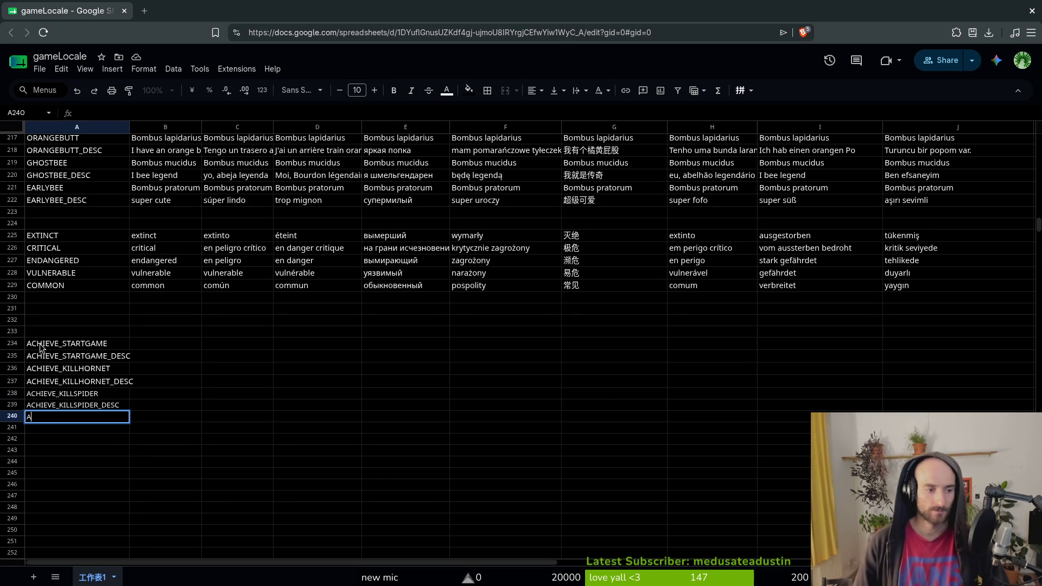
pyautogui.write('CHIEVE_KILLM')
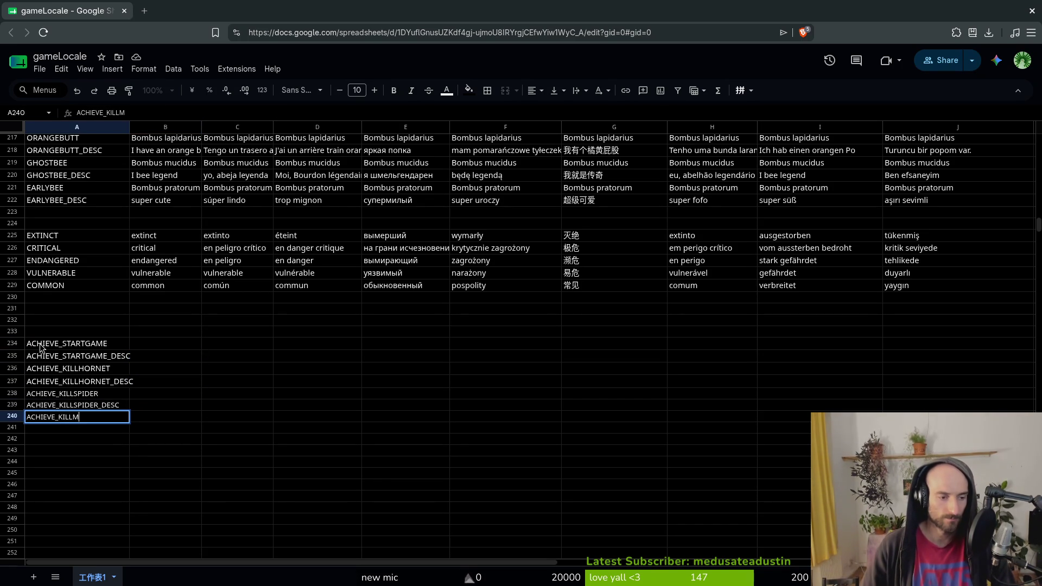
pyautogui.write('ANTIS')
# Commit ACHIEVE_KILLMANTIS and add ACHIEVE_KILLMANTIS_DESC below it.
pyautogui.hotkey('ctrl', 'Return')
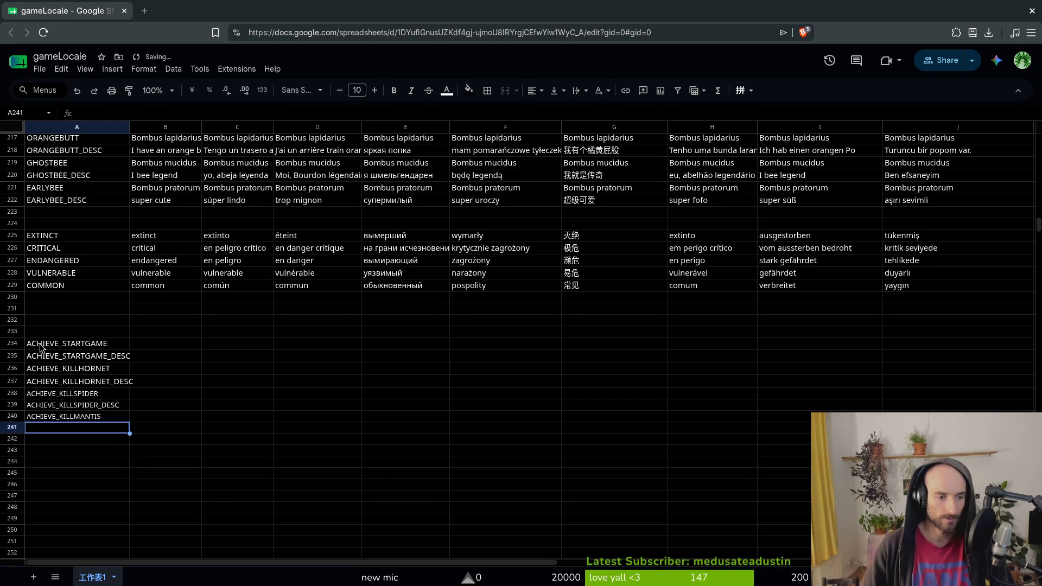
pyautogui.hotkey('ctrl', 'c')
pyautogui.press('Down')
pyautogui.hotkey('ctrl', 'v')
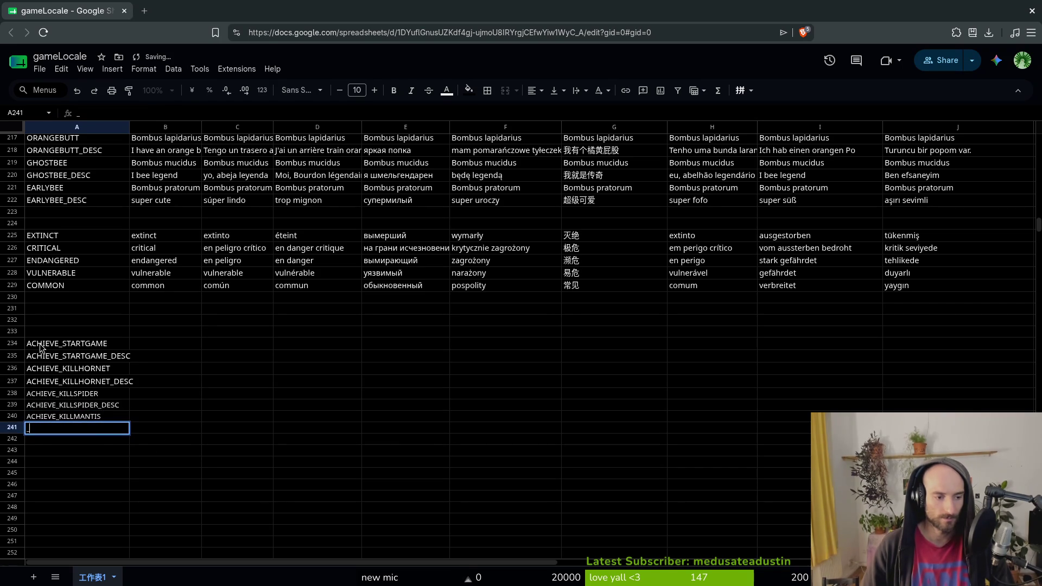
pyautogui.press('F2')
pyautogui.write('_DESC')
pyautogui.press('Return')
# Add the ACHIEVE_KILLDRONE and ACHIEVE_KILLDRONE_DESC keys.
pyautogui.write('ACHIEVE_KILL_')
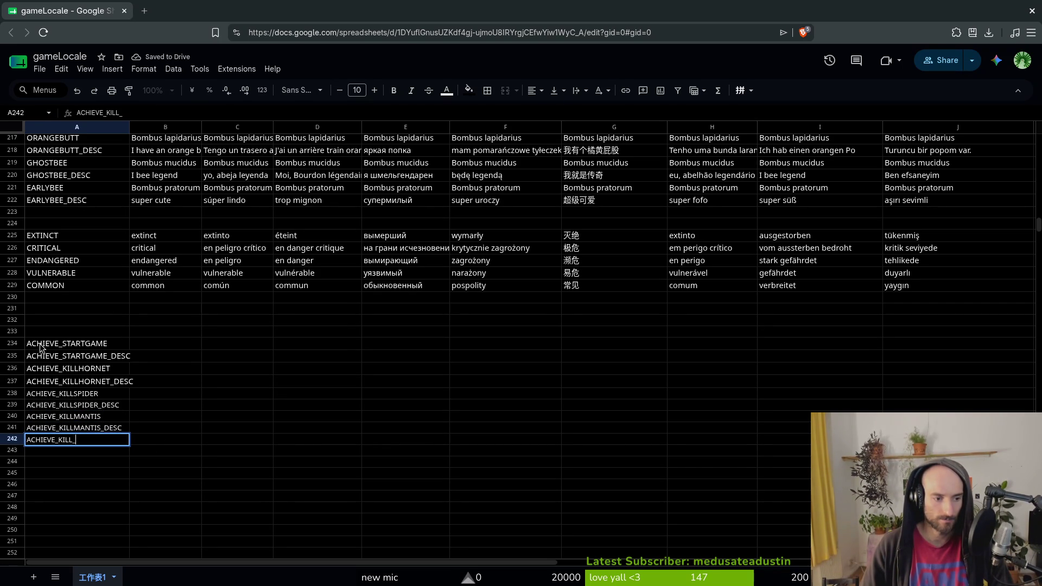
pyautogui.press('BackSpace')
pyautogui.write('DRONE')
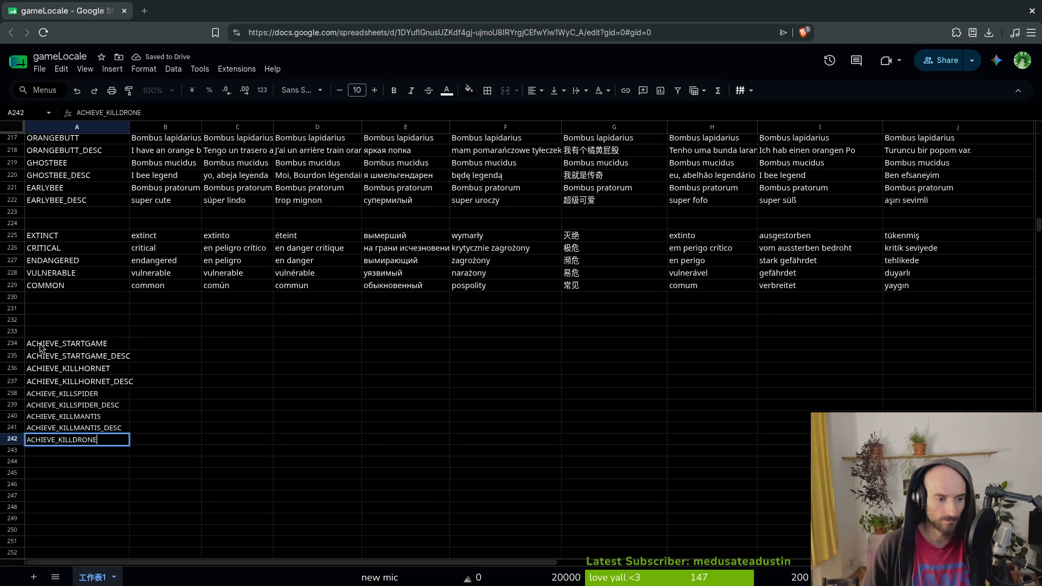
pyautogui.press('Return')
pyautogui.write('ACHIEVE_KILLDRONE')
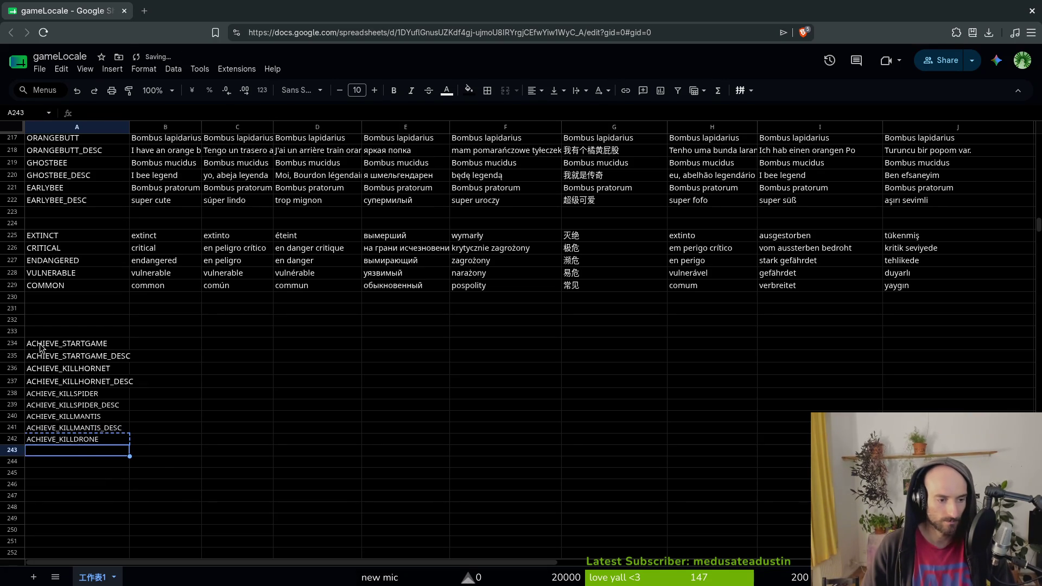
pyautogui.write('_DES')
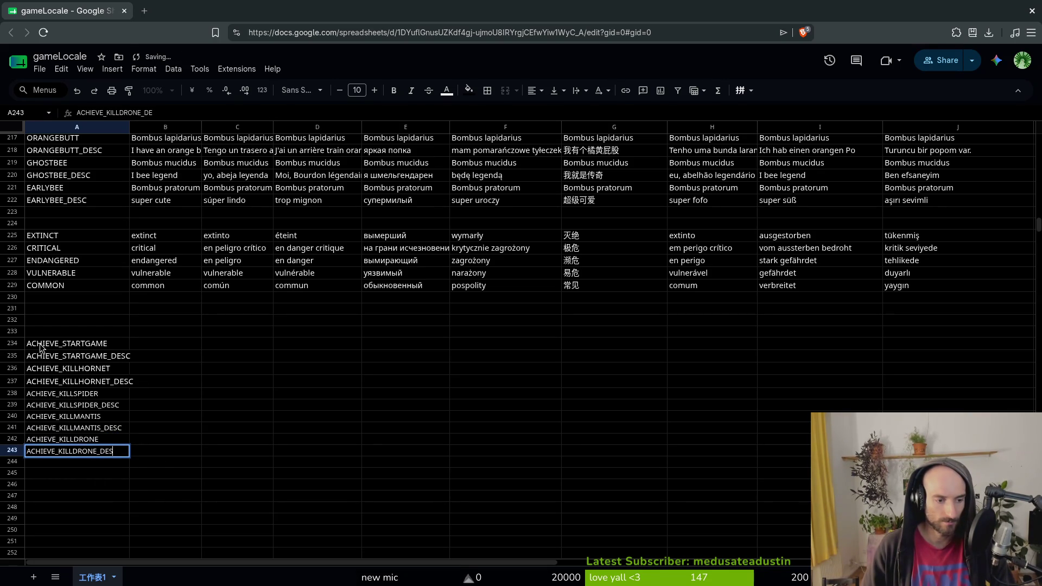
pyautogui.write('C')
pyautogui.press('Return')
# Add the ACHIEVE_KILLDRAGONFLY and ACHIEVE_KILLDRAGONFLY_DESC keys.
pyautogui.write('ACHIEVE')
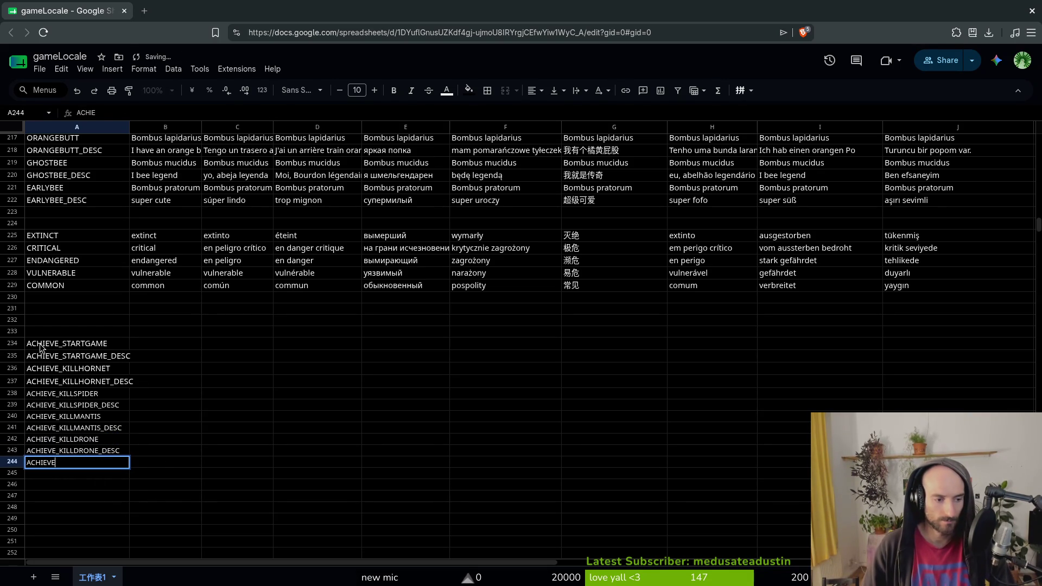
pyautogui.write('_KILL')
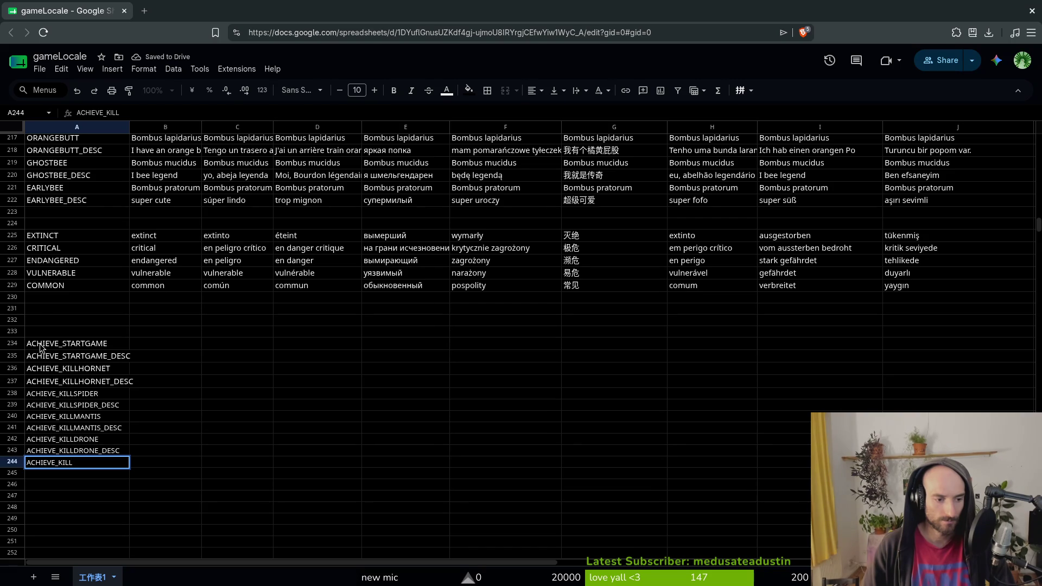
pyautogui.write('DRAGONFLY')
pyautogui.press('Return')
pyautogui.press('Up')
pyautogui.hotkey('ctrl', 'c')
pyautogui.press('Down')
pyautogui.hotkey('ctrl', 'v')
pyautogui.press('Return')
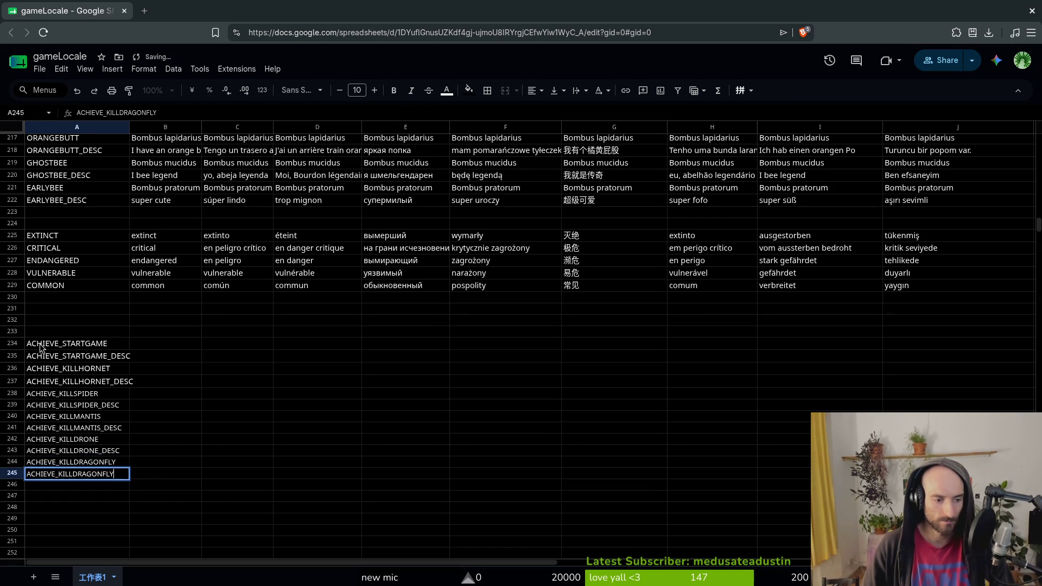
pyautogui.write('_DESC')
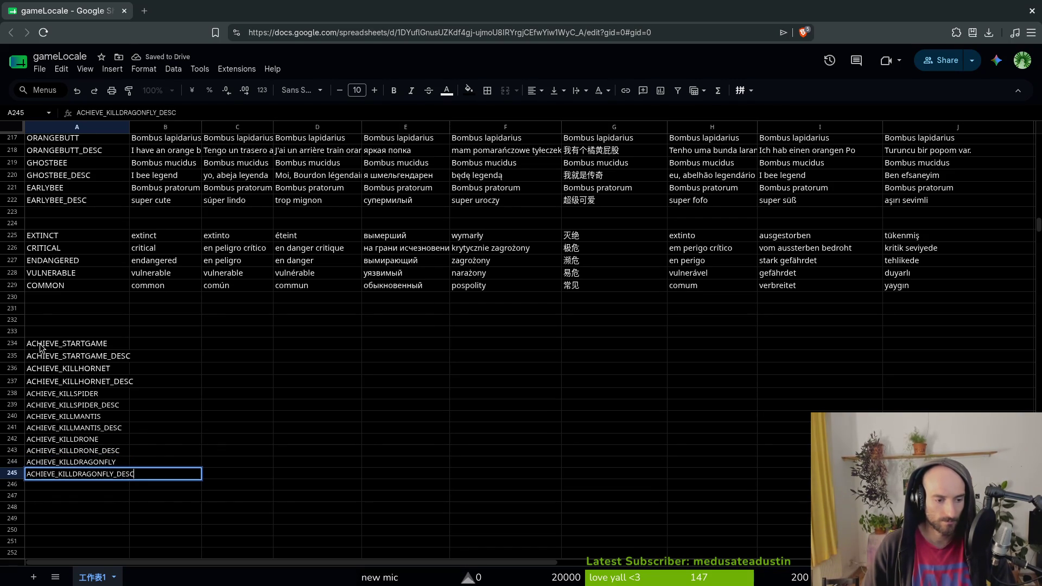
pyautogui.press('Return')
# Add the ACHIEVE_NOHIT and ACHIEVE_NOHIT_DESC keys.
pyautogui.write('ACHIEVE')
pyautogui.press('Up')
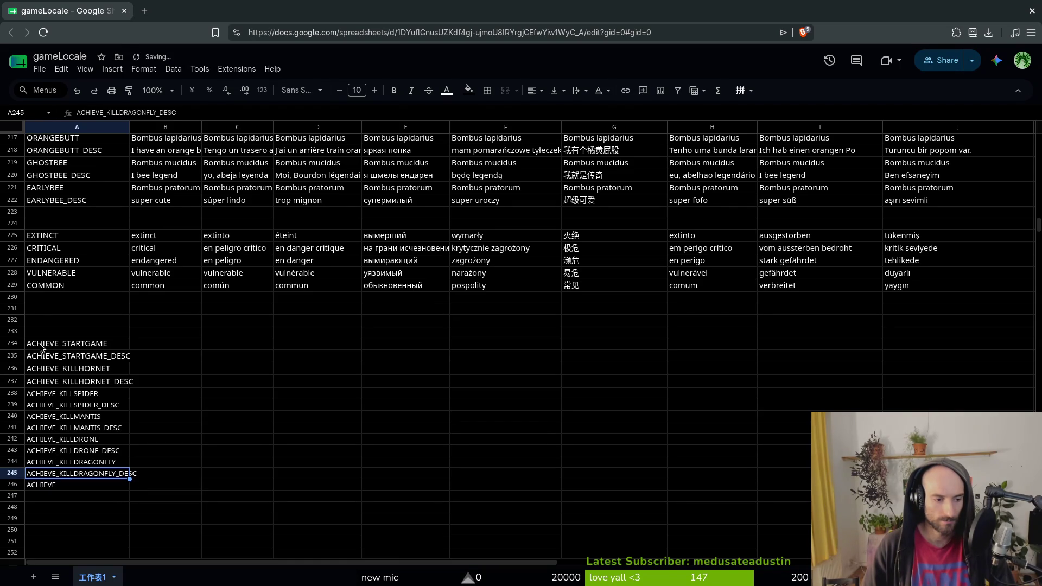
pyautogui.press('Down')
pyautogui.press('Return')
pyautogui.write('NOHIT')
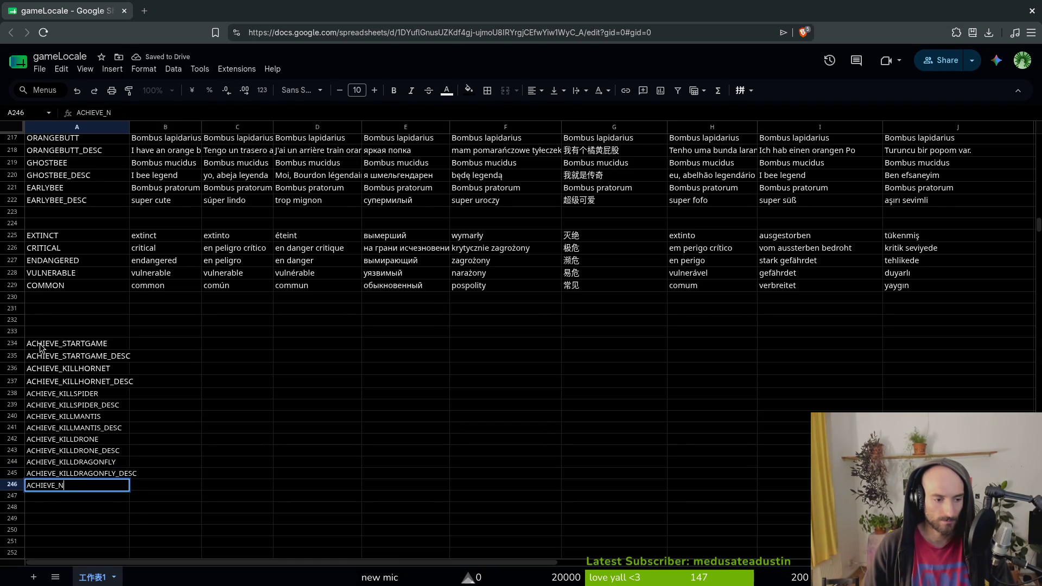
pyautogui.press('Return')
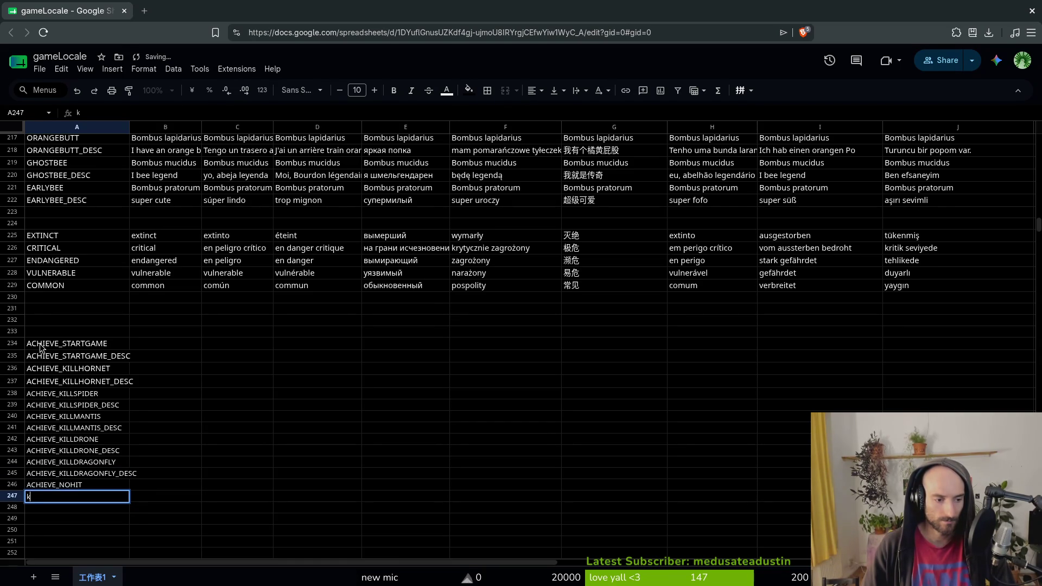
pyautogui.press('Up')
pyautogui.hotkey('ctrl', 'c')
pyautogui.press('Down')
pyautogui.hotkey('ctrl', 'v')
pyautogui.press('Return')
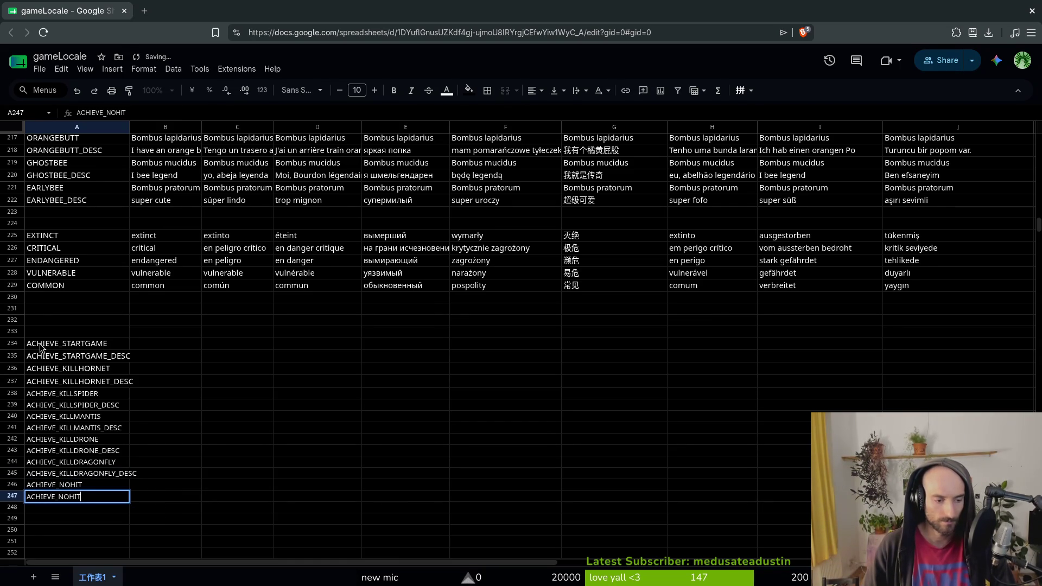
pyautogui.write('_DESC')
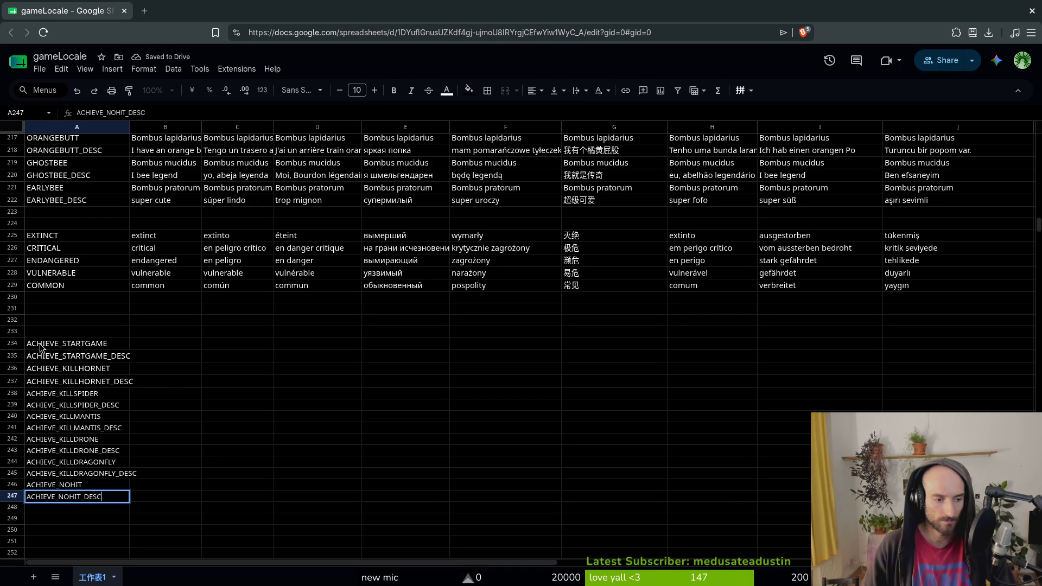
pyautogui.press('Return')
# Add the ACHIEVE_ALLBEES and ACHIEVE_ALLBEES_DESC keys.
pyautogui.write('ACHIEVE_A')
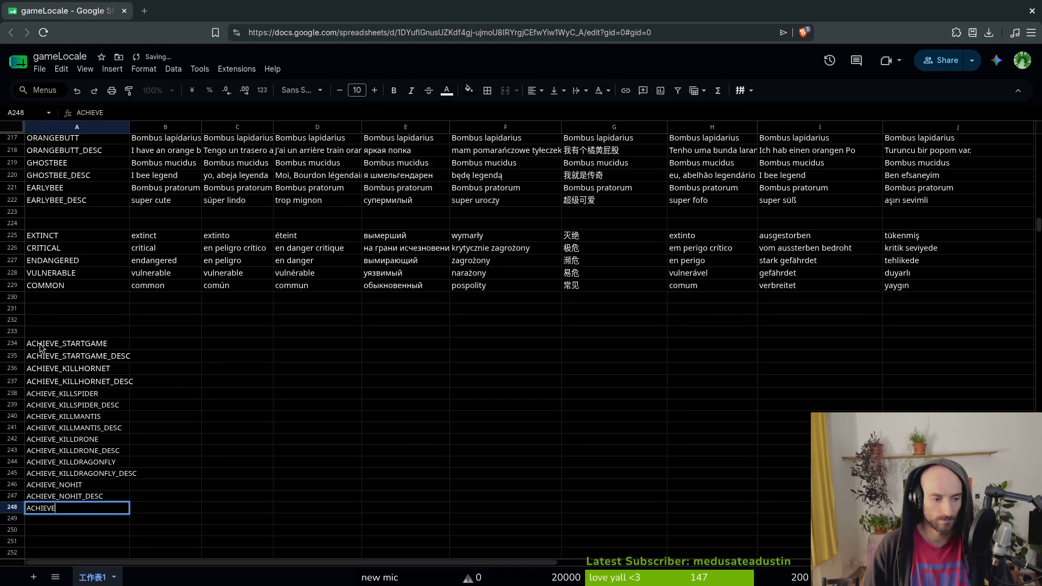
pyautogui.write('LLBEES')
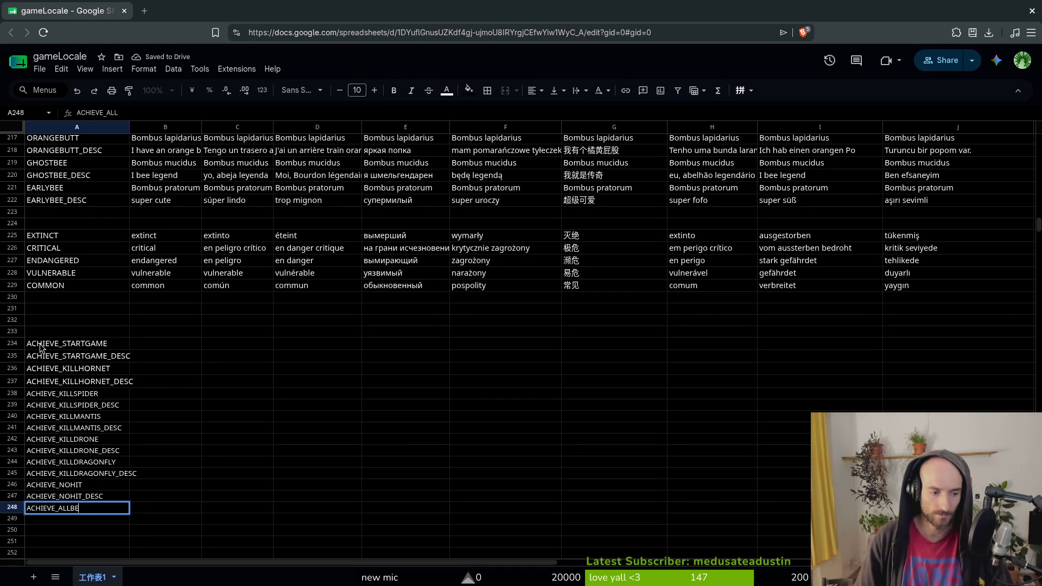
pyautogui.press('Return')
pyautogui.write('ACHIEVE_ALLBEES_')
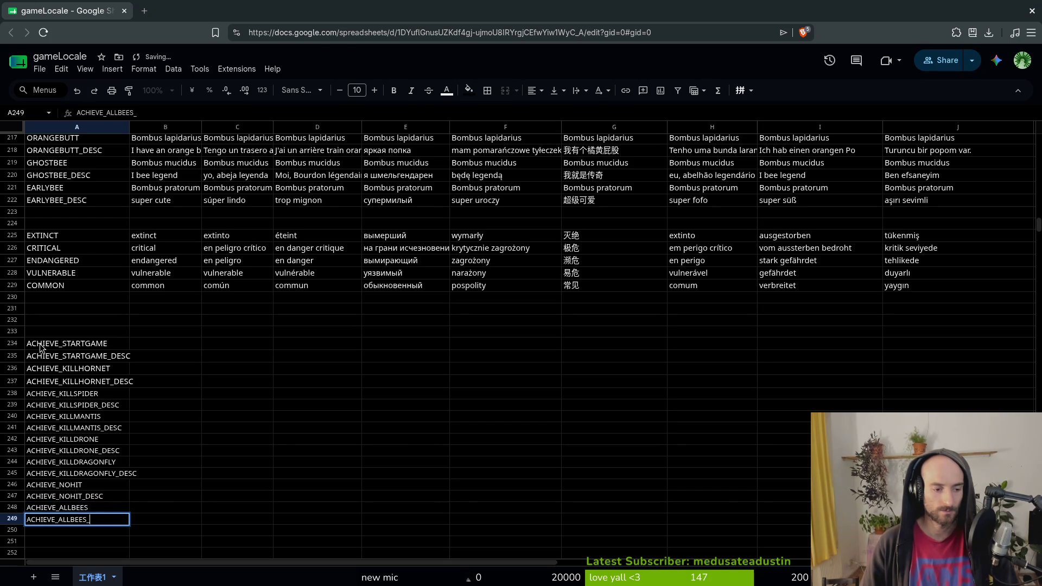
pyautogui.write('DESC')
pyautogui.press('Return')
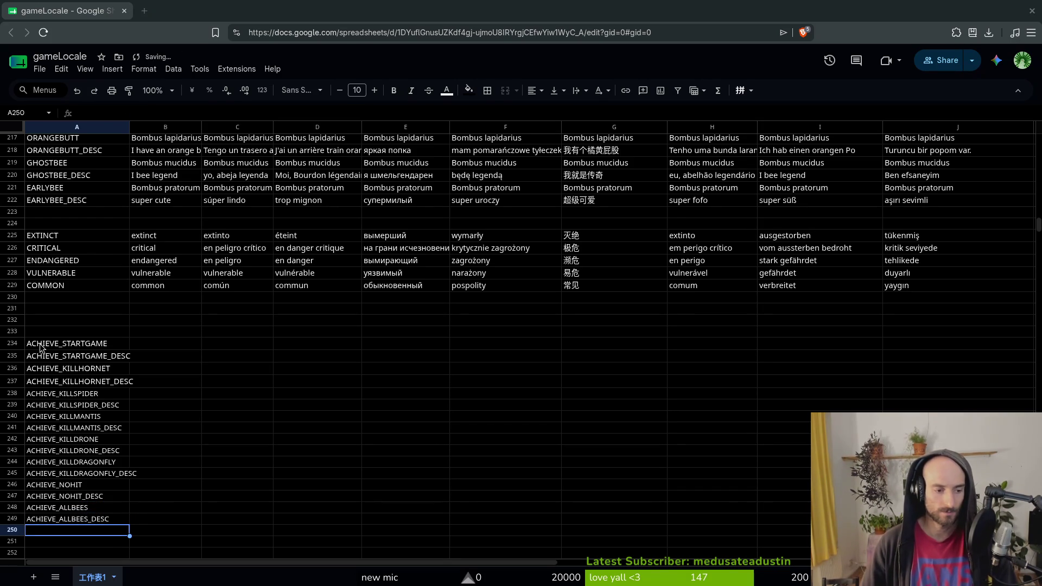
pyautogui.hotkey('alt', 'Tab')
# Expand res://data/achievements in Godot and open no_hit_data.tres to check its name key.
pyautogui.scroll(3, 54, 435)
pyautogui.scroll(3, 54, 436)
pyautogui.click(21, 447)
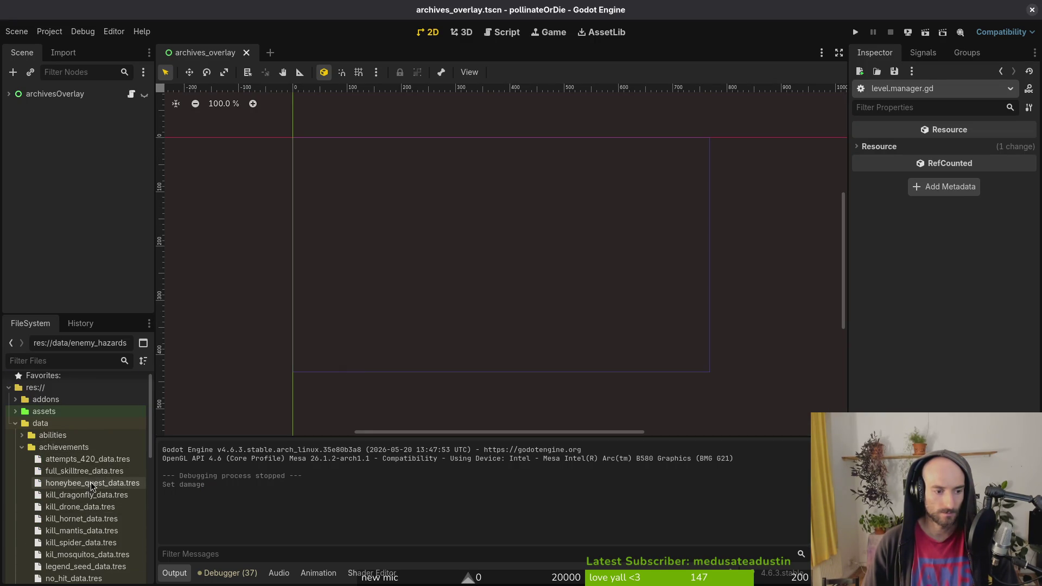
pyautogui.scroll(-1, 84, 524)
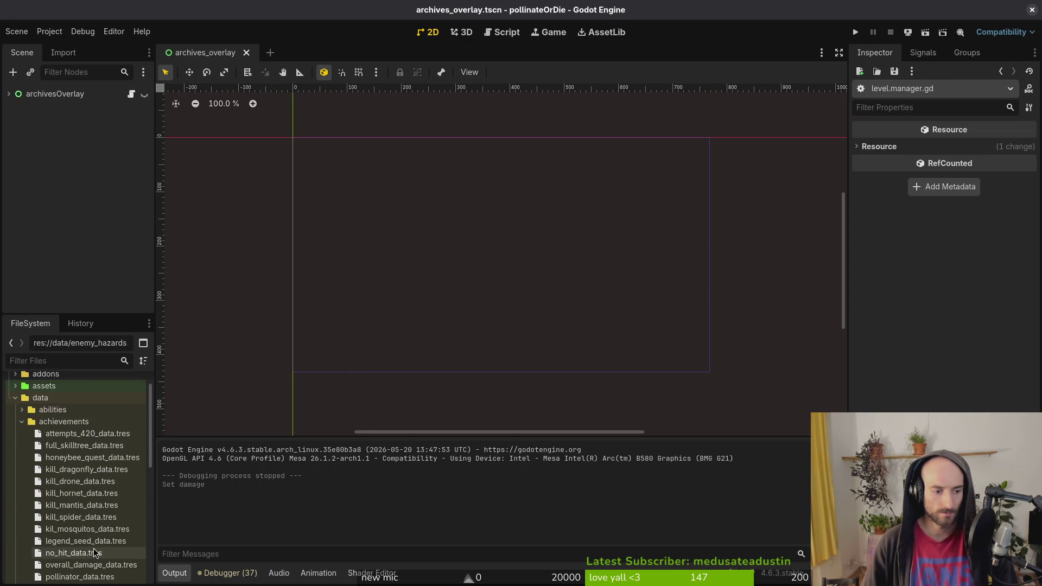
pyautogui.click(86, 554)
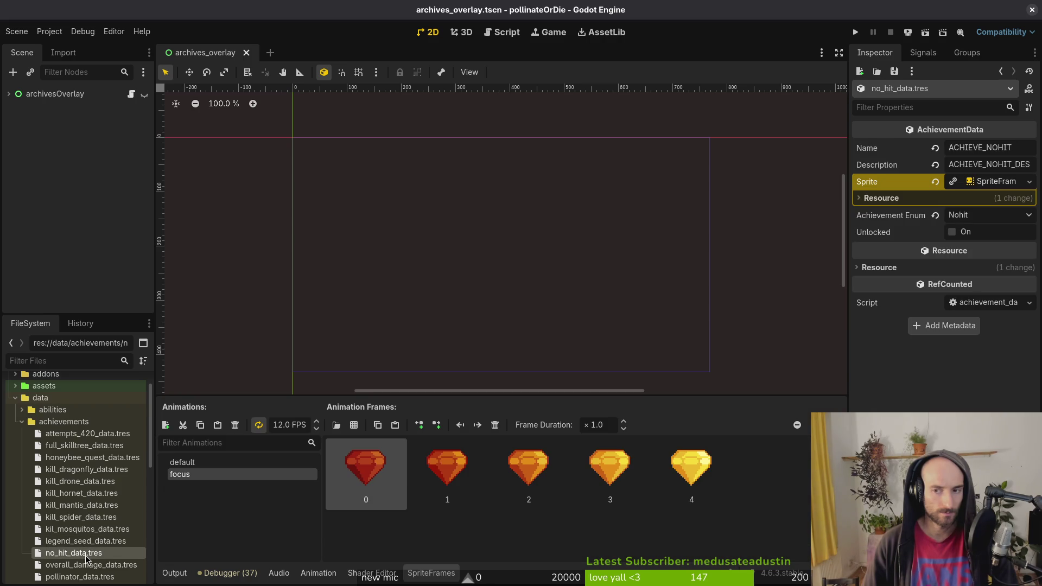
pyautogui.hotkey('alt', 'Tab')
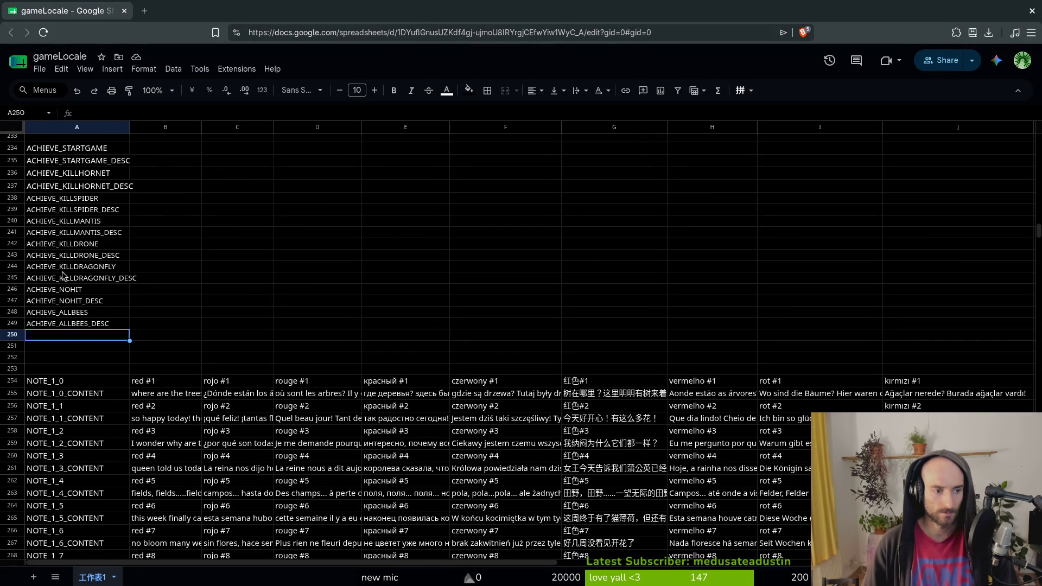
pyautogui.scroll(3, 91, 282)
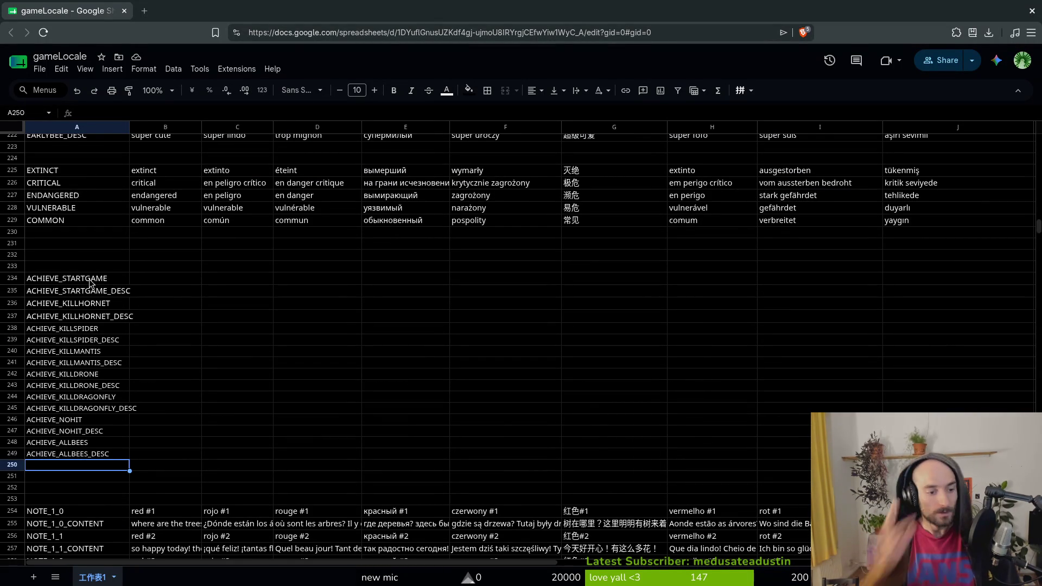
pyautogui.click(160, 377)
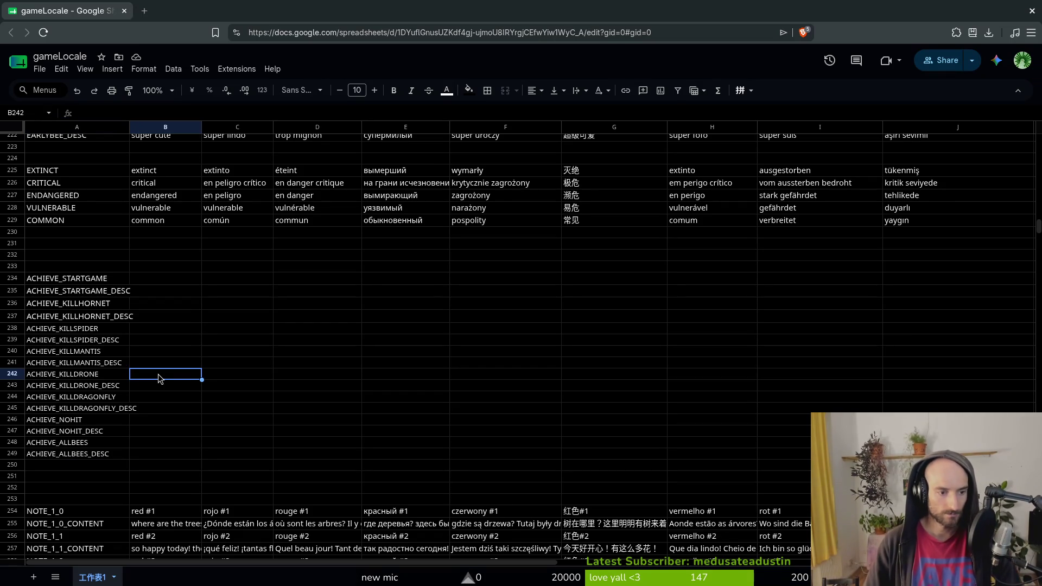
pyautogui.write('kill drone')
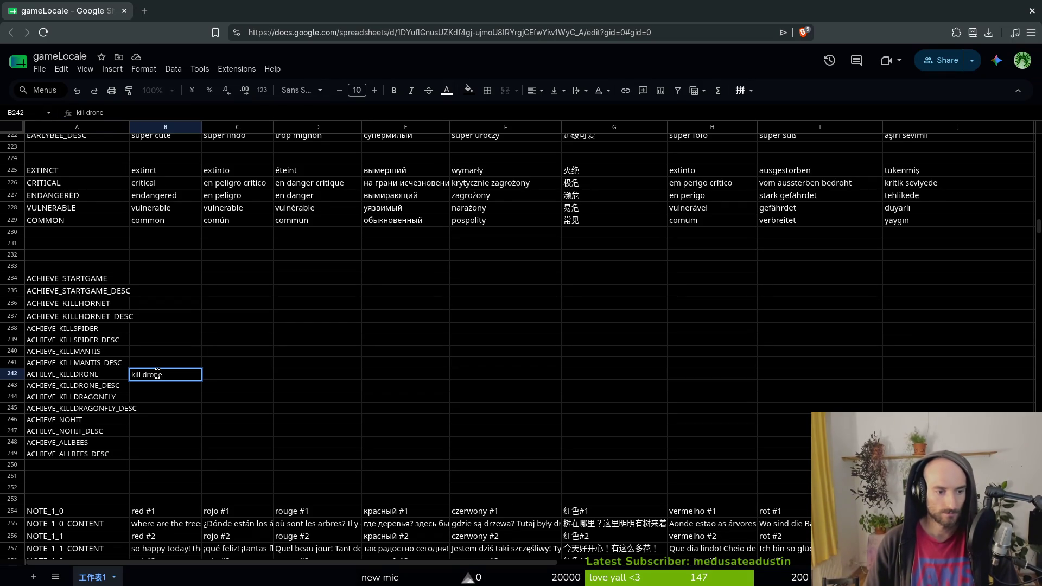
pyautogui.press('BackSpace')
pyautogui.press('BackSpace')
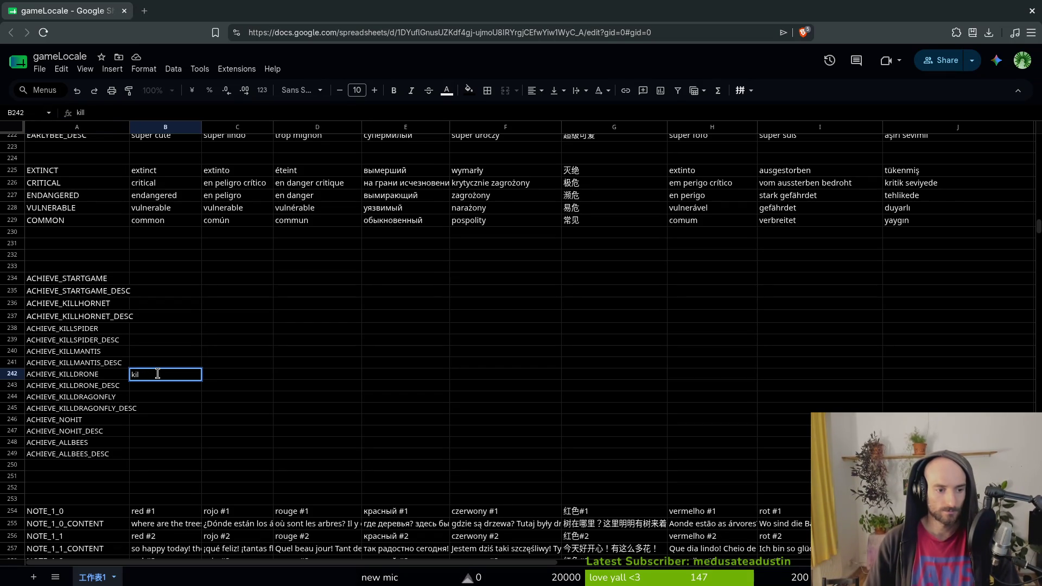
pyautogui.write('droneki')
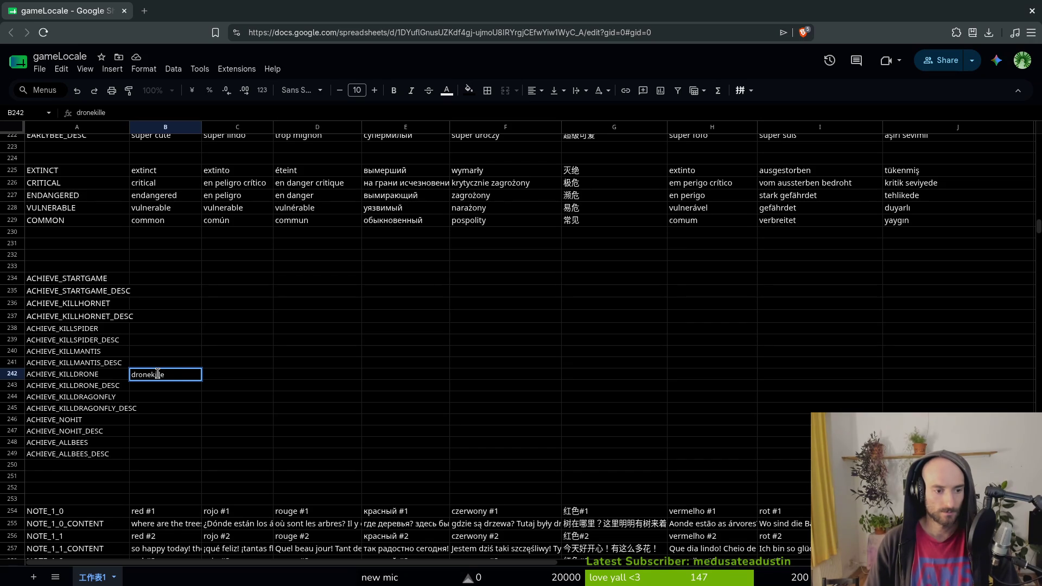
pyautogui.write('jamme')
pyautogui.press('BackSpace')
pyautogui.press('BackSpace')
pyautogui.press('BackSpace')
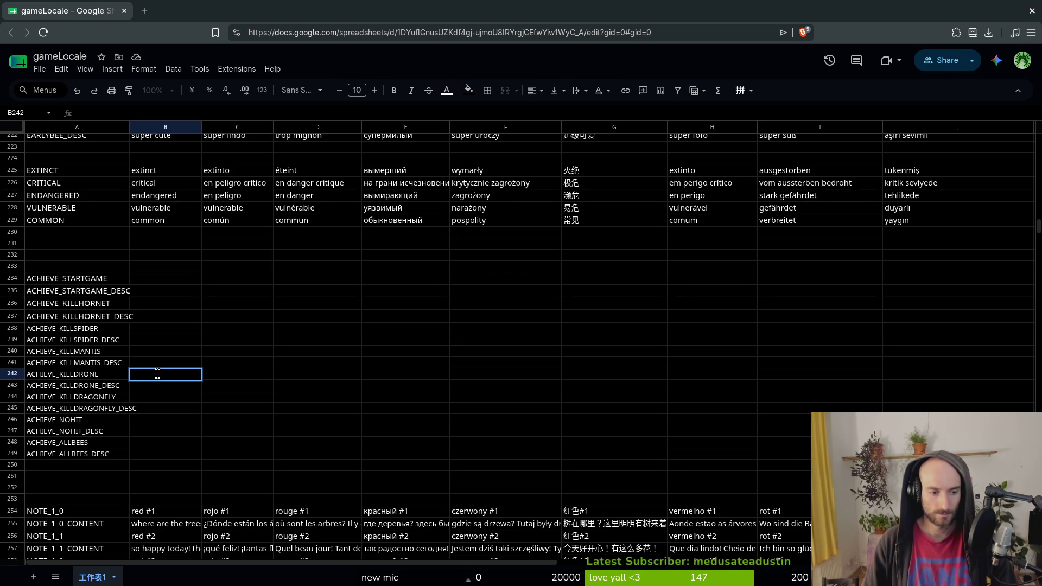
pyautogui.write('mmer')
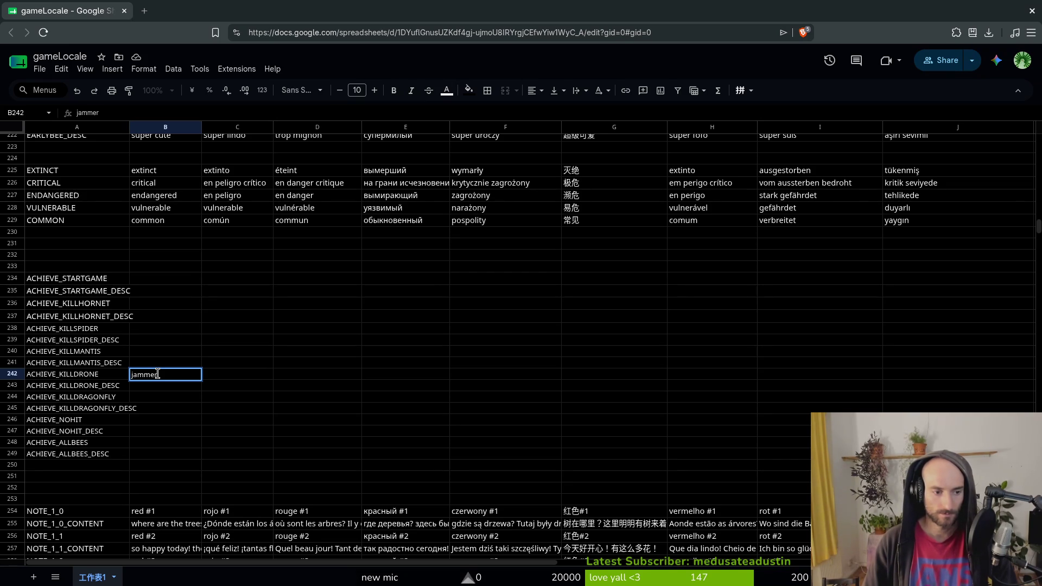
pyautogui.press('BackSpace')
pyautogui.press('BackSpace')
pyautogui.press('BackSpace')
pyautogui.write('jamming')
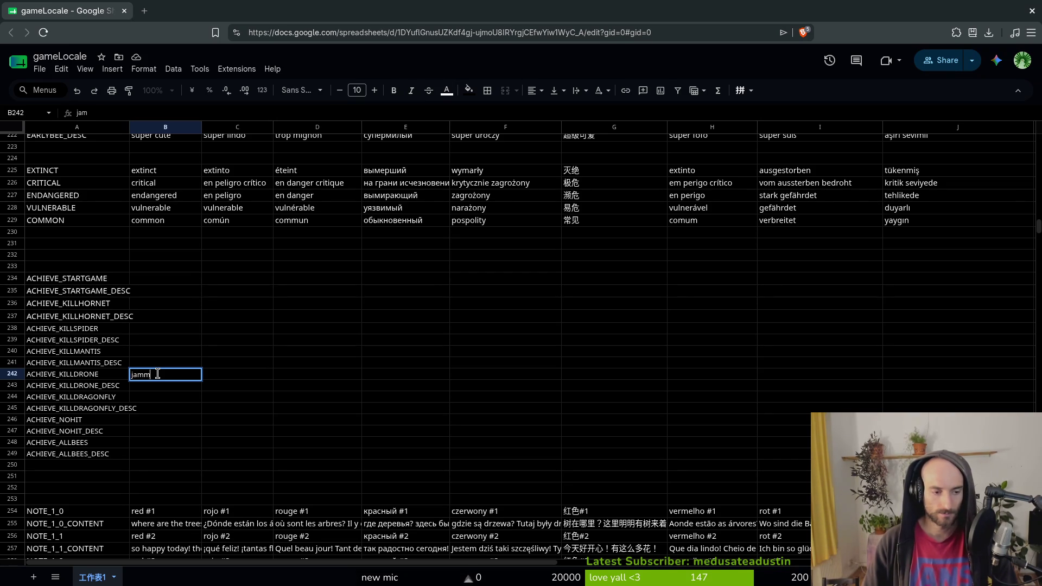
pyautogui.press('BackSpace')
pyautogui.press('BackSpace')
pyautogui.press('BackSpace')
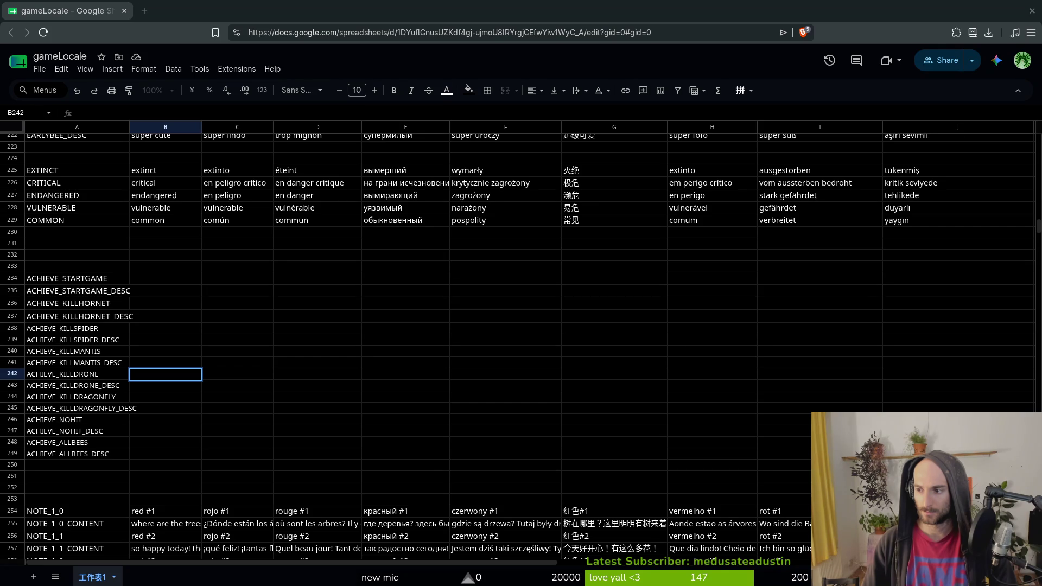
pyautogui.hotkey('alt', 'Tab')
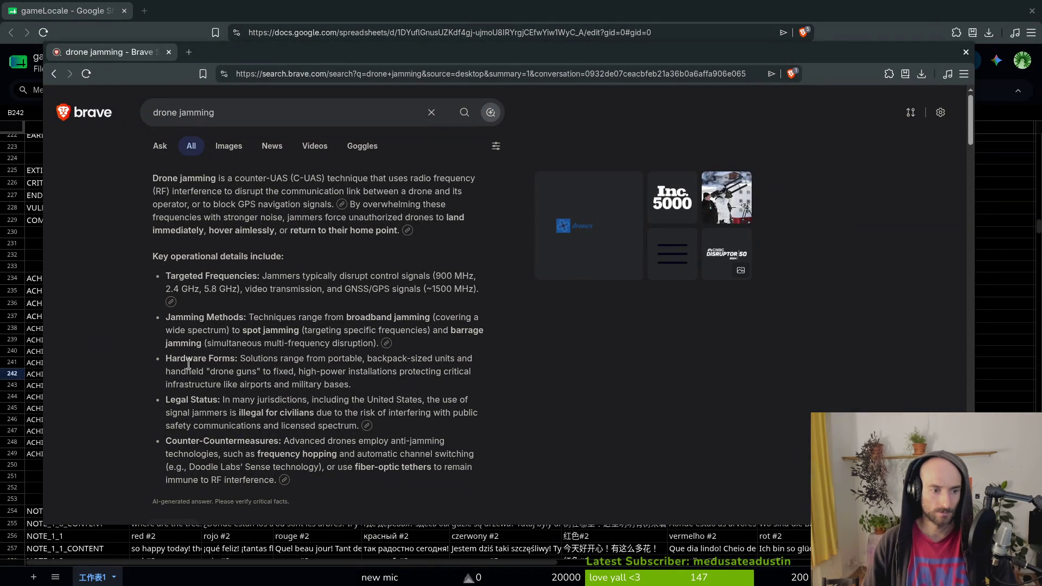
# Run a Brave search for 'uav jamming', then close that window to return to the sheet.
pyautogui.scroll(-4, 185, 423)
pyautogui.scroll(5, 179, 279)
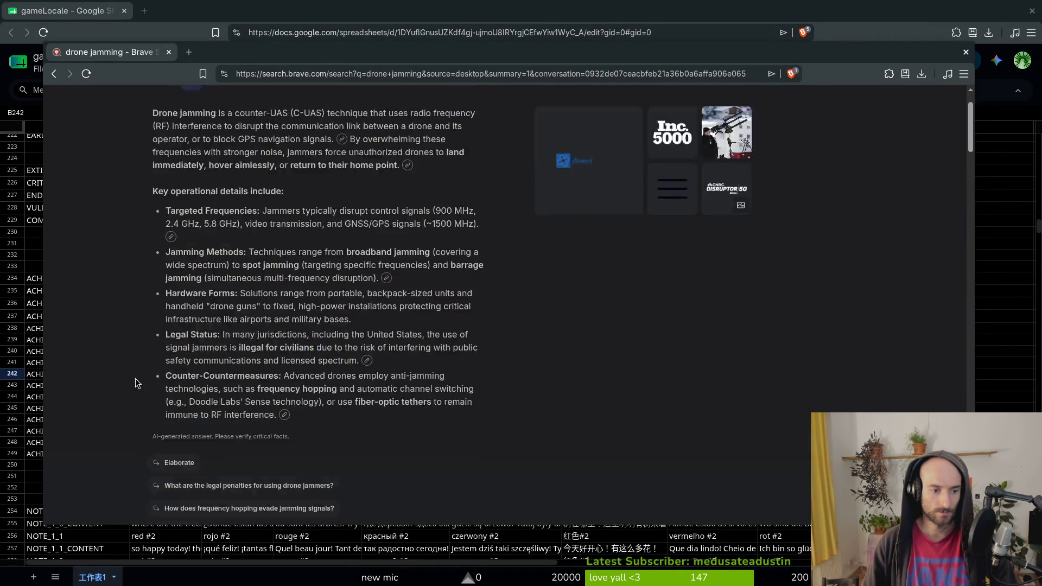
pyautogui.click(239, 112)
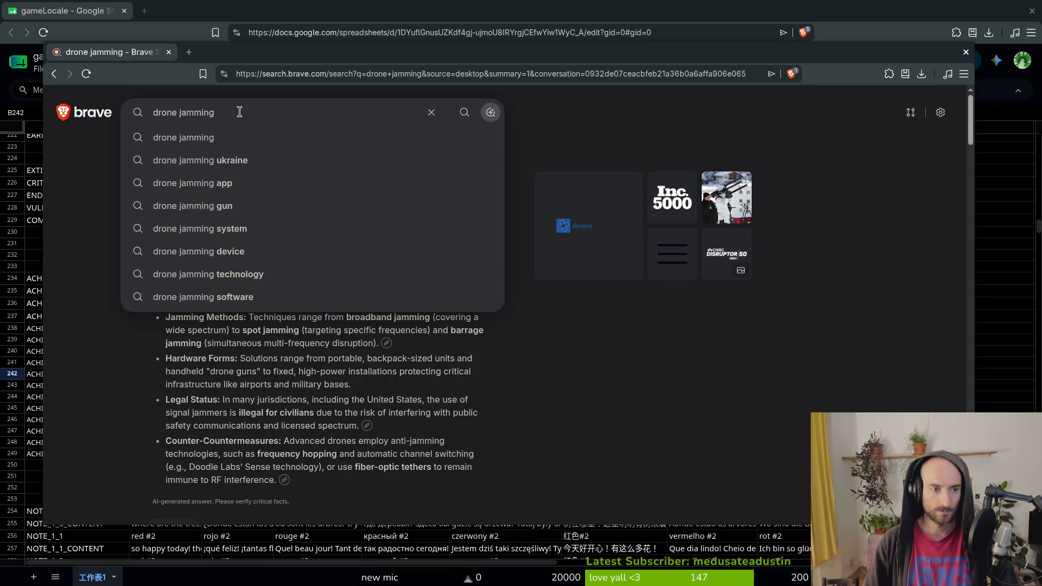
pyautogui.press('Down')
pyautogui.hotkey('ctrl', 'a')
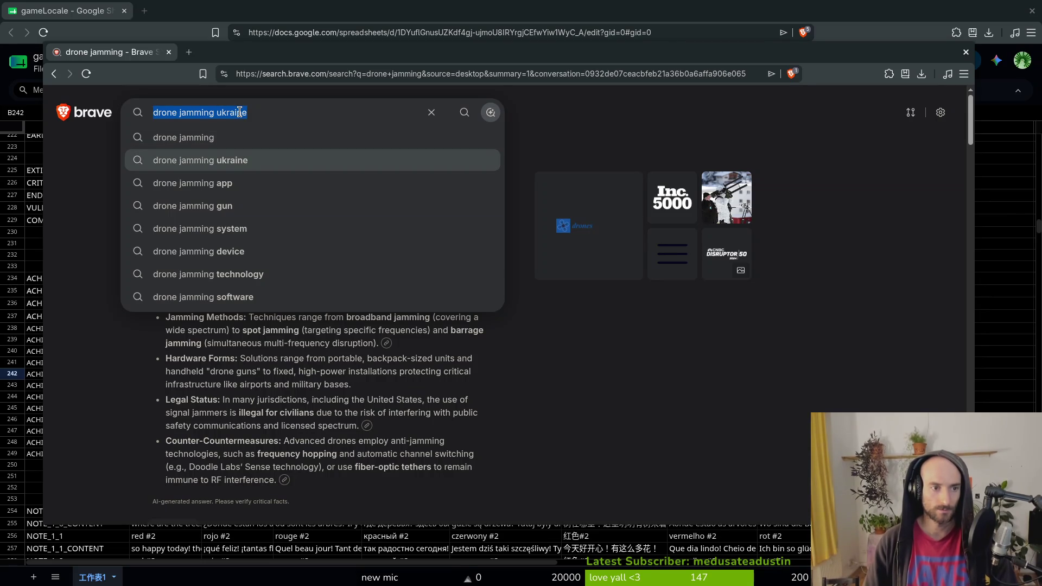
pyautogui.write('dn')
pyautogui.press('BackSpace')
pyautogui.press('Escape')
pyautogui.write('uav jamming')
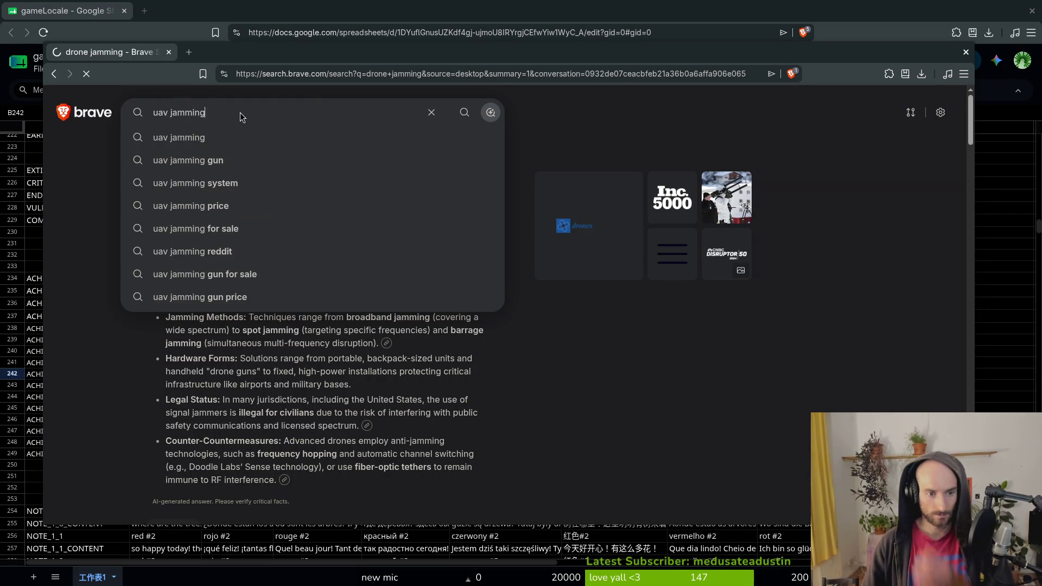
pyautogui.press('Return')
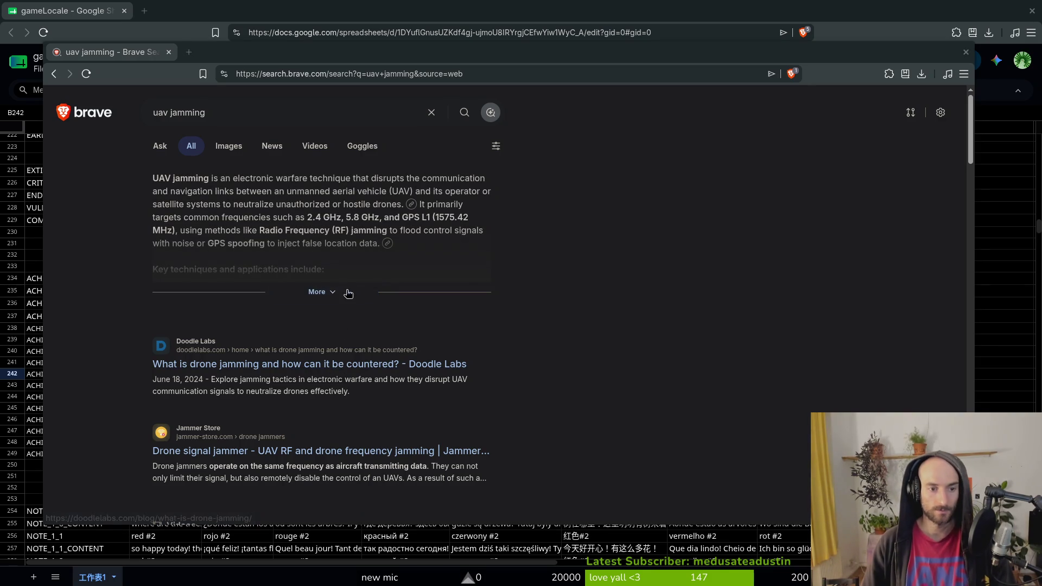
pyautogui.hotkey('ctrl', 'w')
# Enter English names 'drone jamming' in B242, 'godkiller' in B240 and 'sacrifice' in B236.
pyautogui.write('drone jamming')
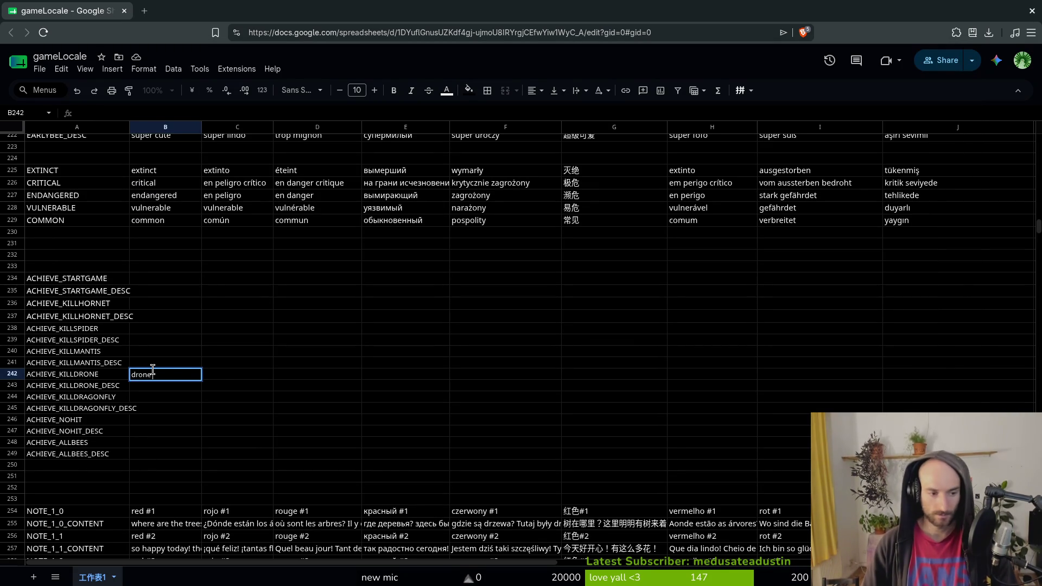
pyautogui.press('Up')
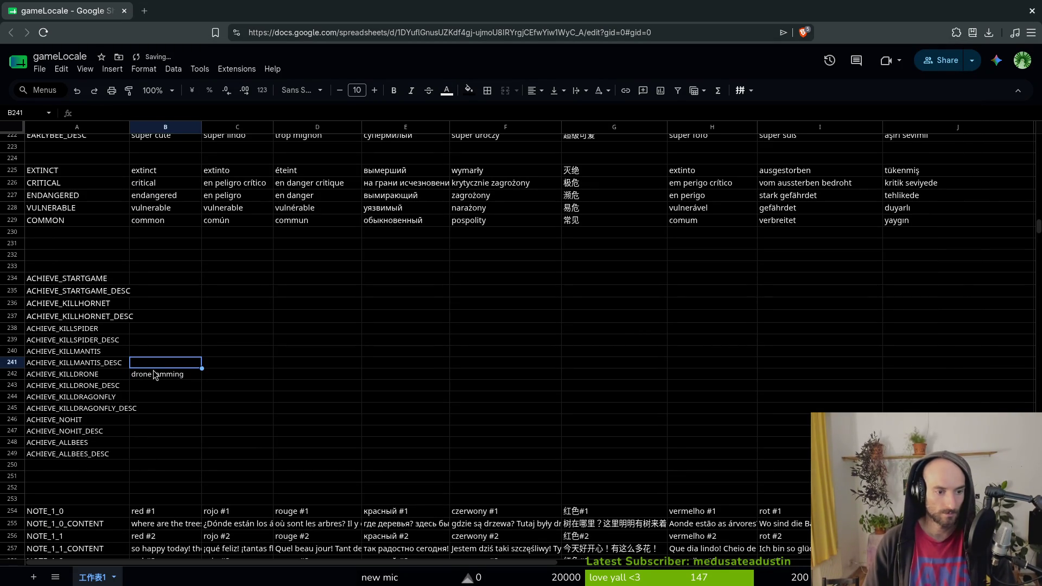
pyautogui.press('Up')
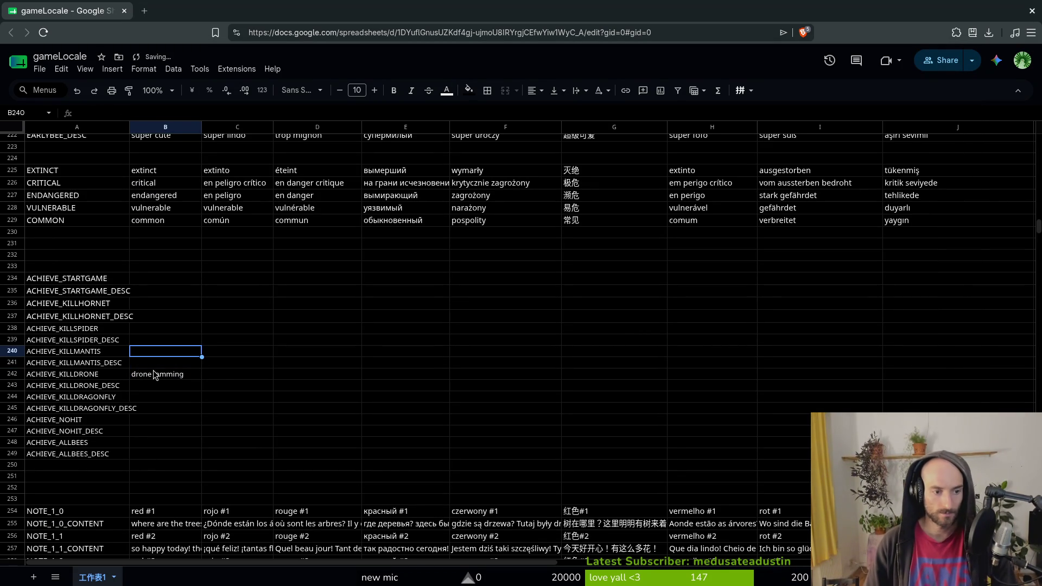
pyautogui.write('k')
pyautogui.write('go')
pyautogui.write('ller')
pyautogui.press('Return')
pyautogui.press('Up')
pyautogui.press('Up')
pyautogui.press('Up')
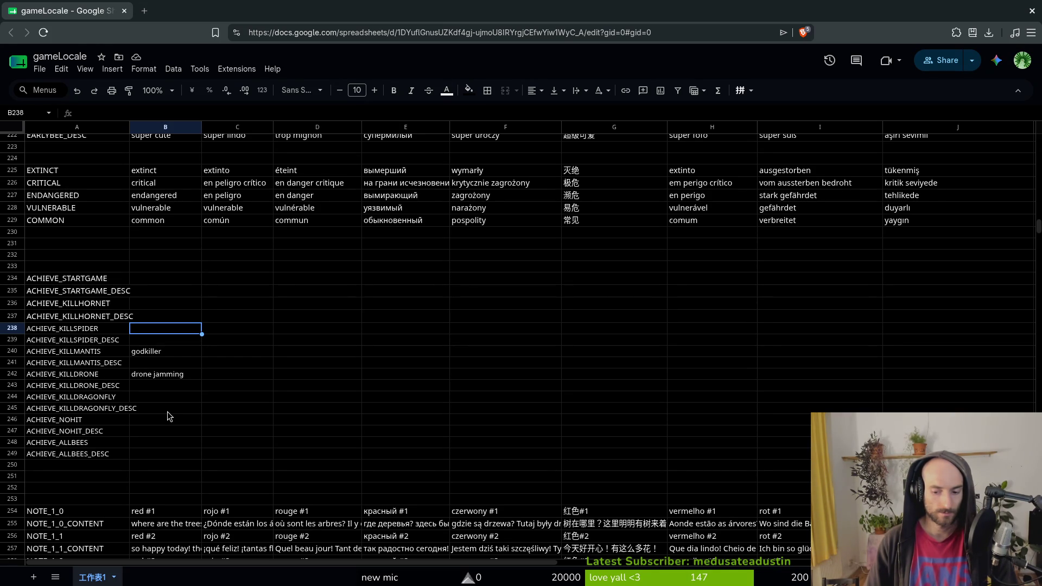
pyautogui.press('Up')
pyautogui.press('Up')
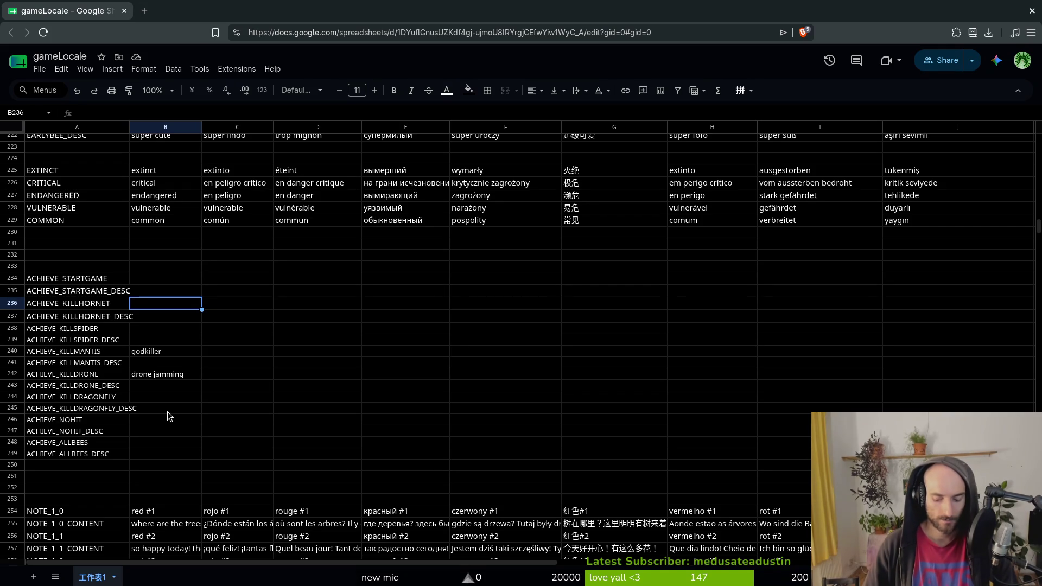
pyautogui.write('sacrifice')
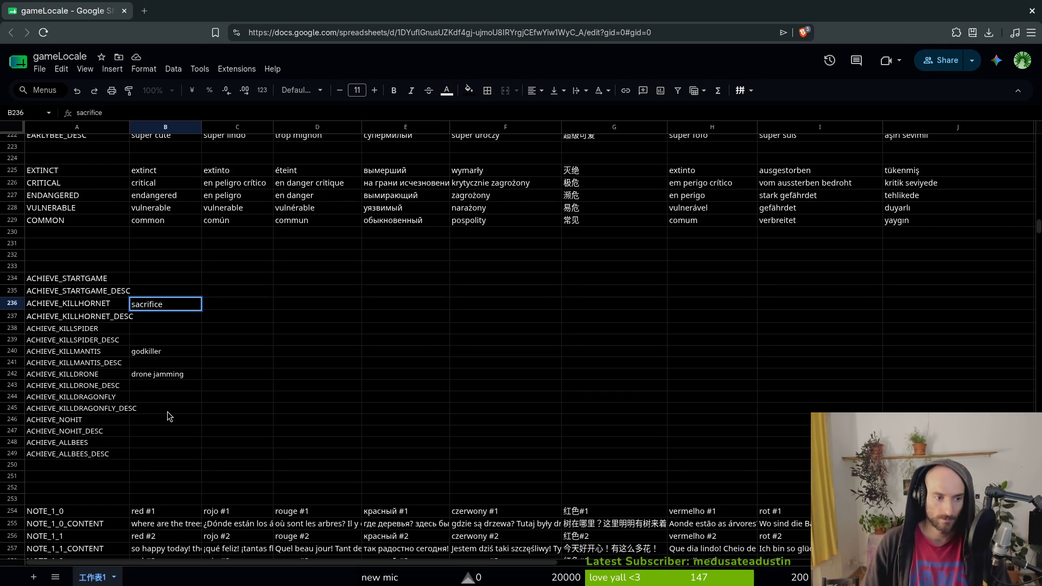
pyautogui.press('Return')
pyautogui.press('Up')
pyautogui.press('Up')
pyautogui.press('Up')
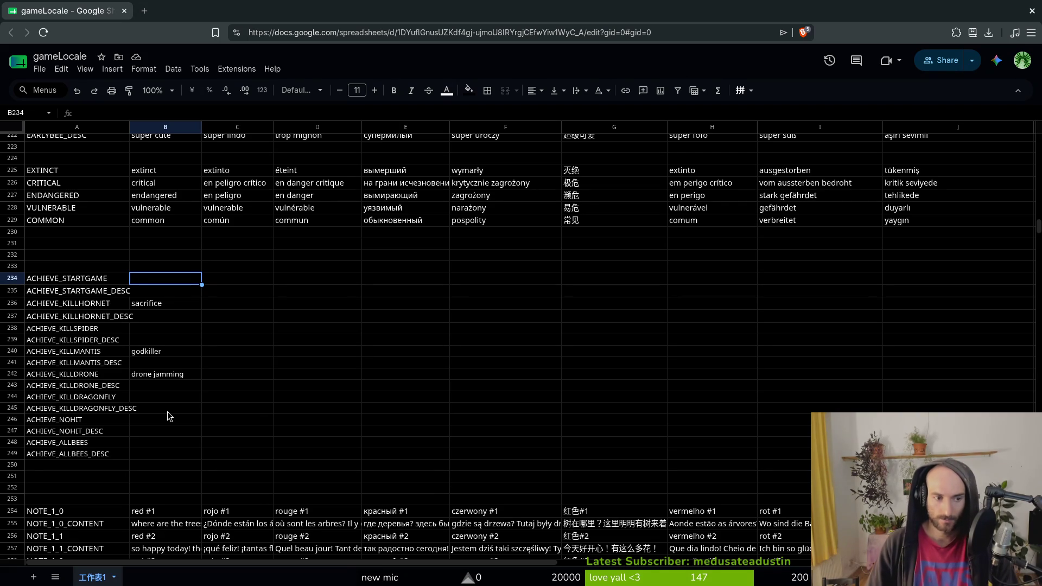
pyautogui.press('Down')
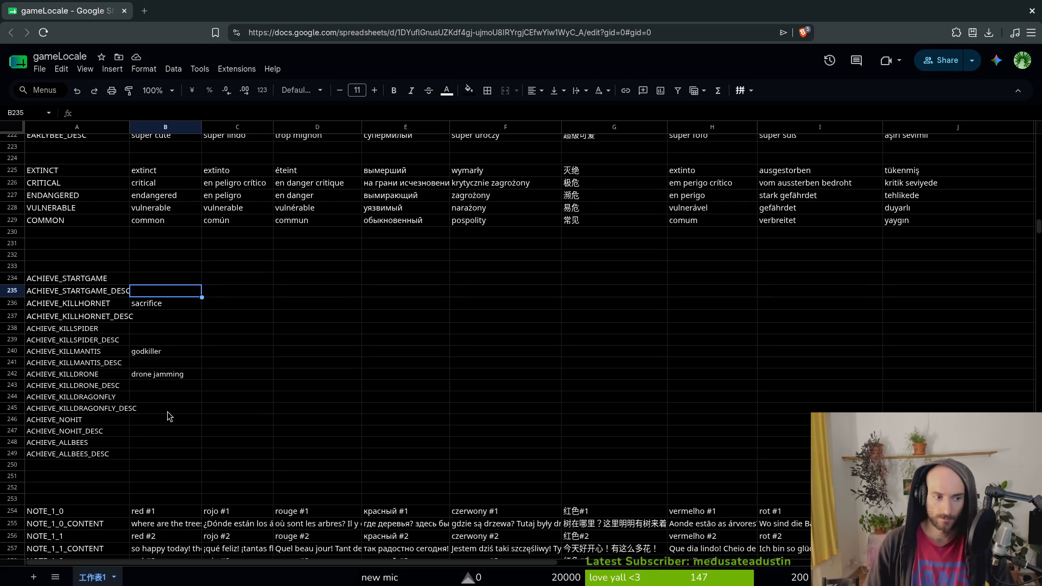
# Insert two empty rows below row 235, undoing an accidental column insertion.
pyautogui.rightClick(15, 291)
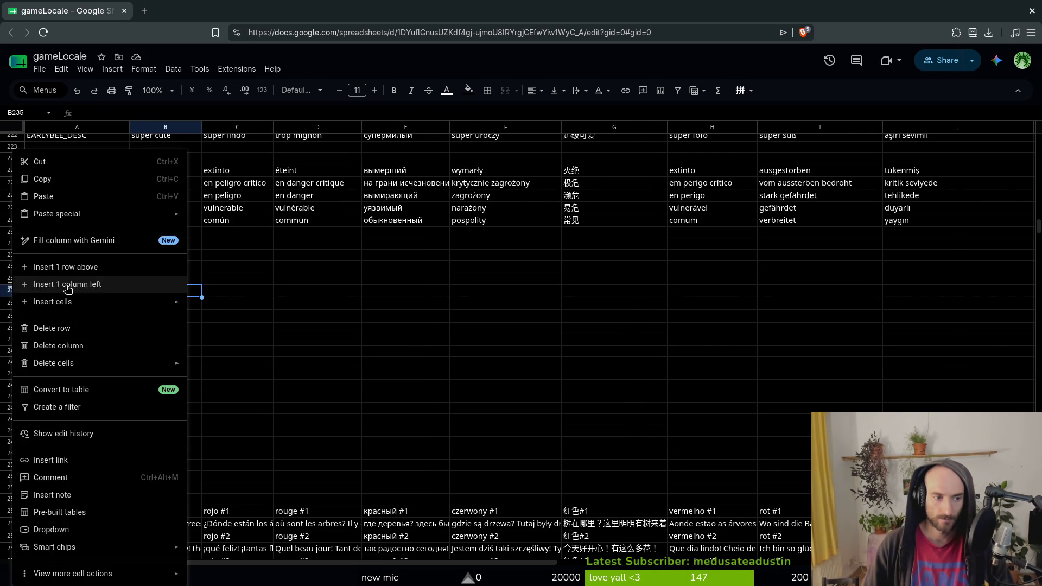
pyautogui.click(15, 288)
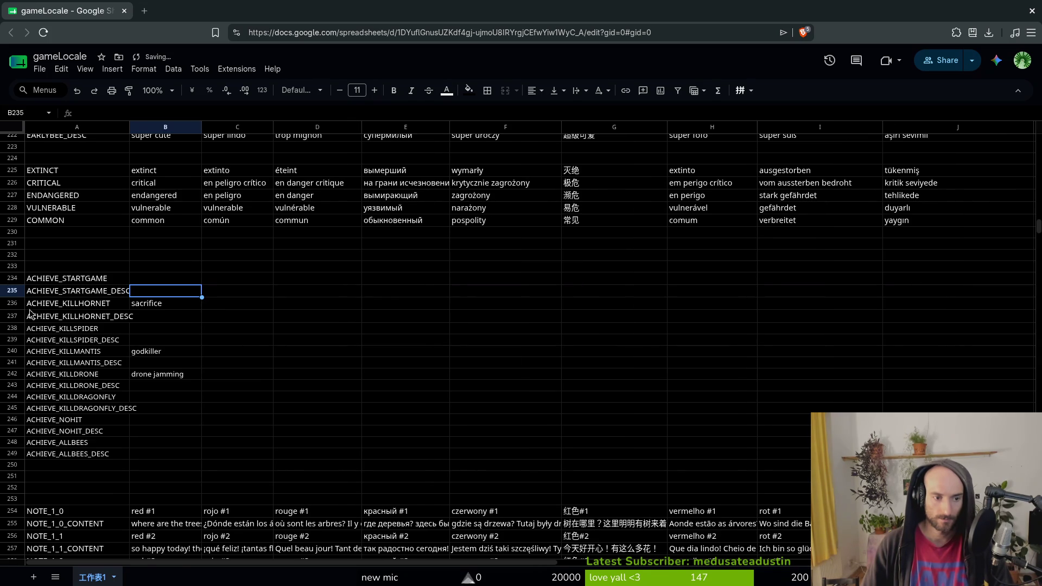
pyautogui.hotkey('ctrl', 'z')
pyautogui.rightClick(12, 291)
pyautogui.click(86, 399)
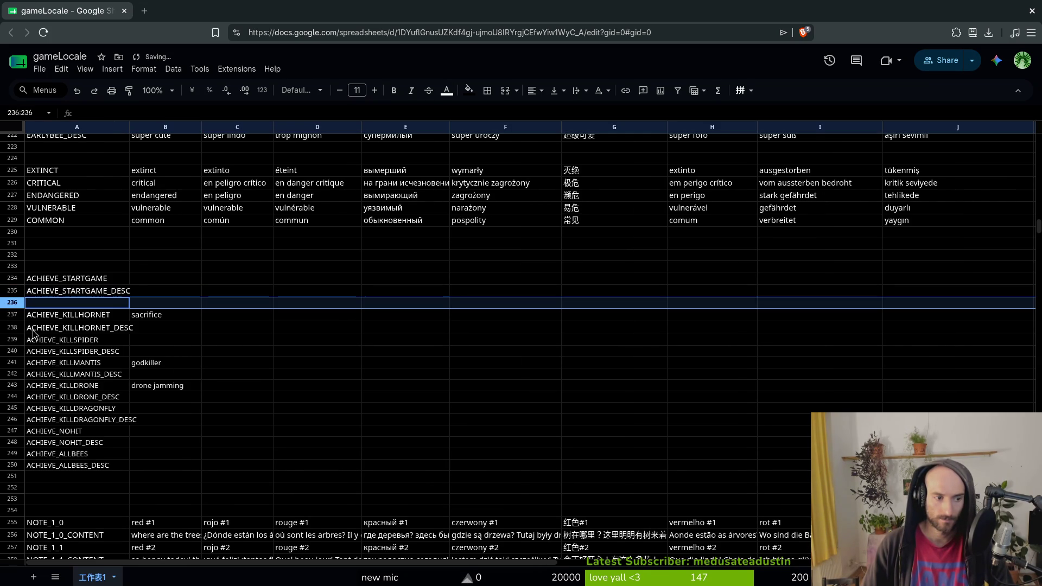
pyautogui.rightClick(13, 302)
pyautogui.click(66, 406)
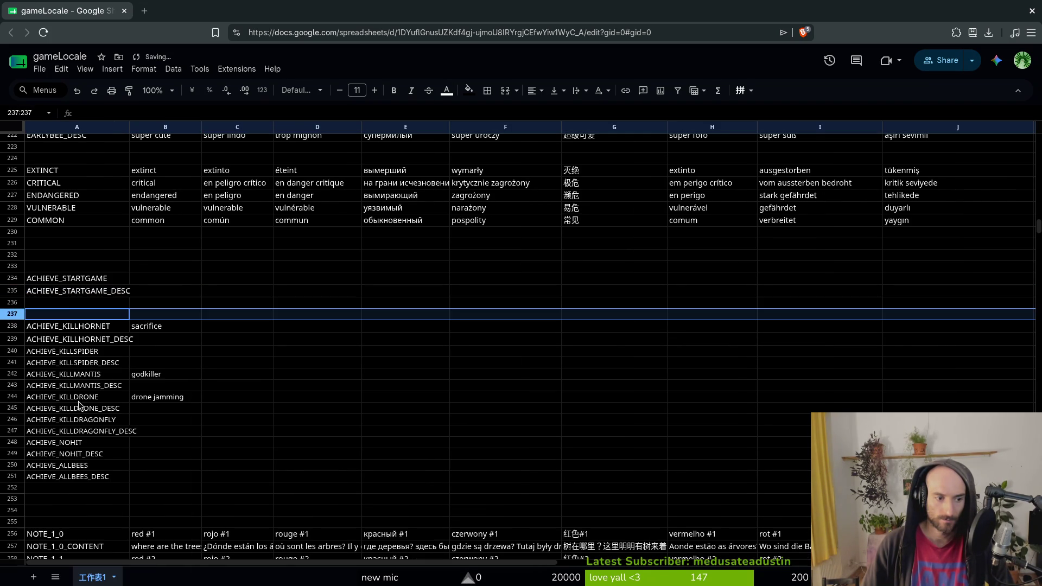
# Enter the key ACHIEVE_TUTORIAL in cell A236.
pyautogui.click(65, 304)
pyautogui.write('ACHIEVE_TUTU')
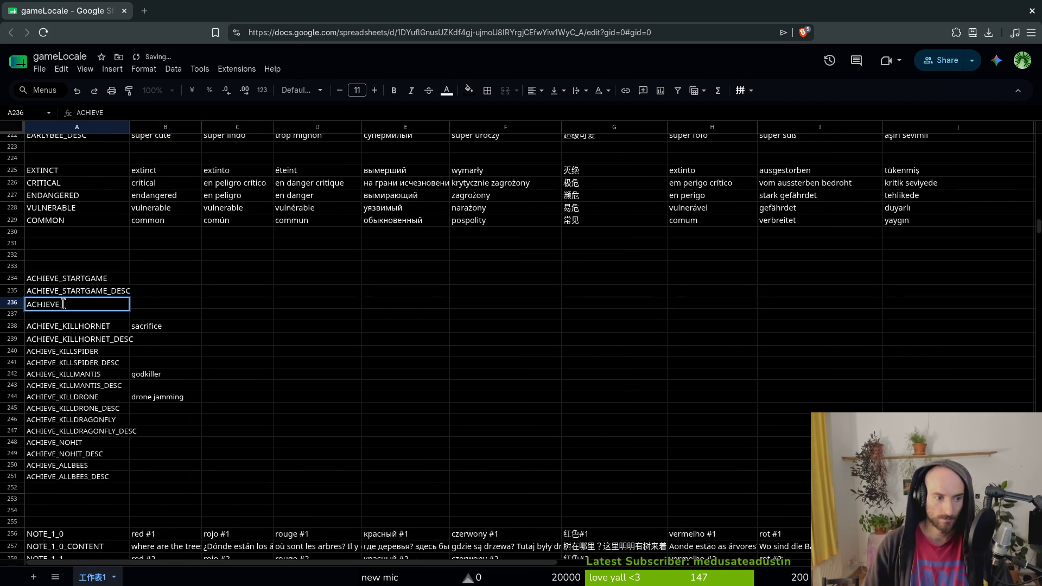
pyautogui.press('BackSpace')
pyautogui.write('ORIAL')
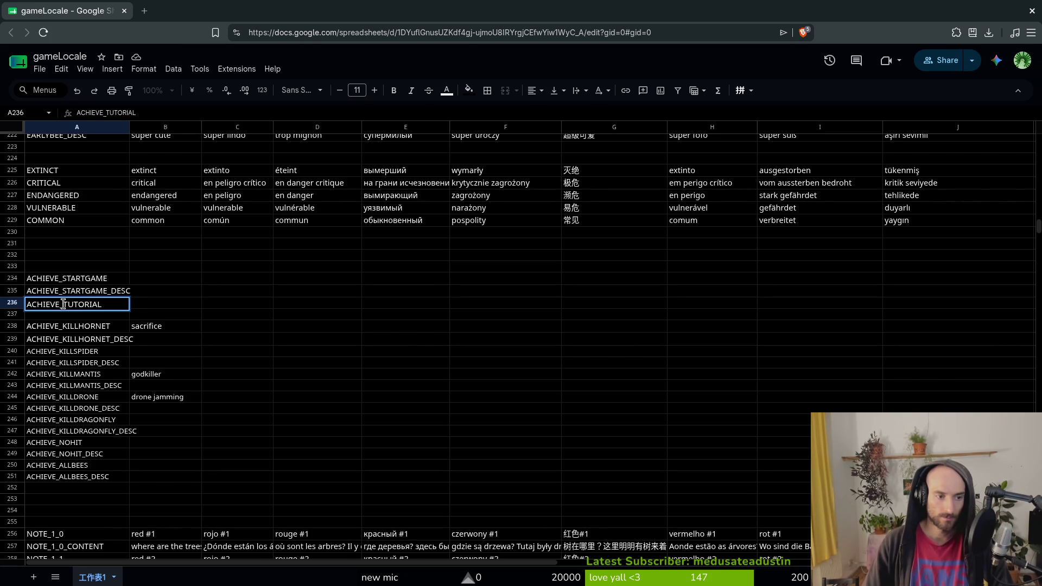
pyautogui.press('Return')
# Copy the key into A237 and extend it to ACHIEVE_TUTORIAL_DESC.
pyautogui.press('Up')
pyautogui.hotkey('ctrl', 'c')
pyautogui.press('Down')
pyautogui.hotkey('ctrl', 'v')
pyautogui.press('Return')
pyautogui.write('_DES')
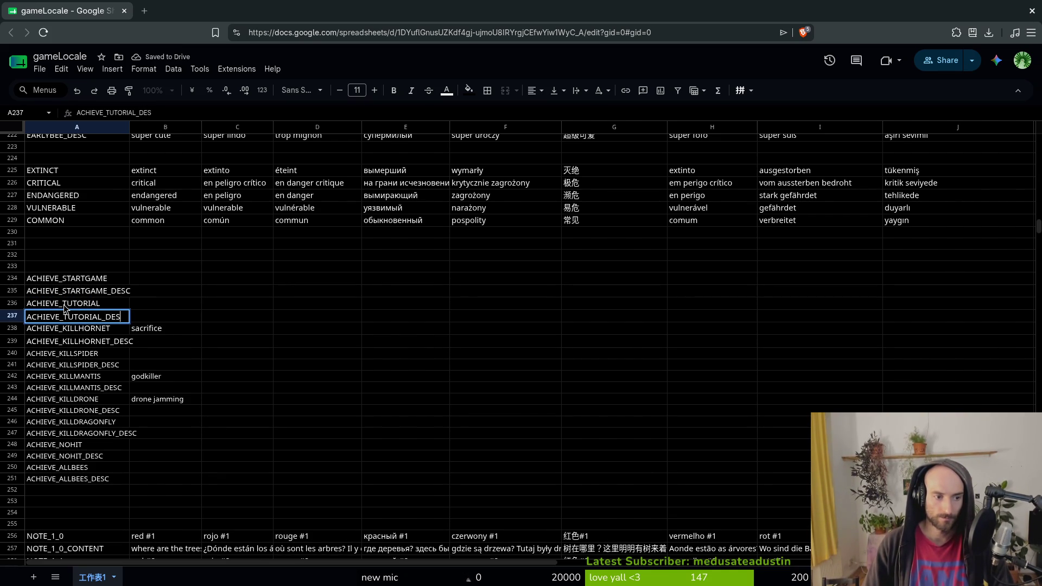
pyautogui.write('C')
pyautogui.press('Return')
# Try drafting a tutorial description in the English column, then leave it empty.
pyautogui.press('Right')
pyautogui.press('Up')
pyautogui.write('compelte the t')
pyautogui.press('BackSpace')
pyautogui.press('BackSpace')
pyautogui.press('BackSpace')
pyautogui.press('BackSpace')
pyautogui.press('BackSpace')
pyautogui.press('BackSpace')
pyautogui.write('lete the tot')
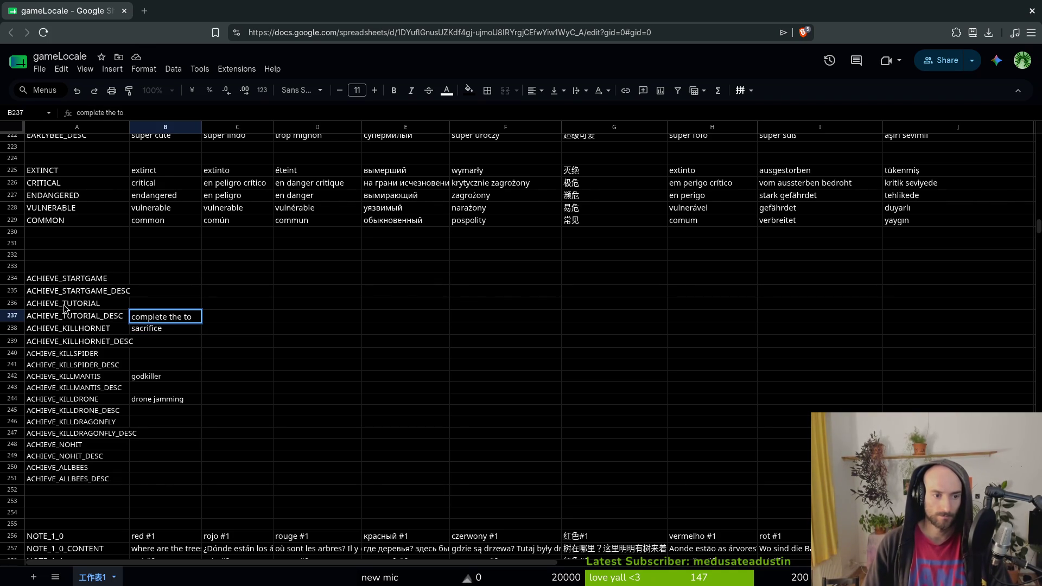
pyautogui.press('BackSpace')
pyautogui.press('BackSpace')
pyautogui.press('BackSpace')
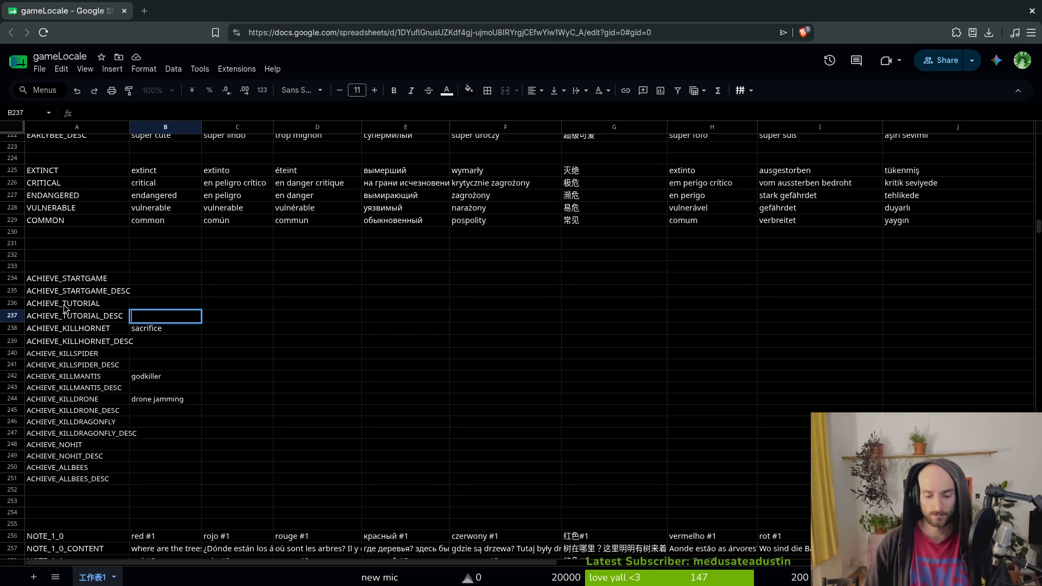
pyautogui.write('beat')
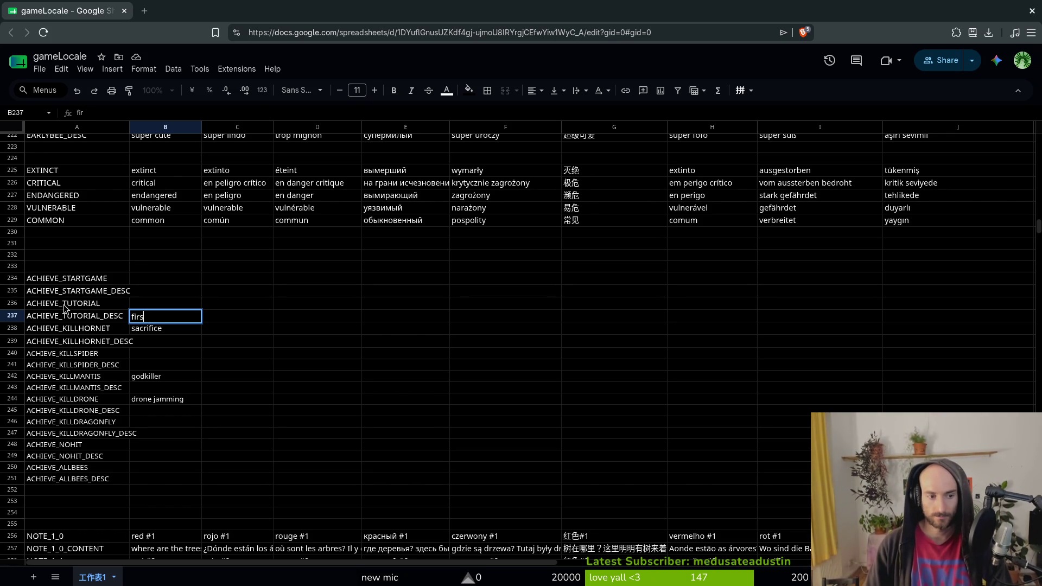
pyautogui.press('BackSpace')
pyautogui.press('BackSpace')
pyautogui.press('BackSpace')
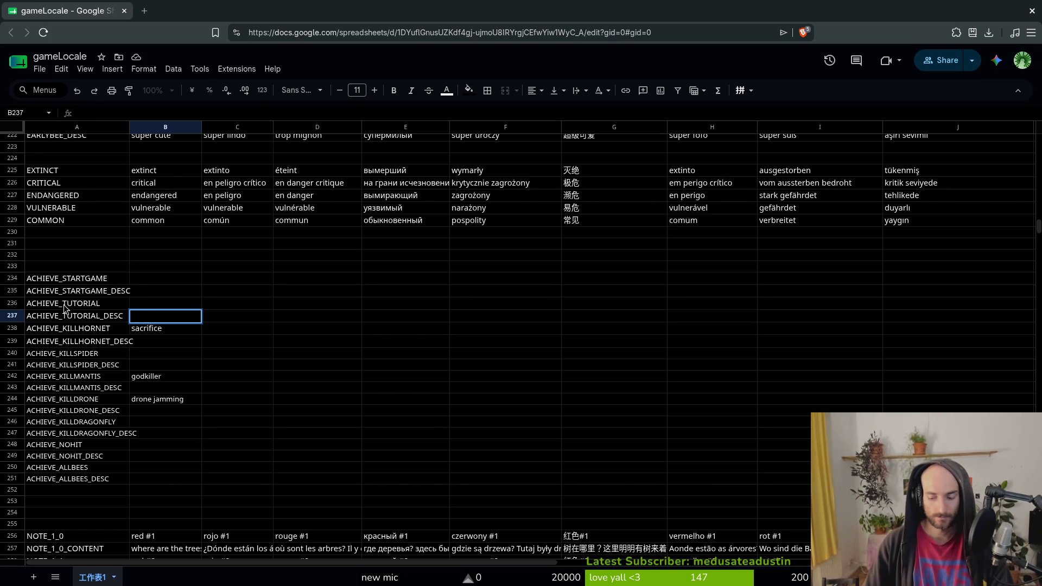
pyautogui.write('ma')
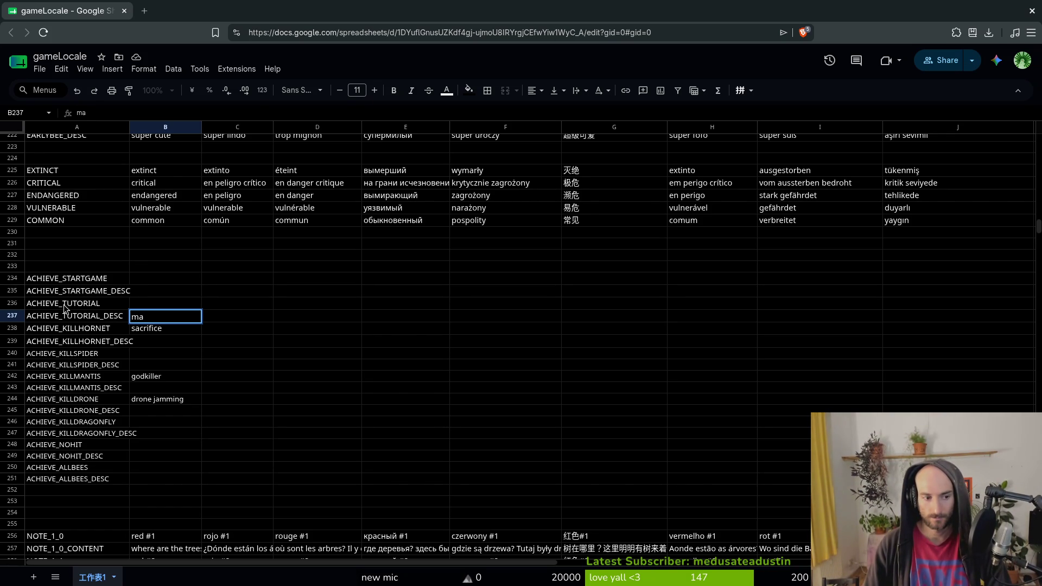
pyautogui.press('BackSpace')
pyautogui.press('BackSpace')
pyautogui.write('learn')
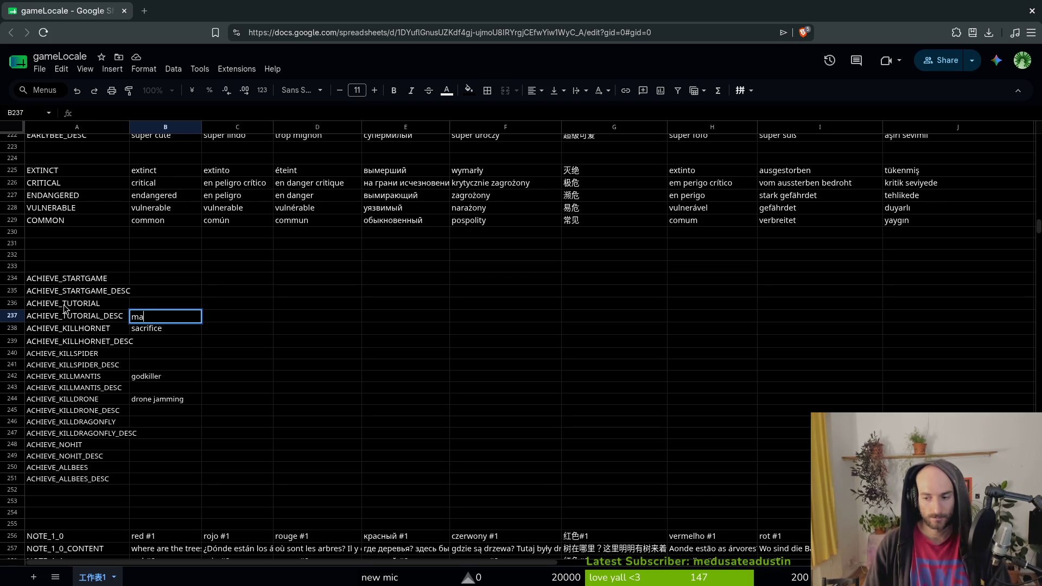
pyautogui.press('BackSpace')
pyautogui.press('BackSpace')
pyautogui.press('BackSpace')
pyautogui.press('Up')
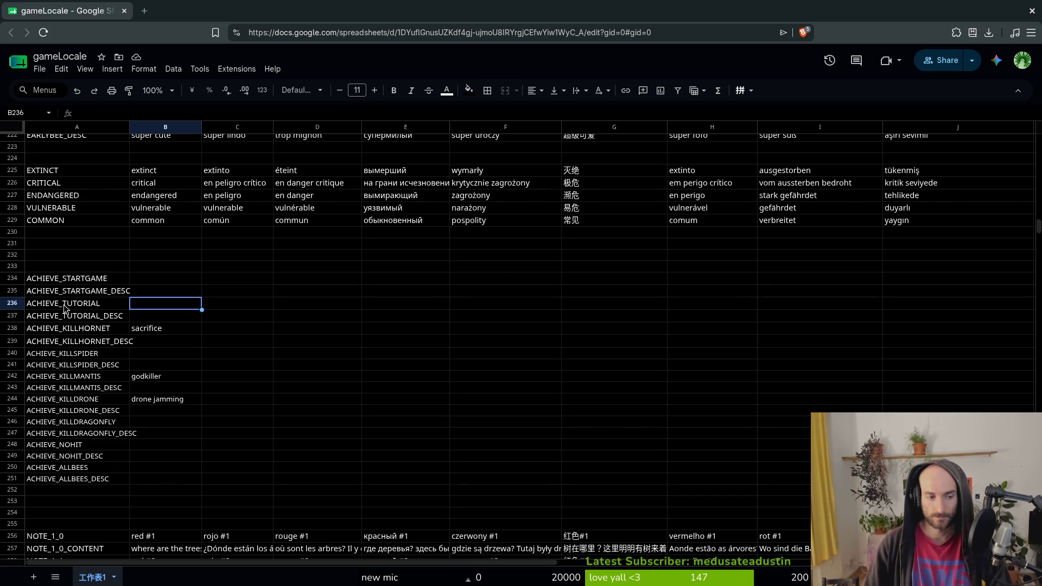
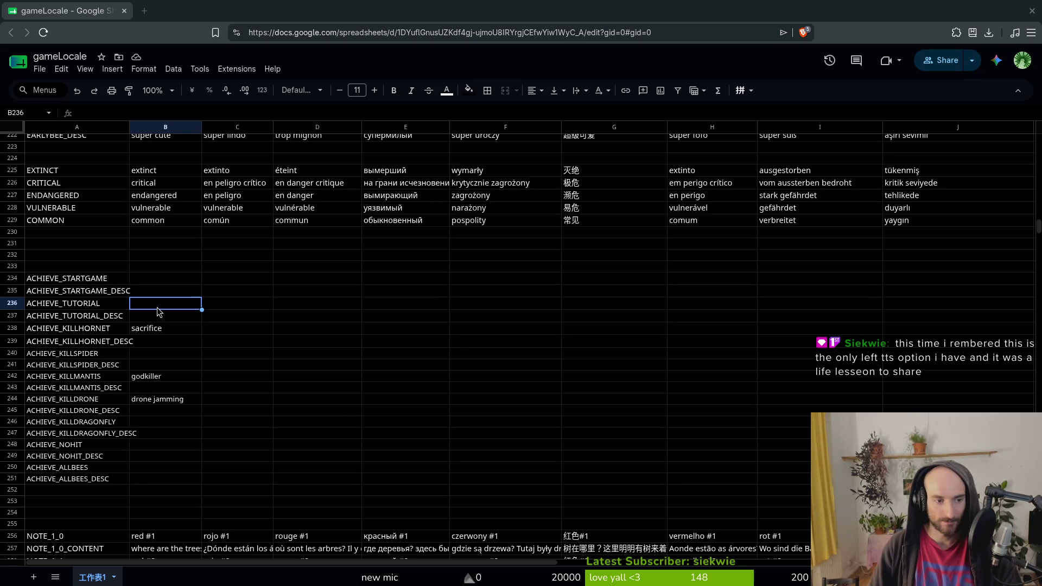
# Enter 'tragedy' as the ACHIEVE_TUTORIAL name in column B.
pyautogui.write('tragedy')
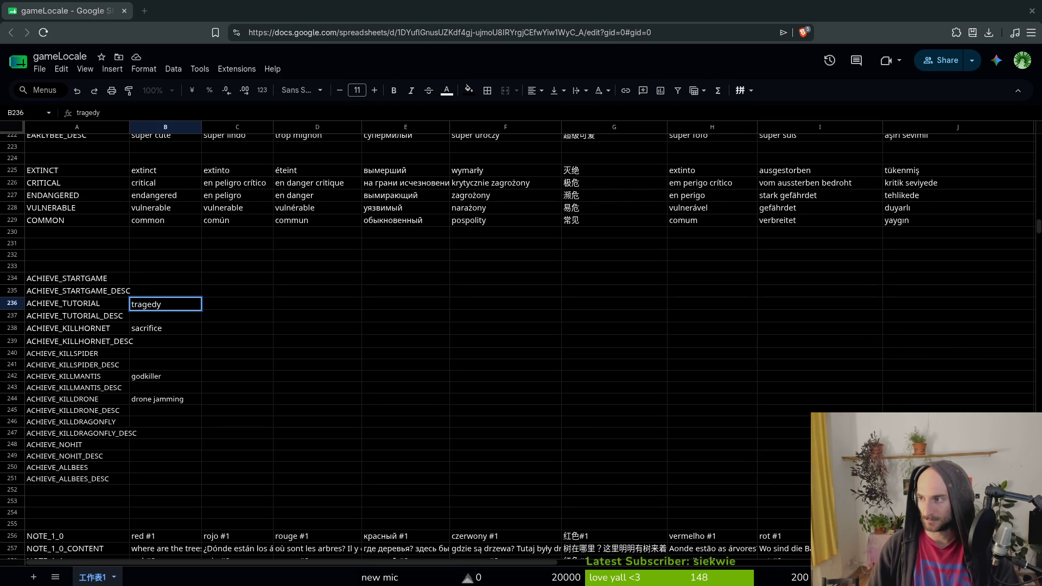
pyautogui.click(165, 327)
pyautogui.click(165, 317)
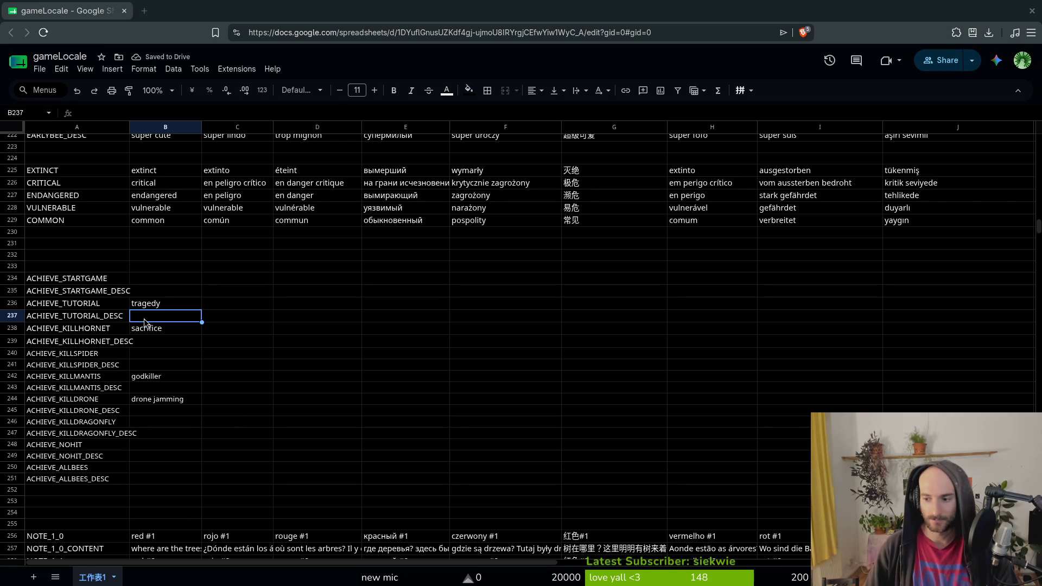
pyautogui.click(165, 328)
pyautogui.click(157, 354)
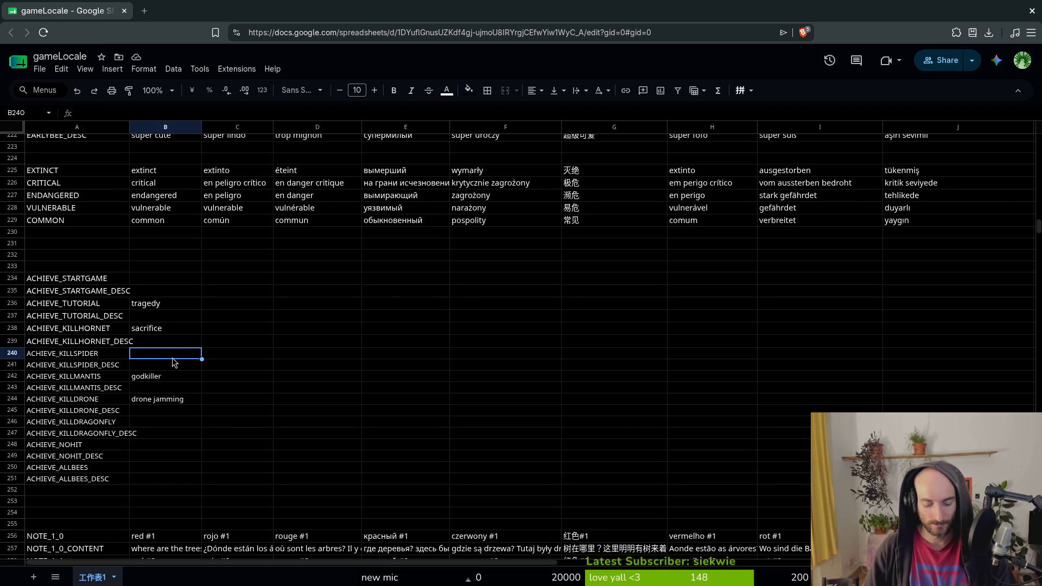
# Try and discard several spider achievement names, leaving B240 empty.
pyautogui.write('anti')
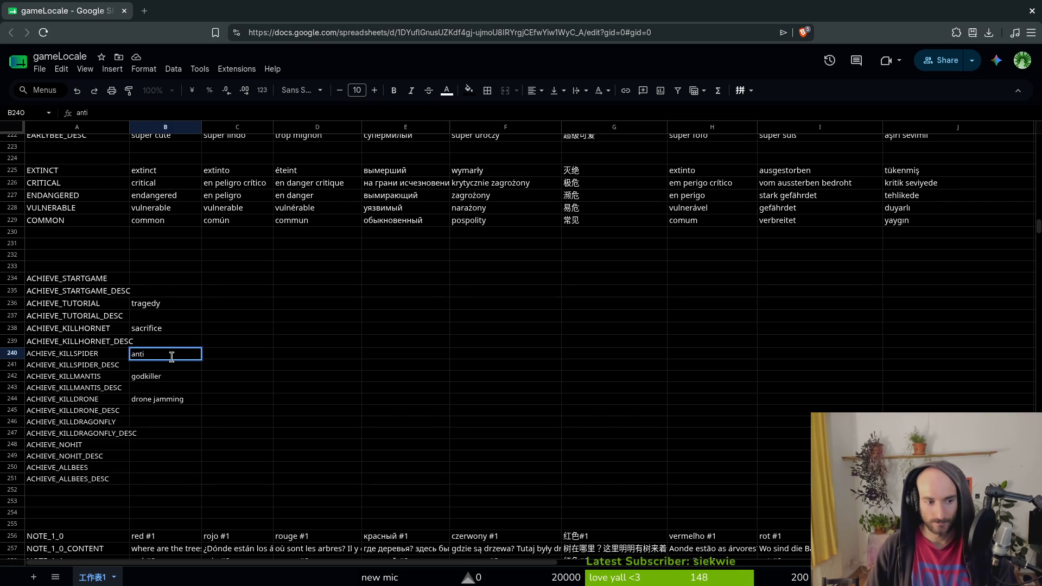
pyautogui.press('BackSpace')
pyautogui.press('BackSpace')
pyautogui.press('BackSpace')
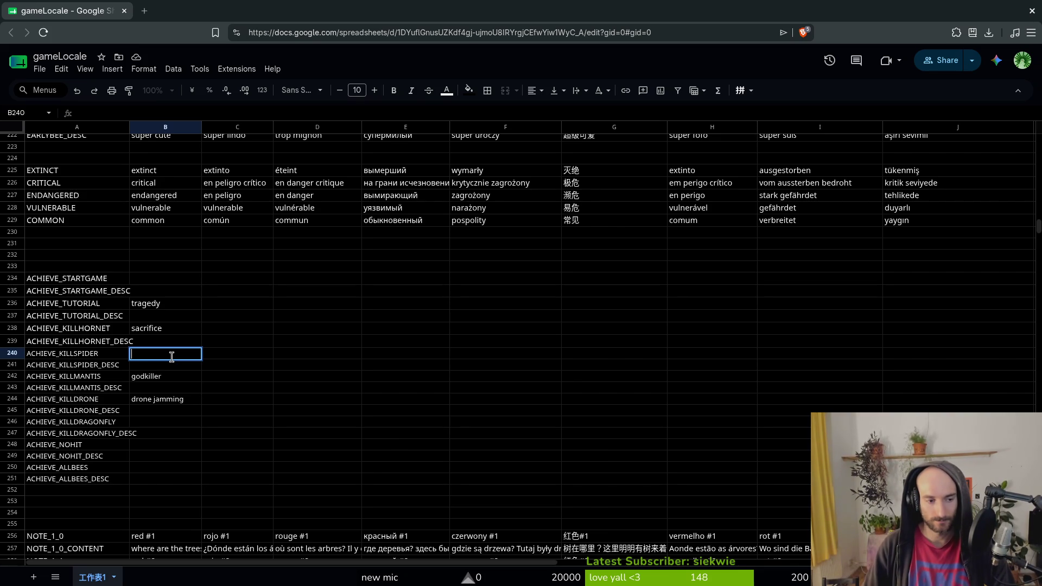
pyautogui.write('spider')
pyautogui.press('BackSpace')
pyautogui.press('BackSpace')
pyautogui.press('BackSpace')
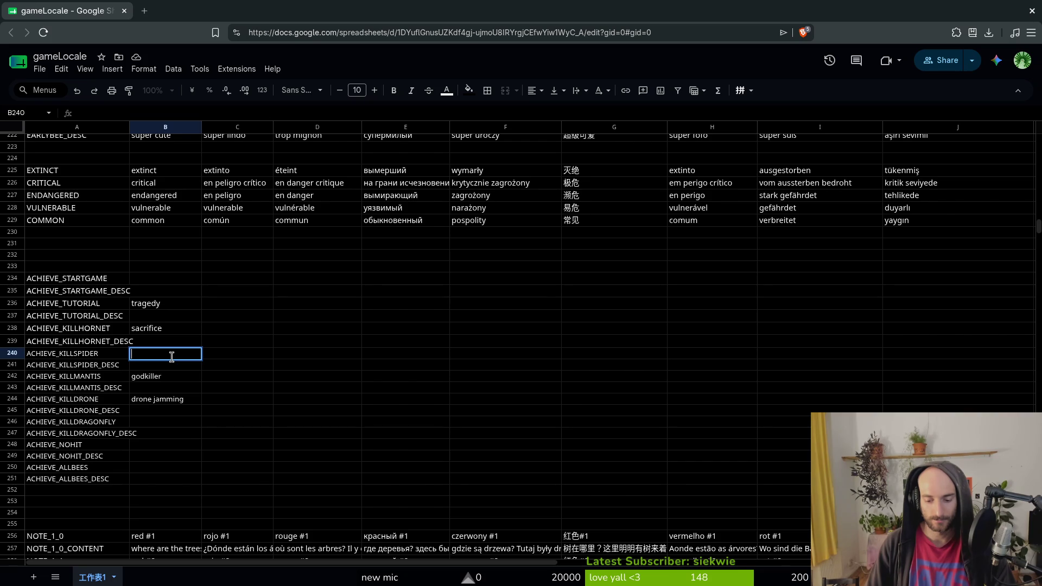
pyautogui.write('eigh')
pyautogui.press('BackSpace')
pyautogui.press('BackSpace')
pyautogui.press('BackSpace')
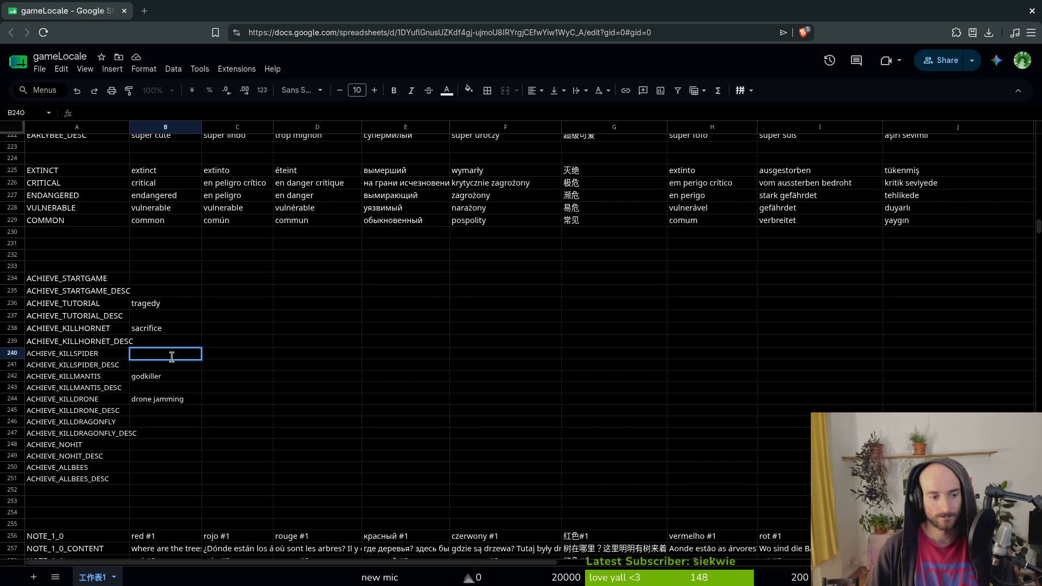
pyautogui.press('Down')
pyautogui.press('Down')
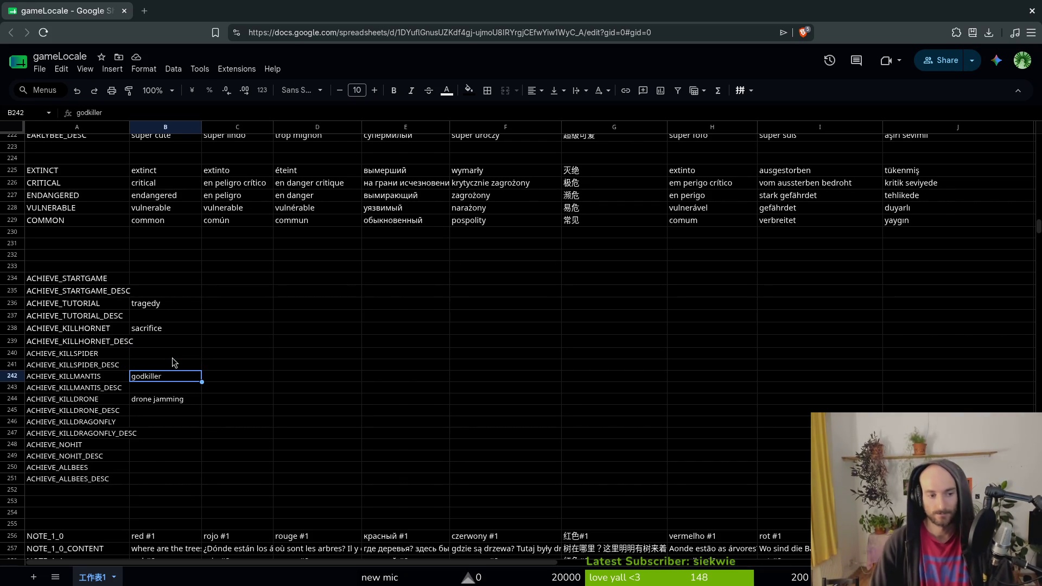
# Replace godkiller with 'bloodlust' for the mantis, name the drone 'jammer', and begin 'heatshield'.
pyautogui.write('bloodlust')
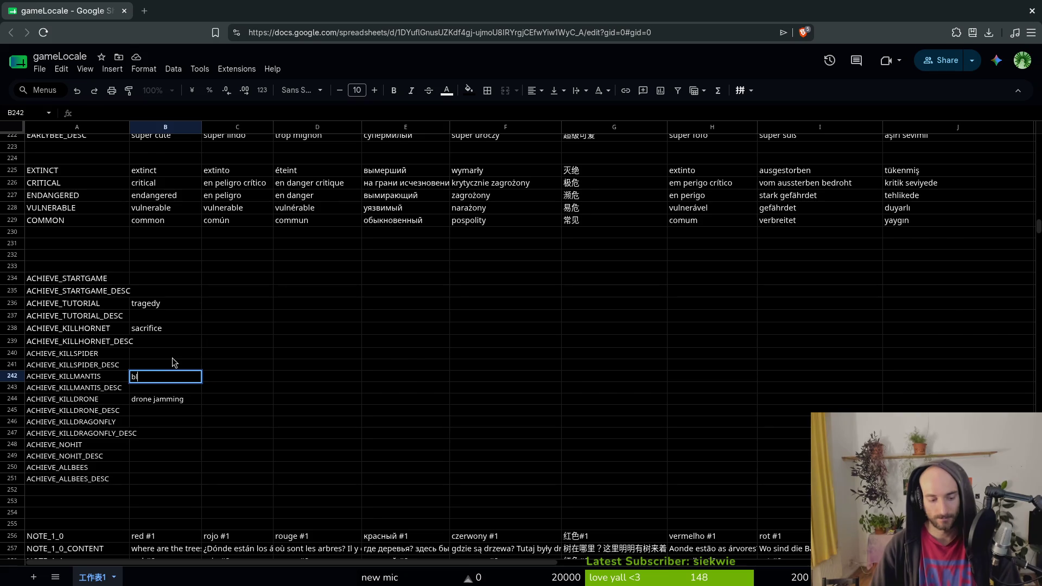
pyautogui.press('Return')
pyautogui.press('Up')
pyautogui.press('Up')
pyautogui.press('Up')
pyautogui.press('Down')
pyautogui.press('Down')
pyautogui.press('Down')
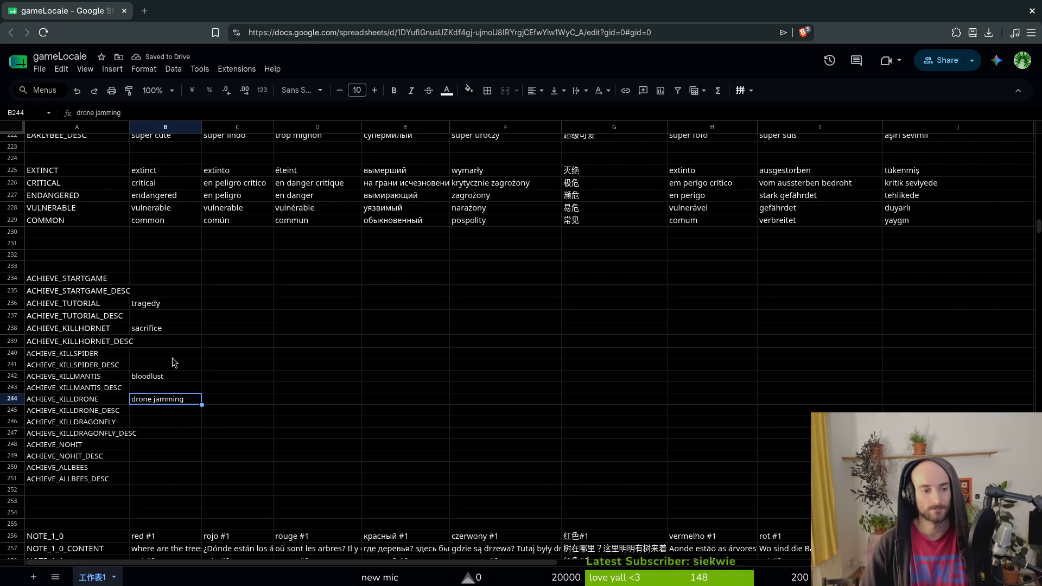
pyautogui.write('jammer')
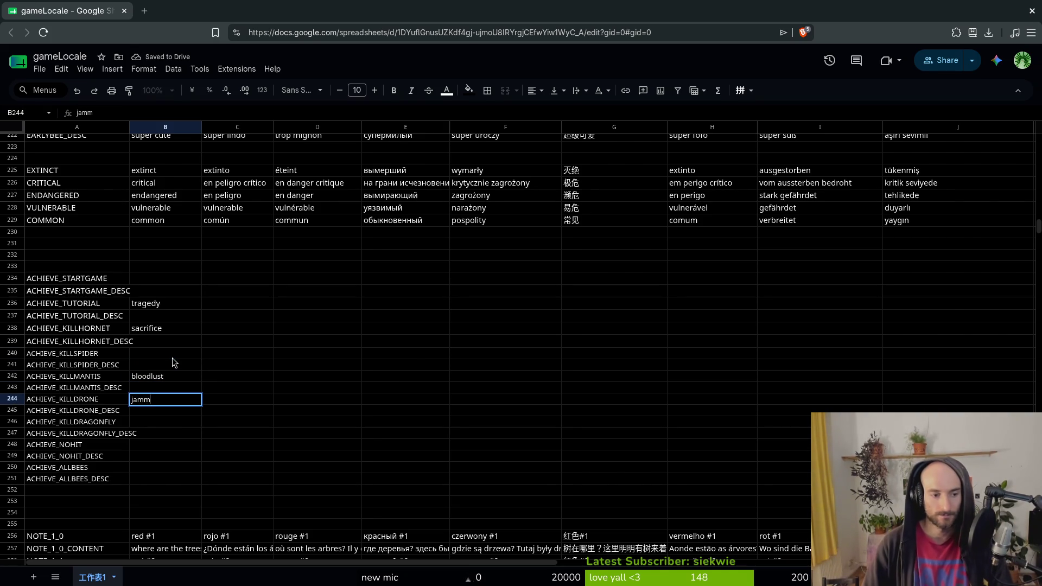
pyautogui.press('Return')
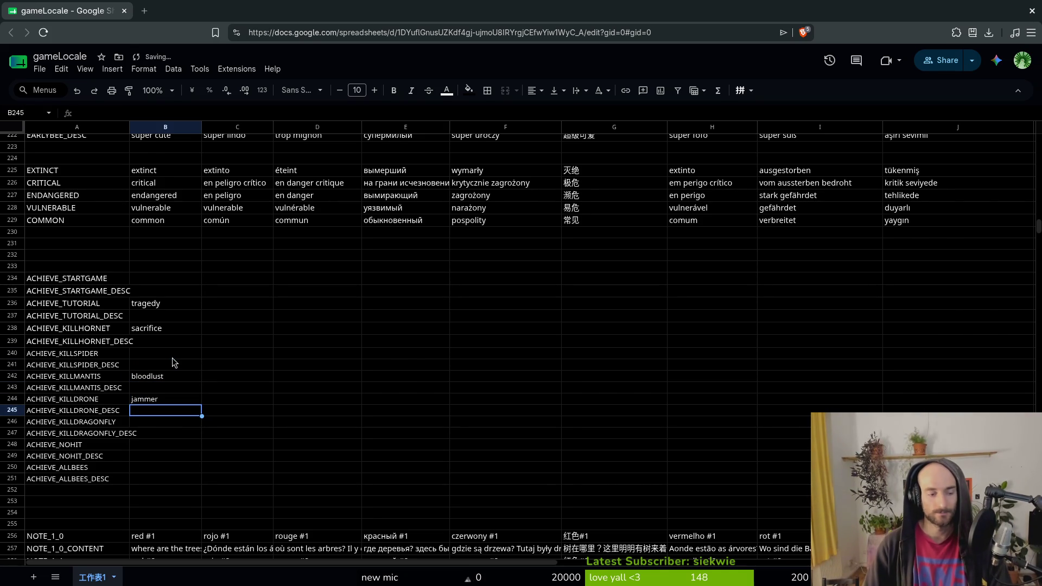
pyautogui.press('Down')
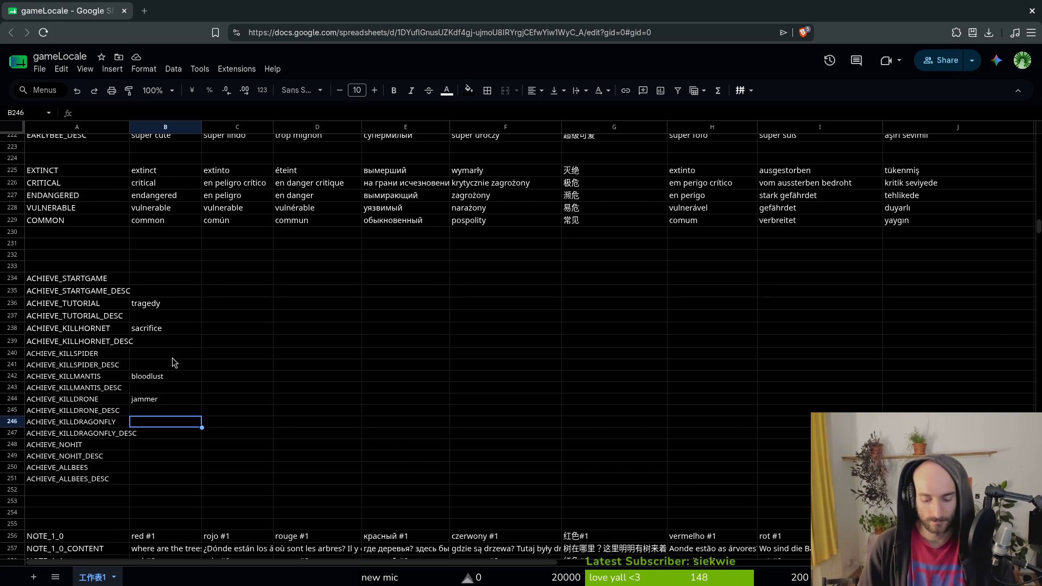
pyautogui.write('heatshield')
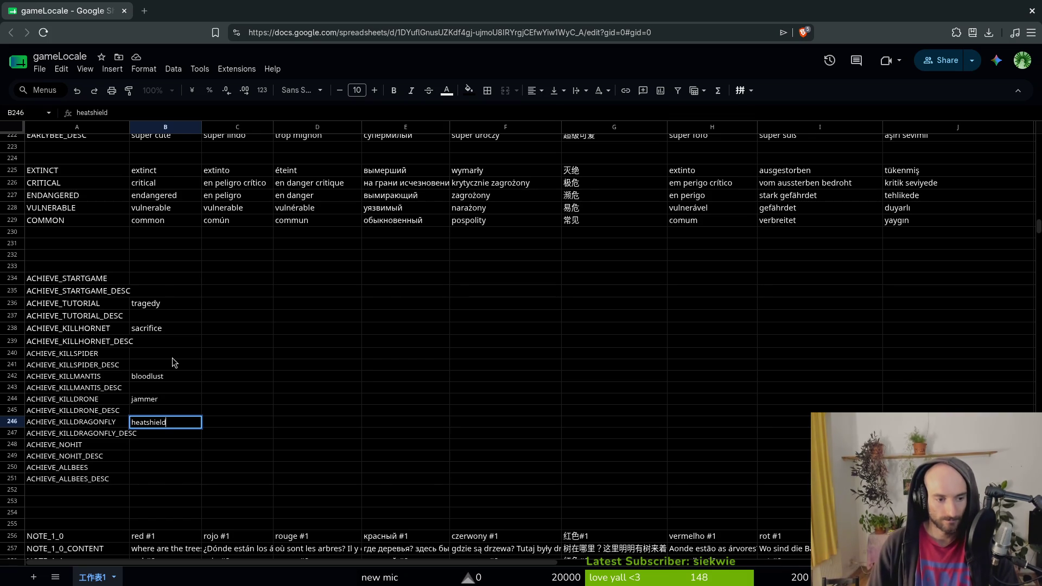
# Confirm 'heatshield' for the dragonfly and name ACHIEVE_NOHIT 'legend'.
pyautogui.press('Down')
pyautogui.press('Down')
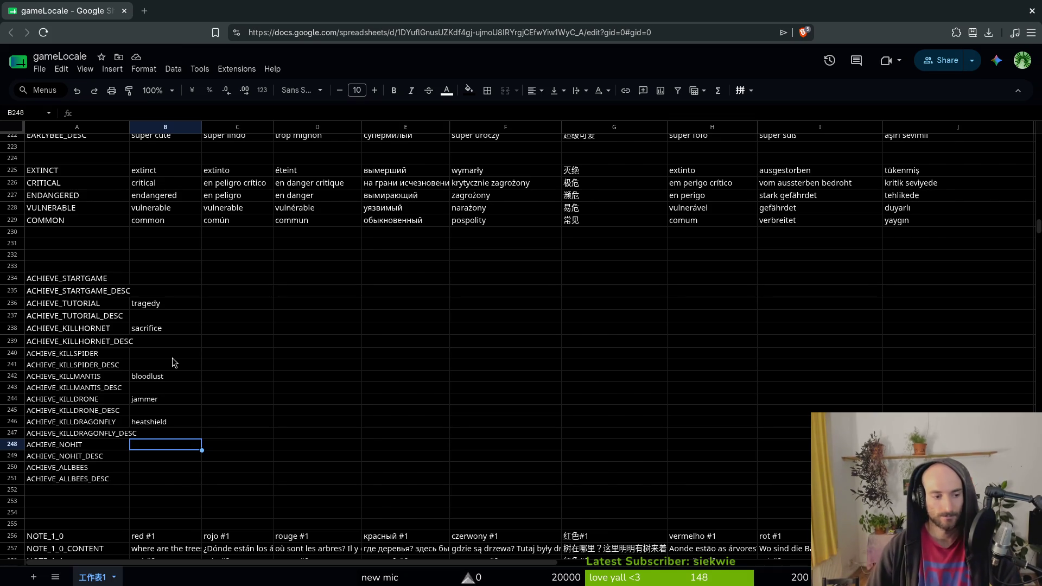
pyautogui.write('legend')
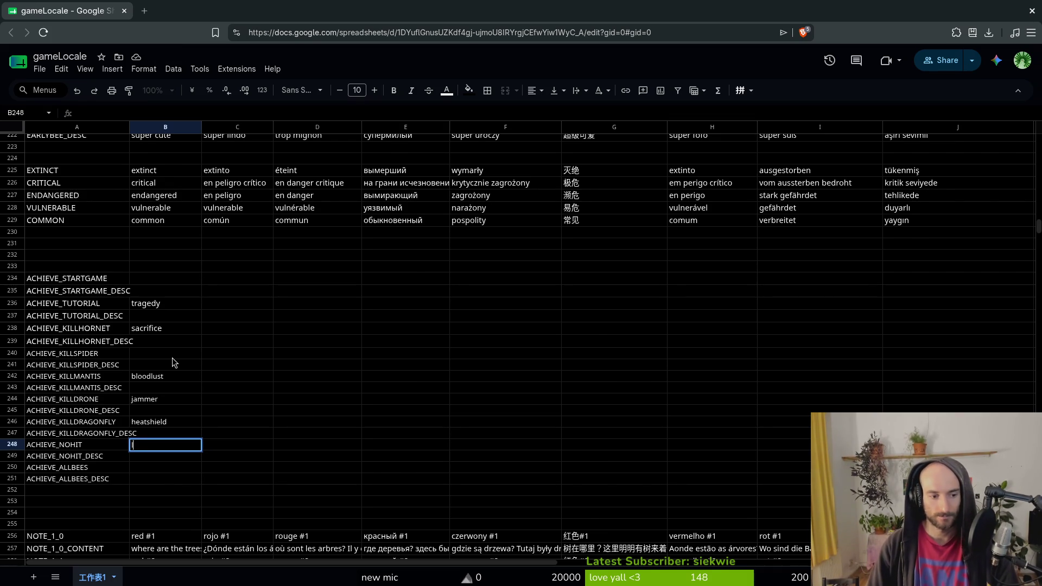
pyautogui.press('Return')
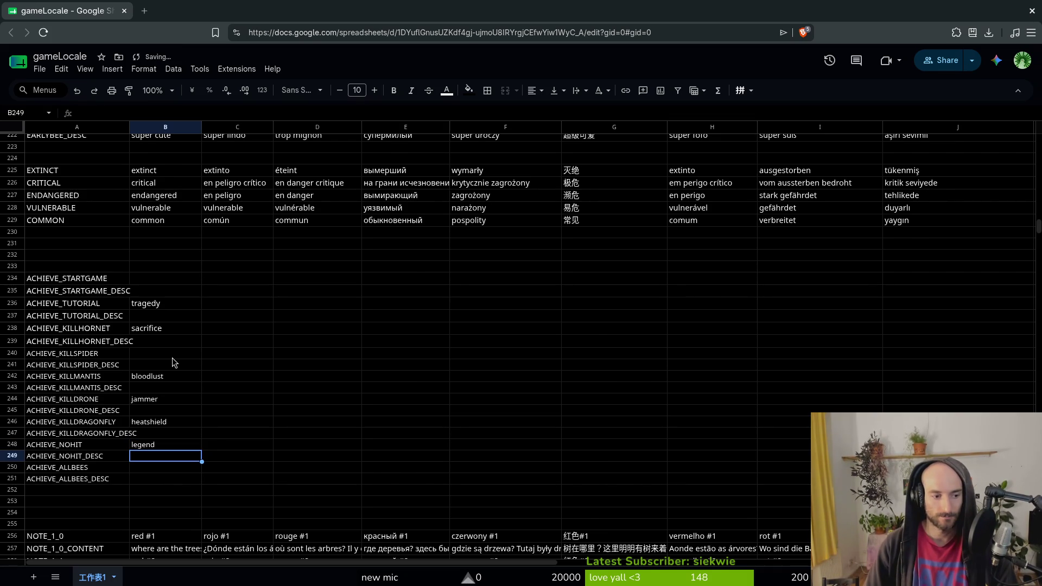
pyautogui.press('Down')
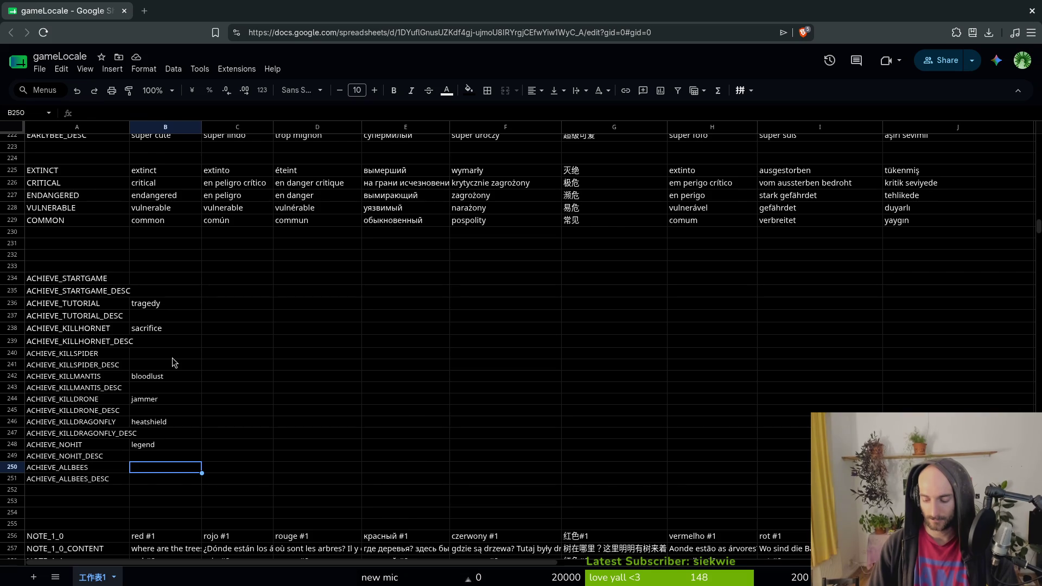
# Name ACHIEVE_ALLBEES 'diversity', replacing the rejected 'rejuvenation' entry in B250.
pyautogui.write('reju')
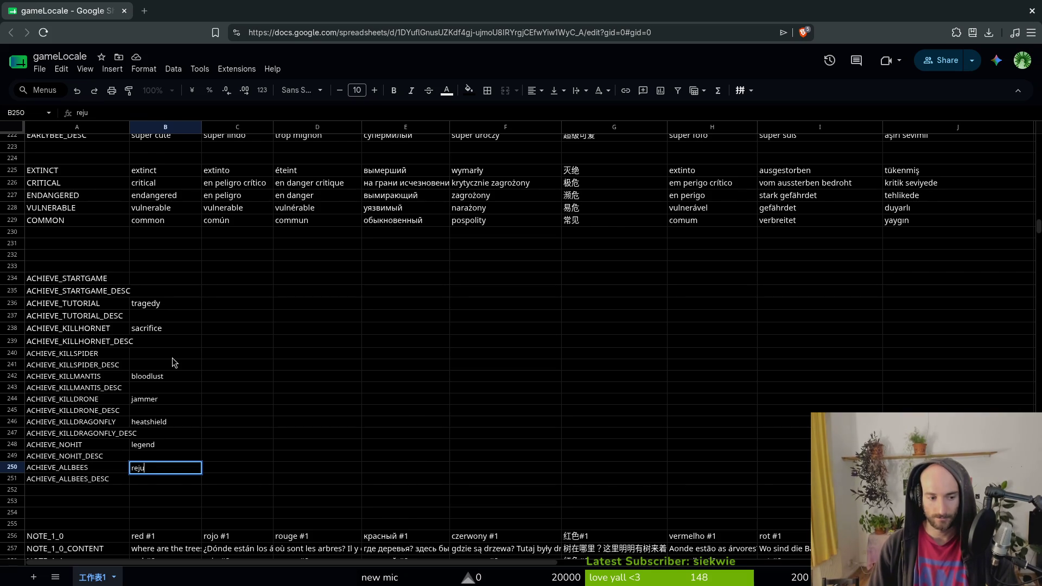
pyautogui.write('venation')
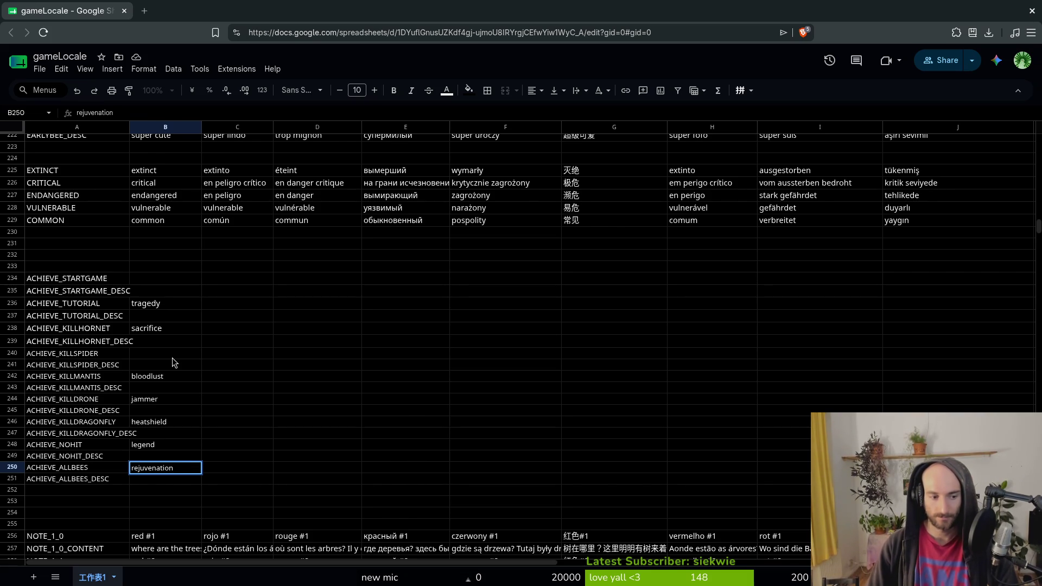
pyautogui.press('Return')
pyautogui.press('Up')
pyautogui.press('Delete')
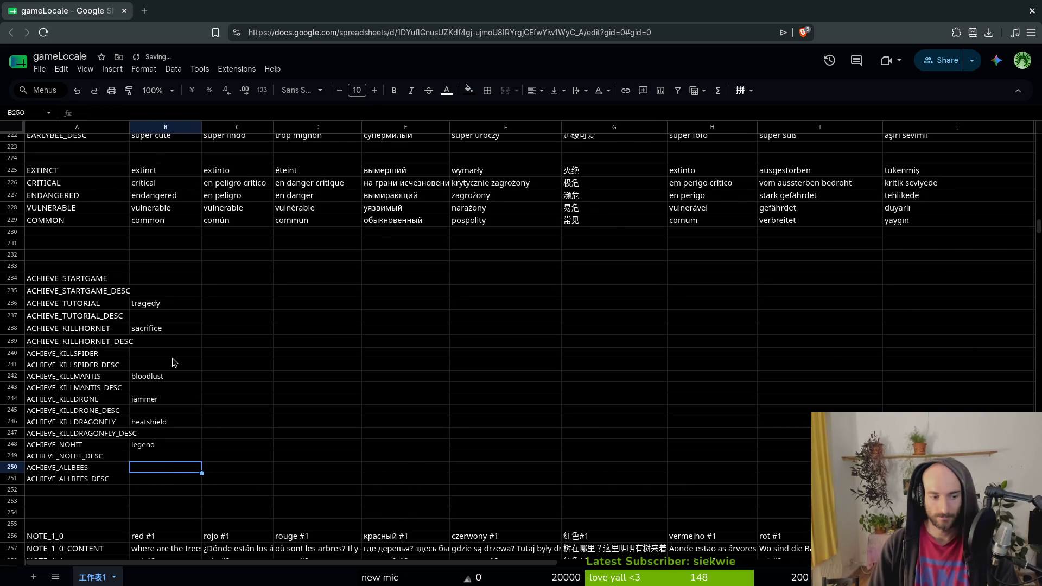
pyautogui.write('natura')
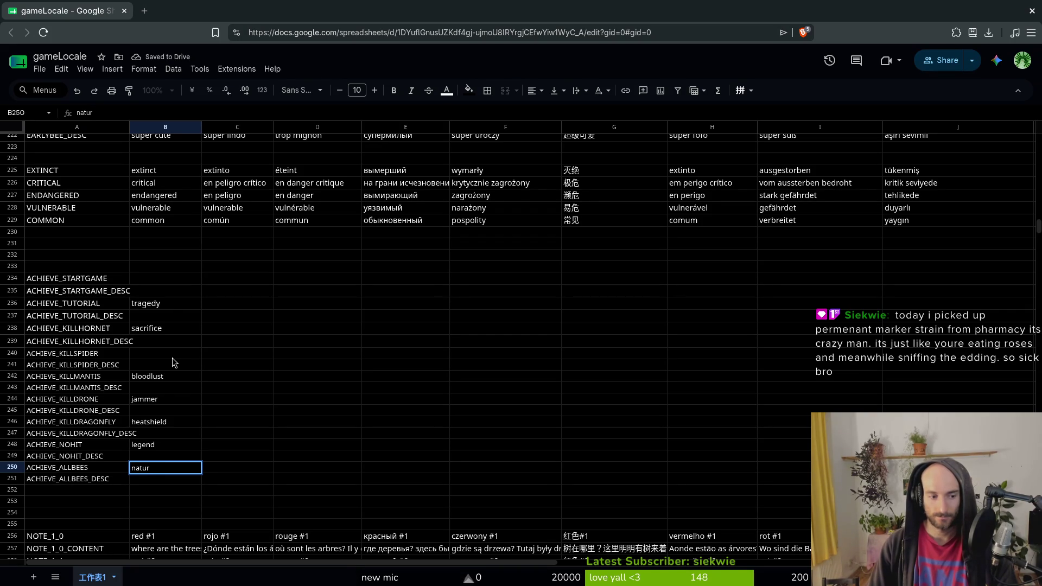
pyautogui.press('BackSpace')
pyautogui.press('BackSpace')
pyautogui.press('BackSpace')
pyautogui.write('diversity')
pyautogui.press('Return')
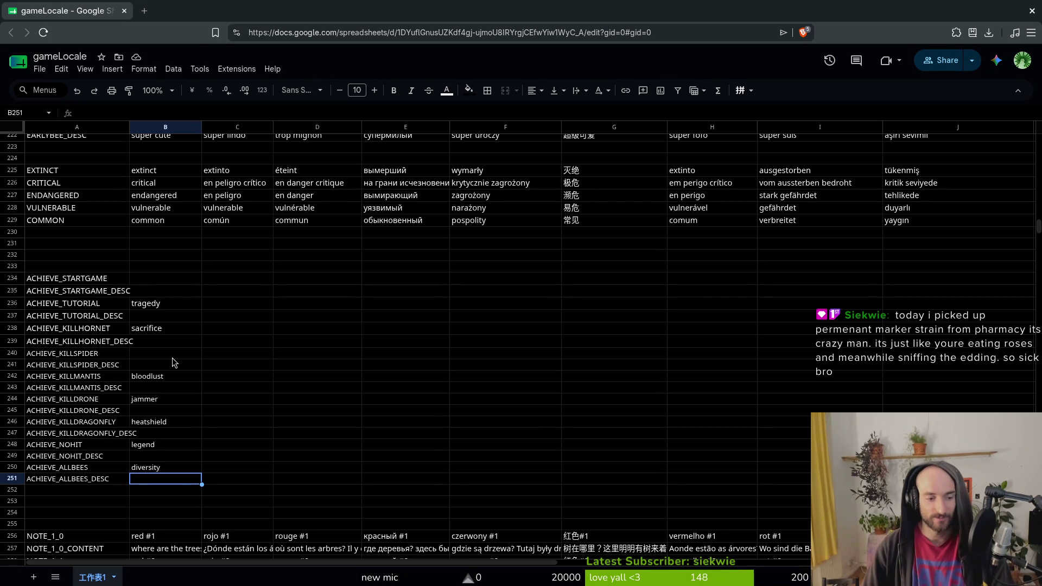
# Add descriptions 'unlock all bees', 'do not get hit' and 'kill the dragonfly'.
pyautogui.write('u')
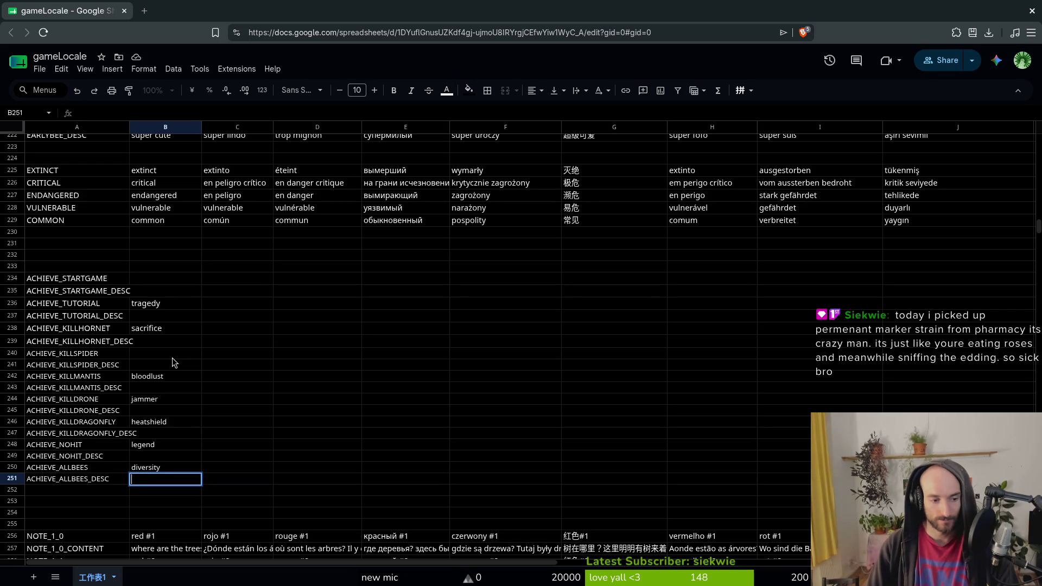
pyautogui.write('nlock all')
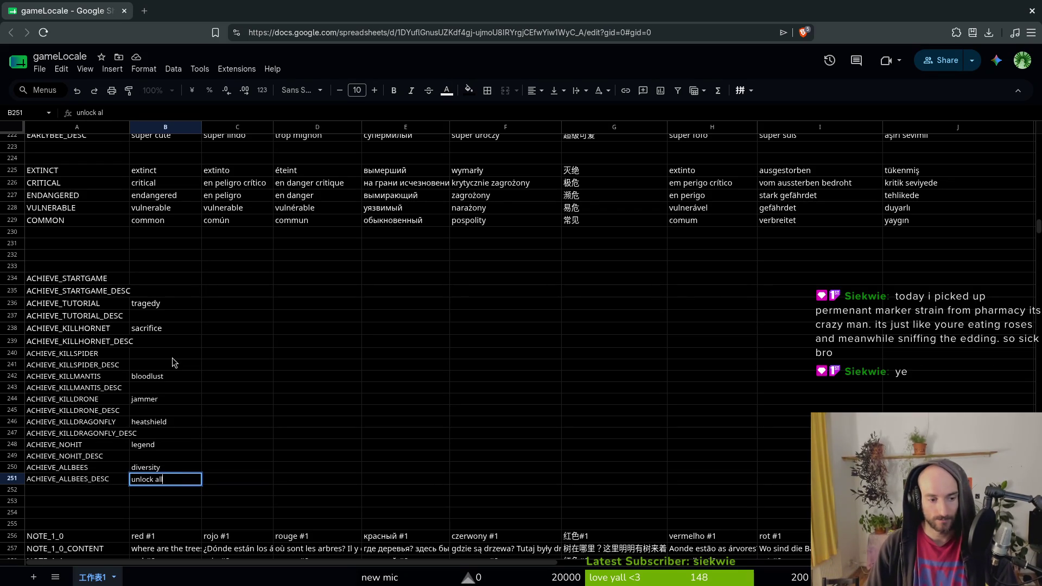
pyautogui.write(' bees')
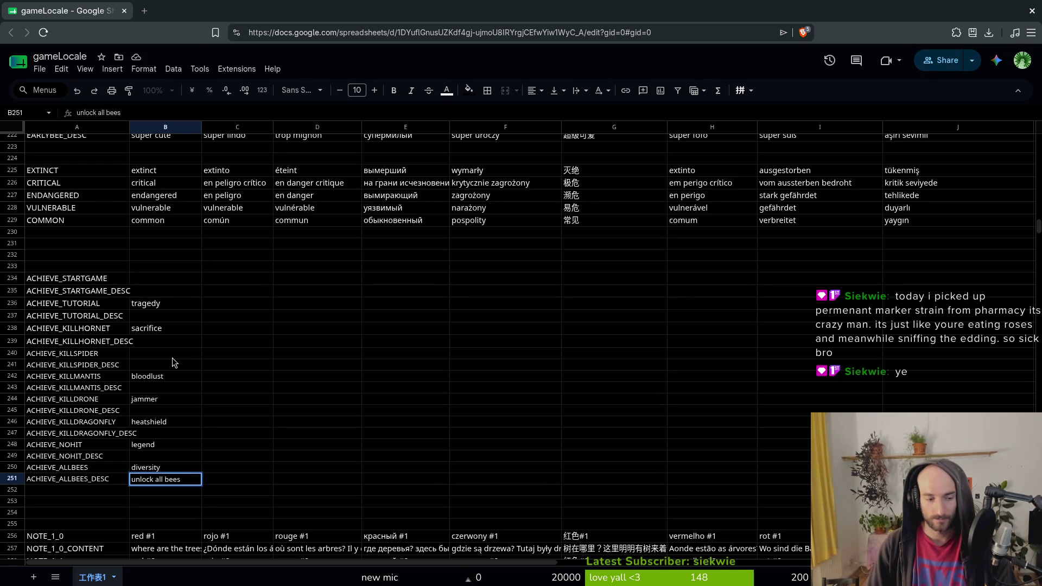
pyautogui.press('Return')
pyautogui.press('Up')
pyautogui.press('Up')
pyautogui.press('Up')
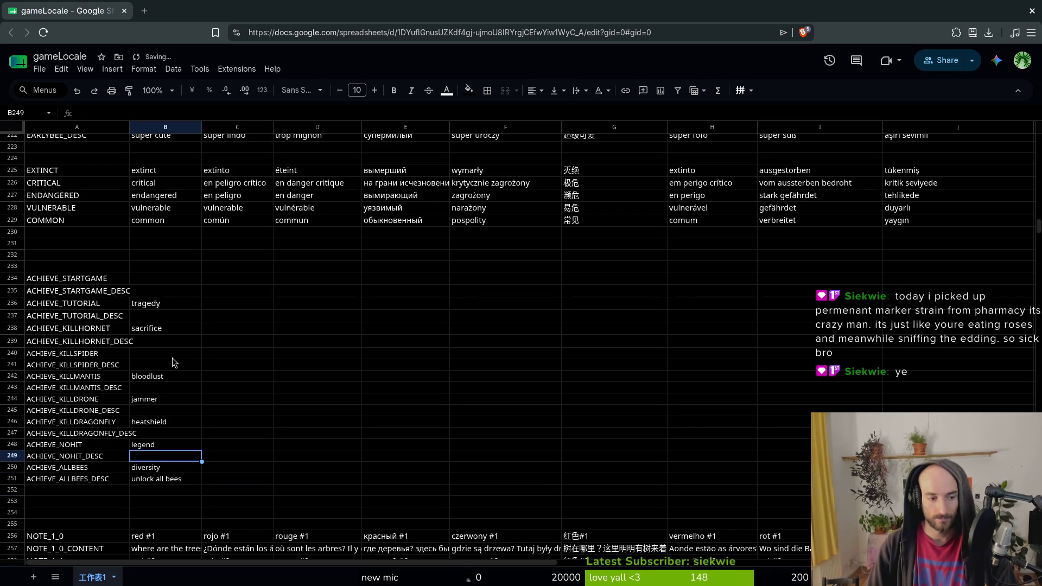
pyautogui.write('do no')
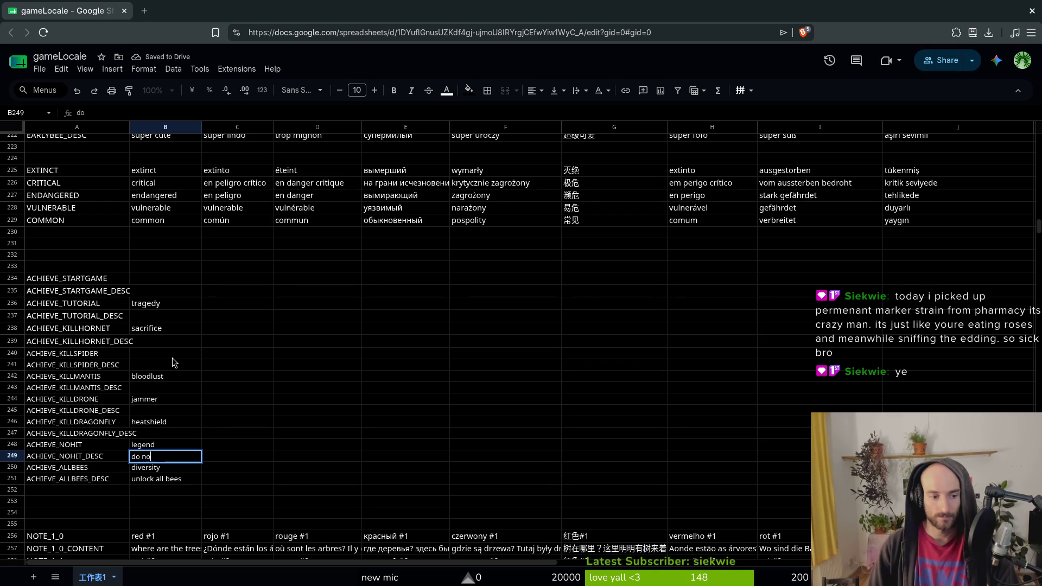
pyautogui.write('t get hit')
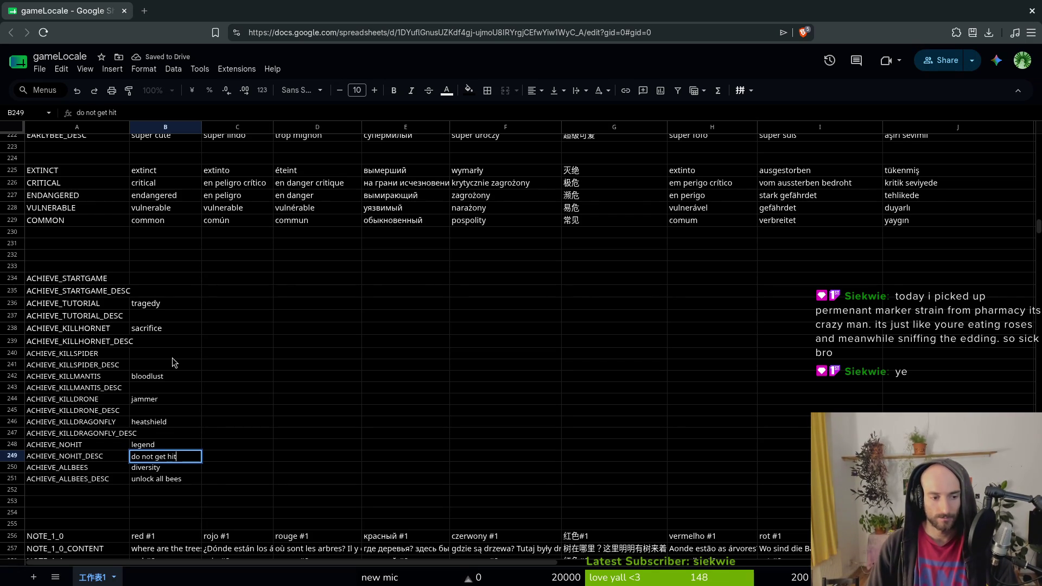
pyautogui.press('Return')
pyautogui.press('Up')
pyautogui.press('Up')
pyautogui.press('Up')
pyautogui.write('k')
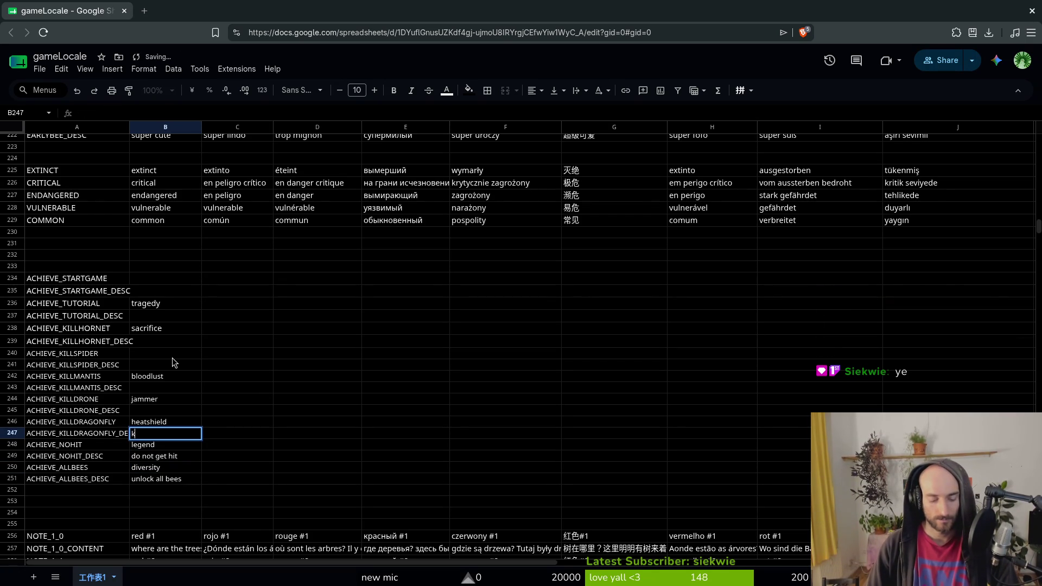
pyautogui.write('ill the dragonfly')
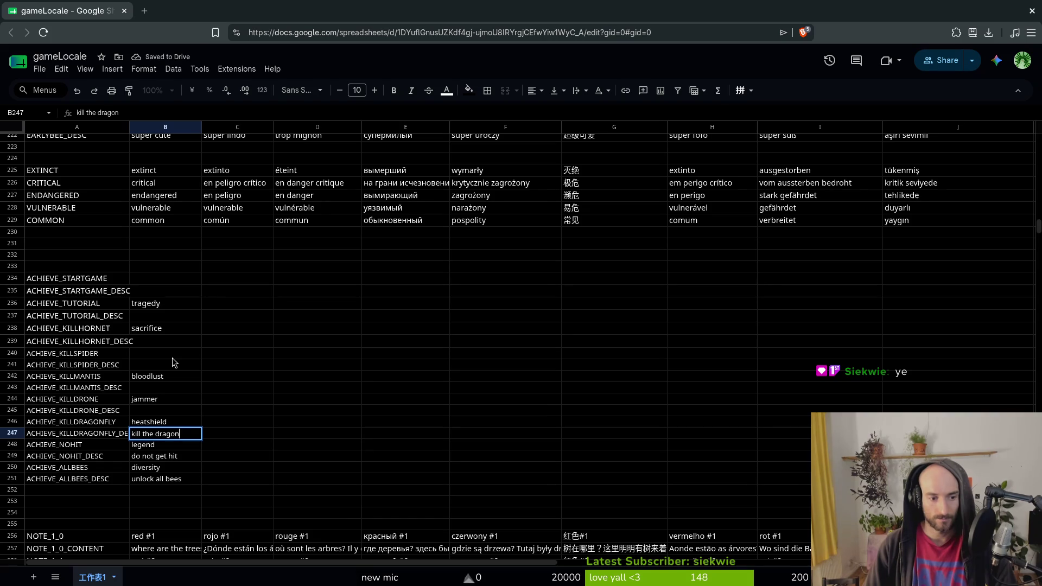
pyautogui.press('Return')
# Describe the drone as 'kill the military drone' and the mantis as 'kill the mantis'.
pyautogui.press('Up')
pyautogui.press('Up')
pyautogui.press('Up')
pyautogui.write('kill the drone')
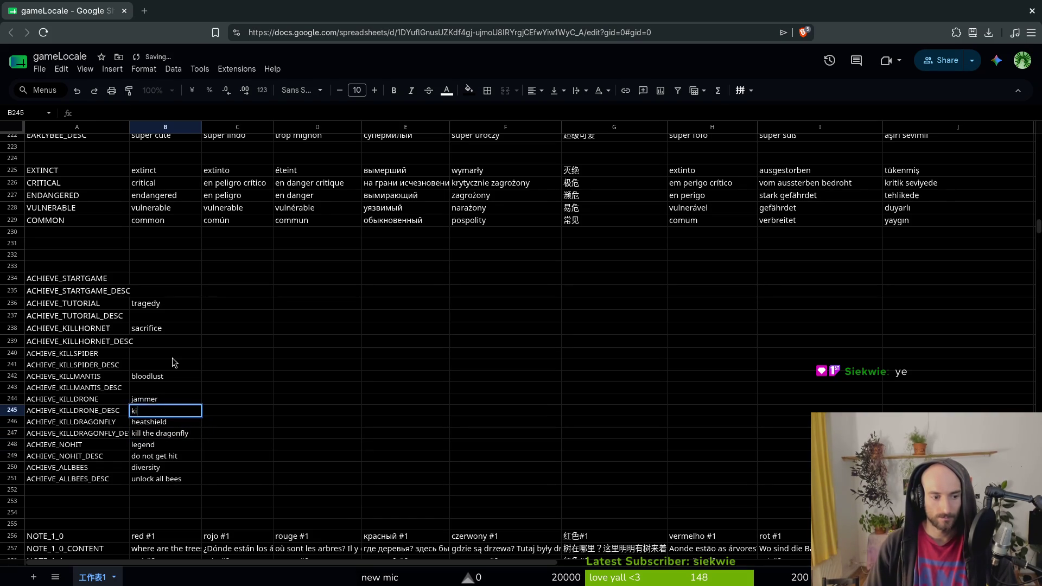
pyautogui.press('Return')
pyautogui.press('Up')
pyautogui.write('kill the military')
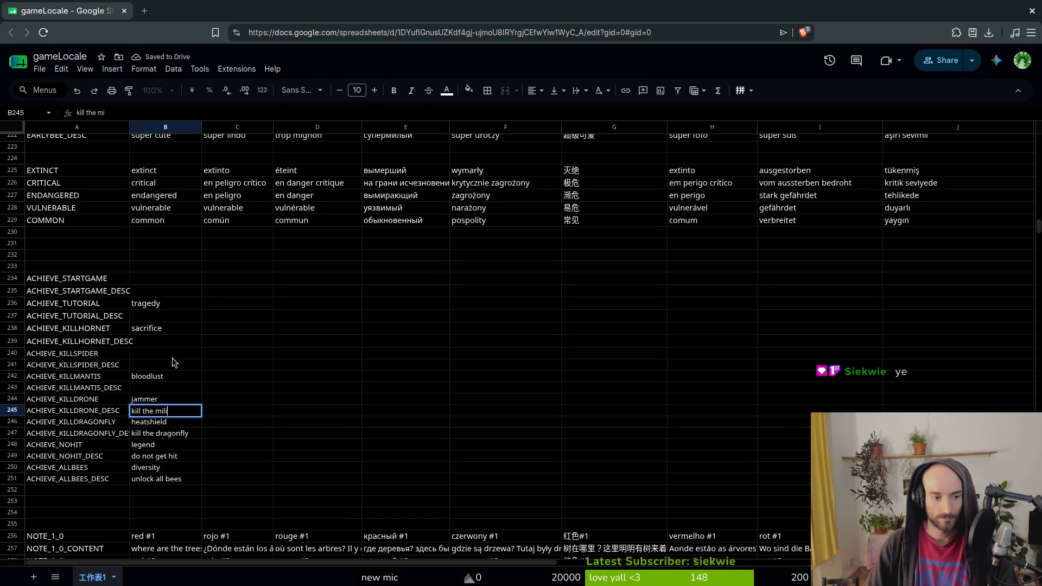
pyautogui.write(' drone')
pyautogui.press('Return')
pyautogui.press('Up')
pyautogui.press('Up')
pyautogui.press('Up')
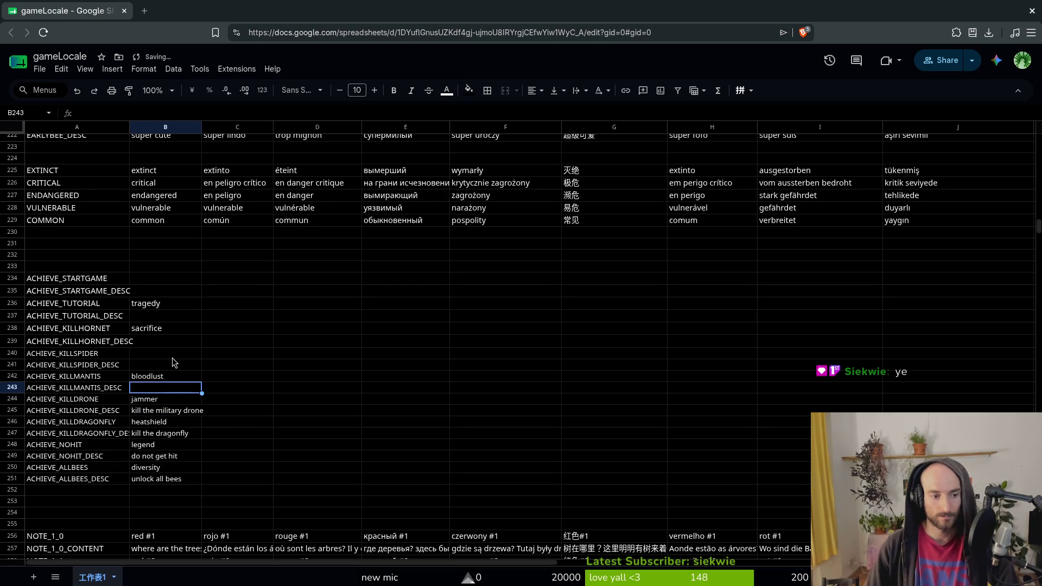
pyautogui.write('kill the mantis')
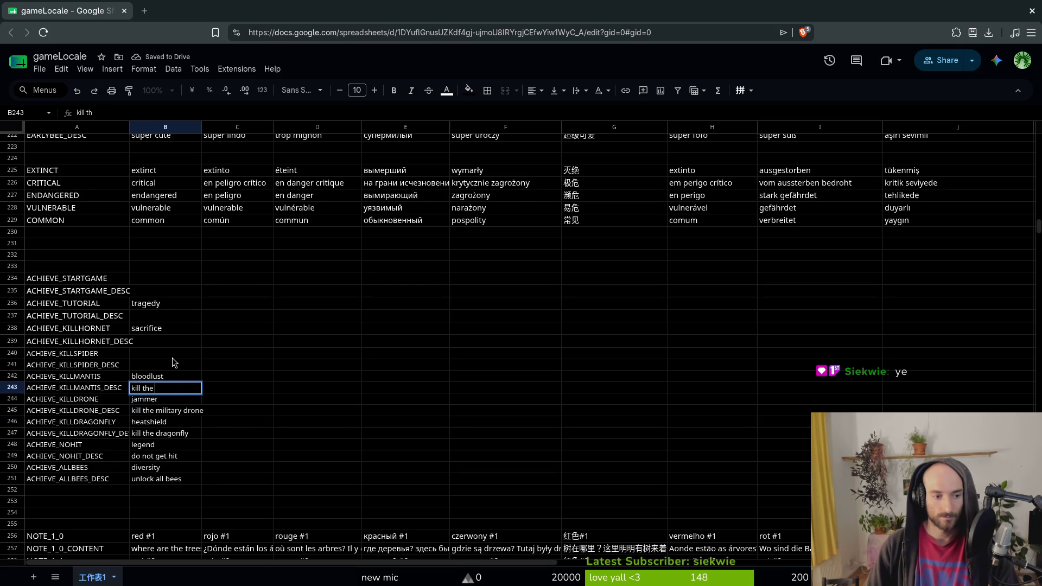
pyautogui.press('Return')
# Describe the spider as 'kill the spider' and the hornet as 'kill the hornet'.
pyautogui.press('Up')
pyautogui.press('Up')
pyautogui.press('Up')
pyautogui.write('kill the spider')
pyautogui.press('Return')
pyautogui.press('Up')
pyautogui.press('Up')
pyautogui.press('Up')
pyautogui.press('Down')
pyautogui.press('Return')
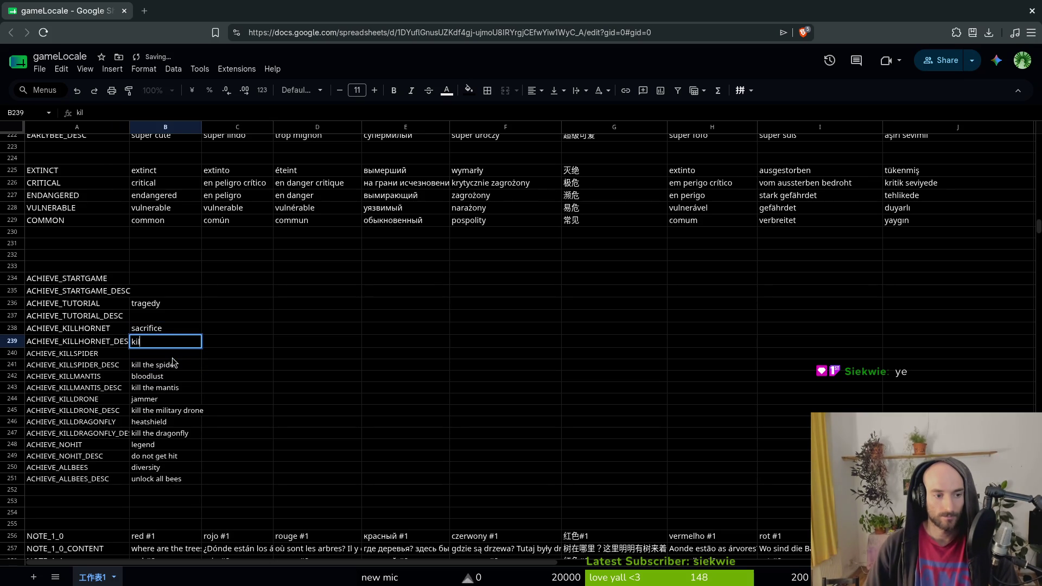
pyautogui.write('kill the hornet')
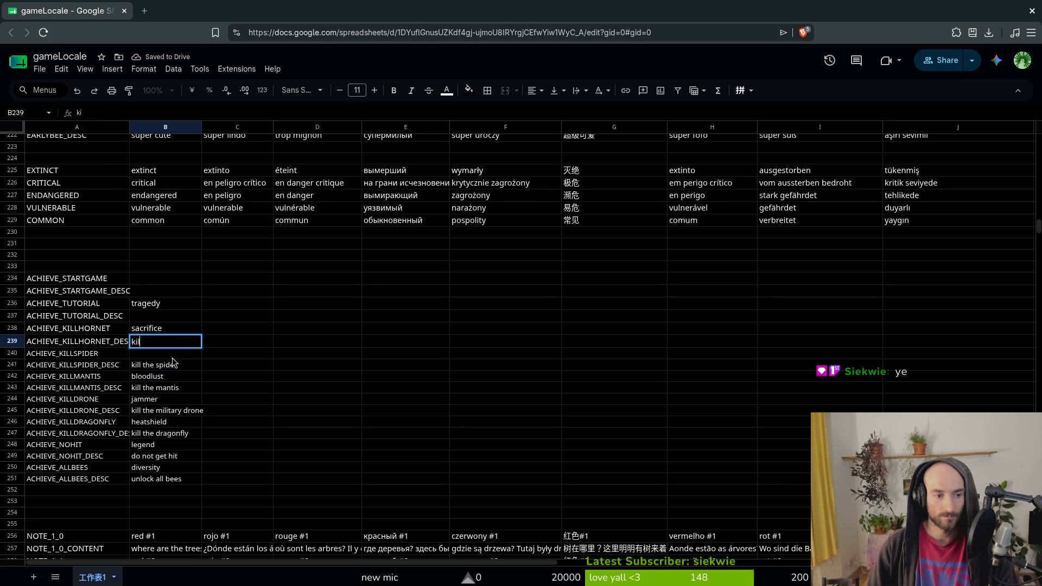
pyautogui.press('Return')
pyautogui.press('Up')
pyautogui.press('Up')
pyautogui.press('Up')
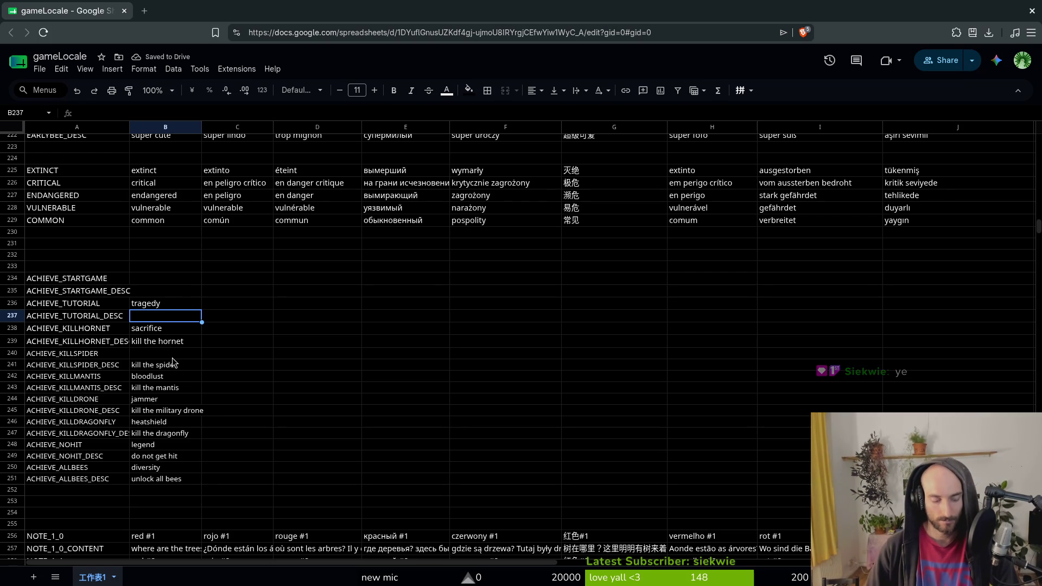
# Enter 'get murdered by the hornet' as the tutorial description in B237.
pyautogui.write('get murdered by the hornet')
pyautogui.press('Return')
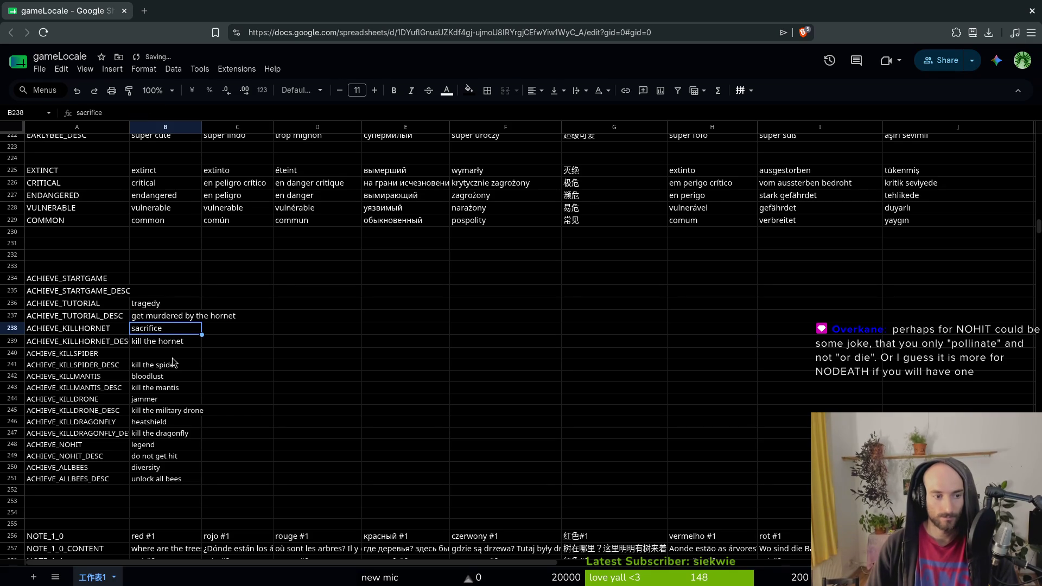
pyautogui.press('Down')
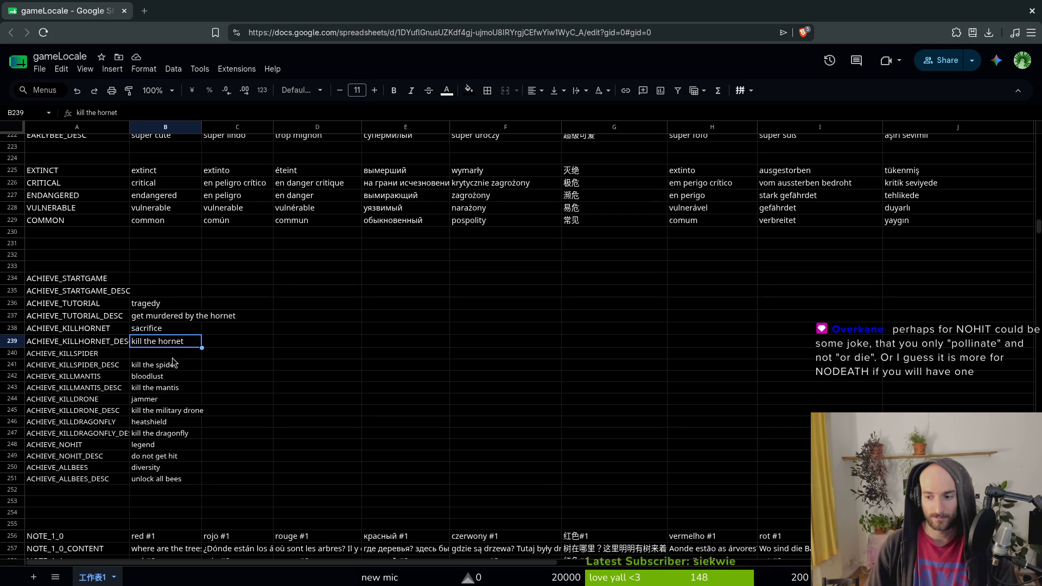
# Try 'pollinate and live' for the no-hit description, then undo back to 'do not get hit'.
pyautogui.press('Down')
pyautogui.press('Down')
pyautogui.press('Down')
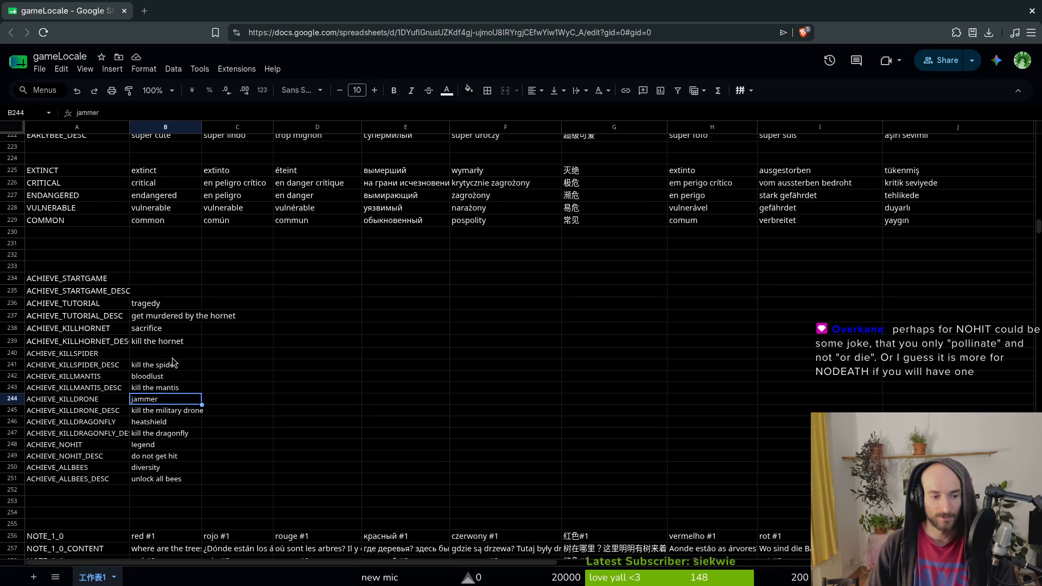
pyautogui.press('Down')
pyautogui.write('pollinate and live')
pyautogui.press('Return')
pyautogui.press('Up')
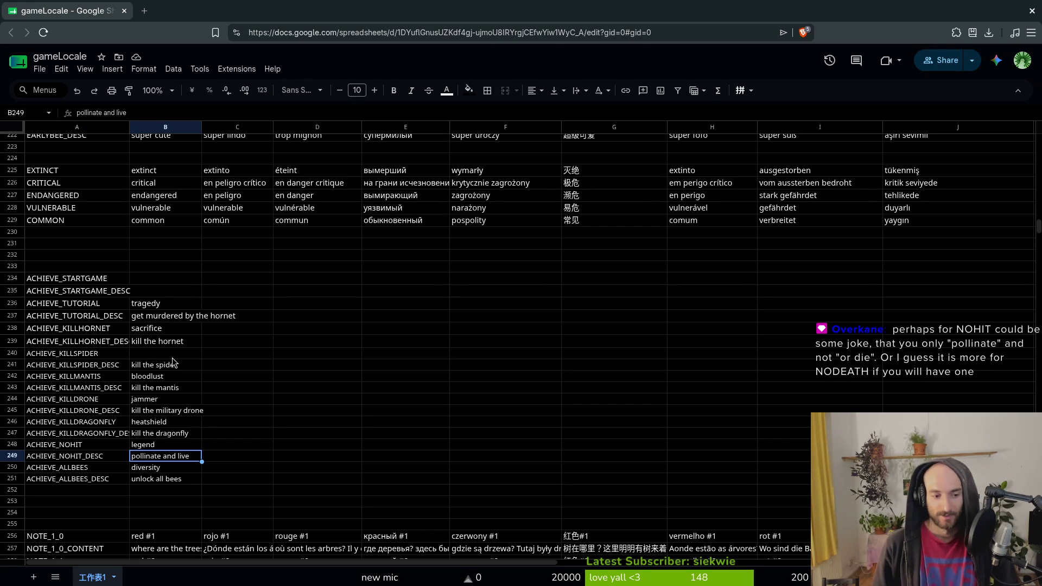
pyautogui.hotkey('ctrl', 'z')
pyautogui.press('Up')
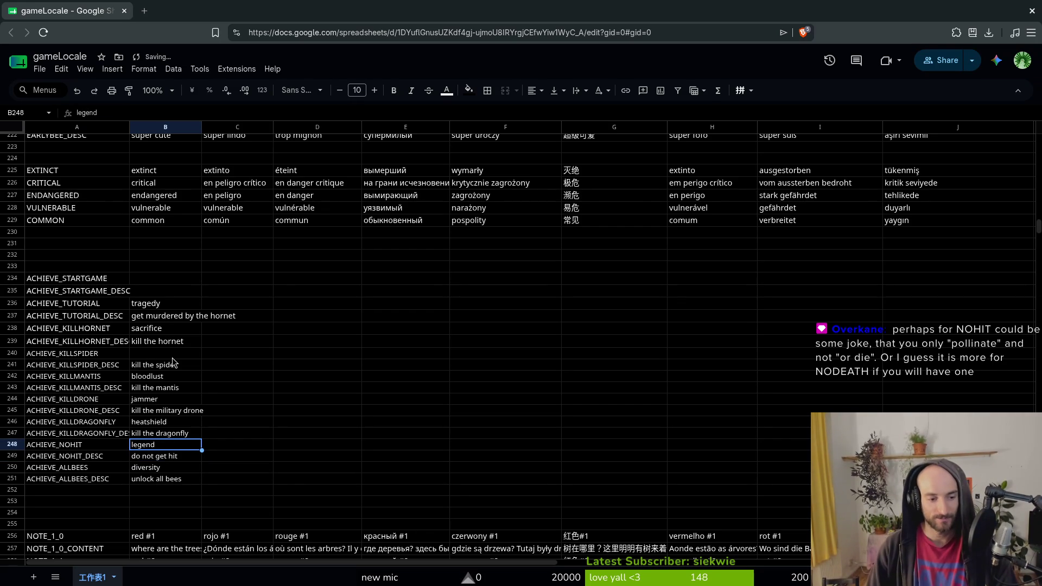
pyautogui.press('Up')
pyautogui.press('Up')
pyautogui.press('Up')
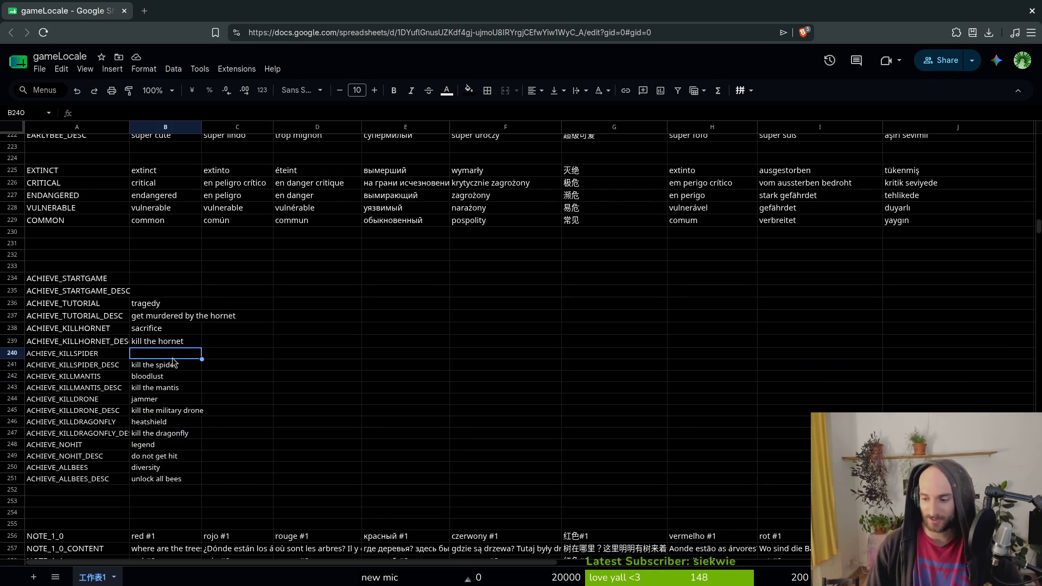
pyautogui.press('Up')
pyautogui.press('Up')
pyautogui.press('Up')
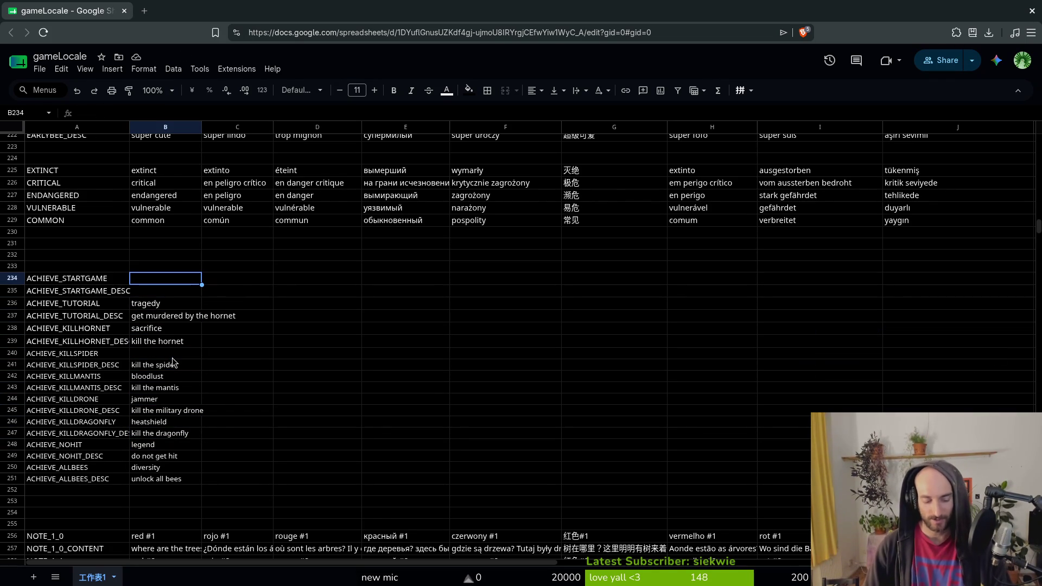
pyautogui.press('Down')
# Describe ACHIEVE_STARTGAME as 'start a new game' in B235.
pyautogui.write('start the game')
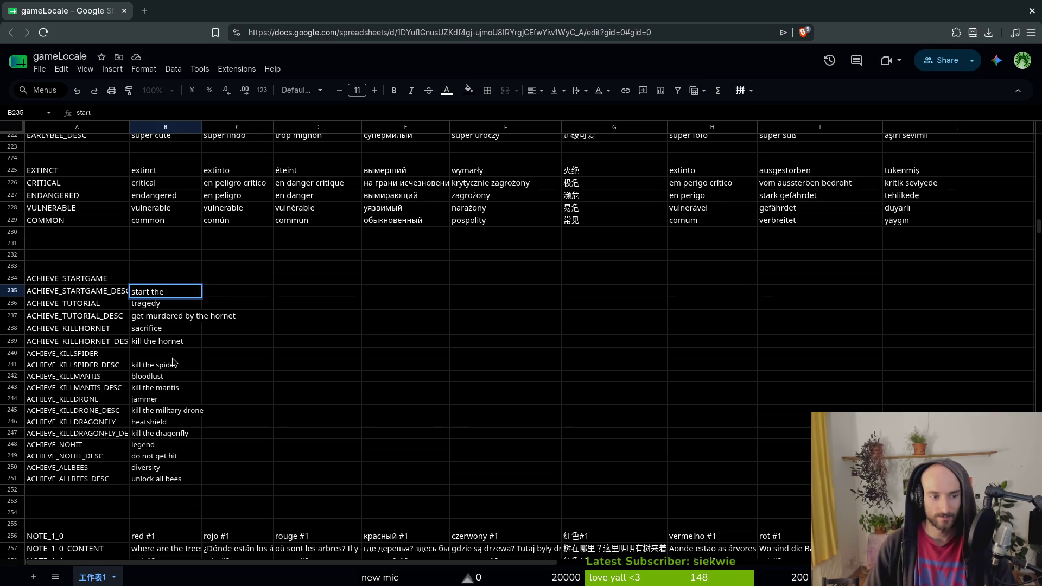
pyautogui.press('Up')
pyautogui.press('Down')
pyautogui.write('start a new game')
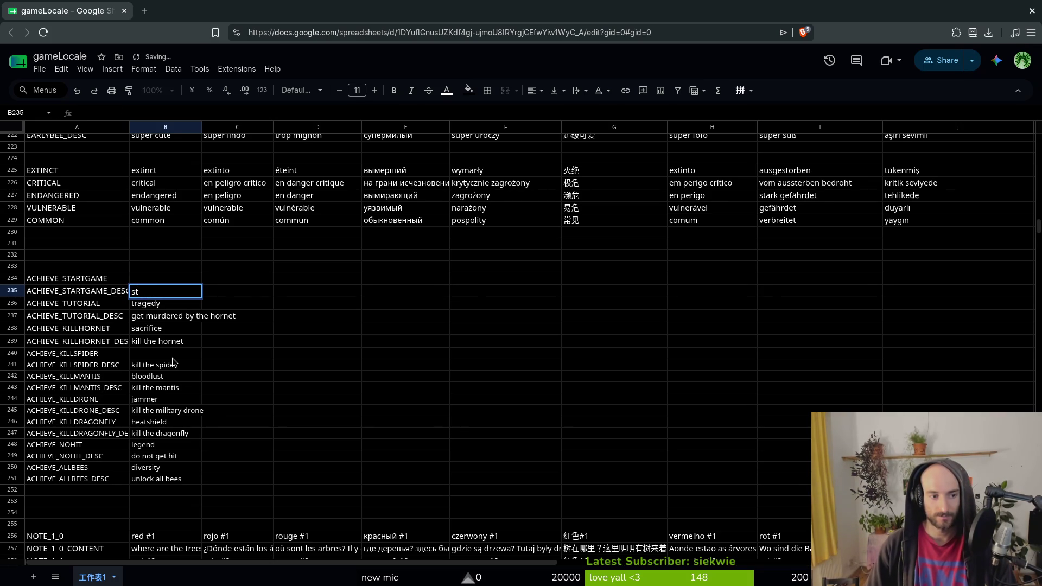
pyautogui.press('Up')
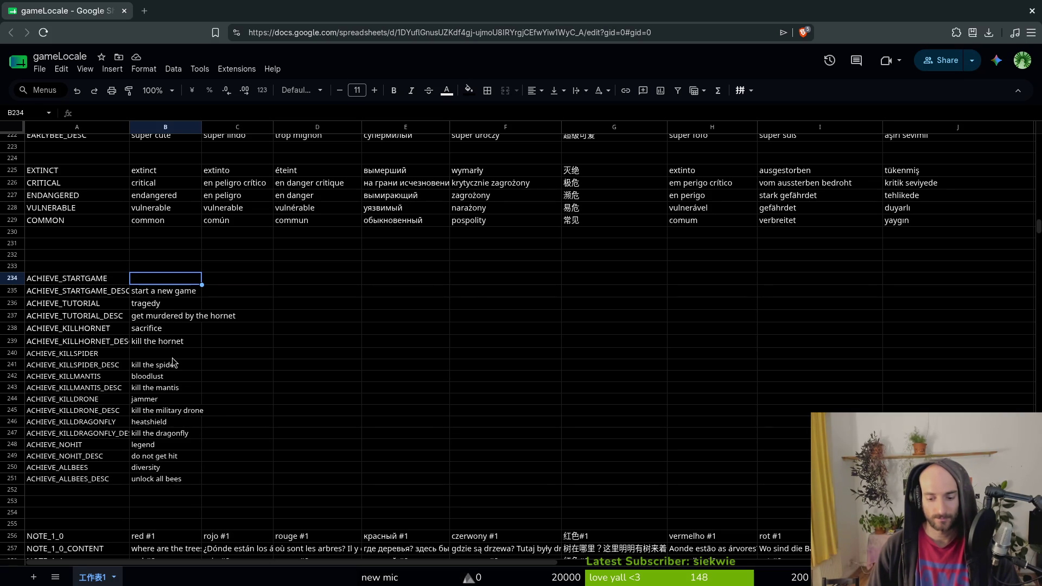
# Name the start-game achievement 'first flight' in B234.
pyautogui.write('first flight')
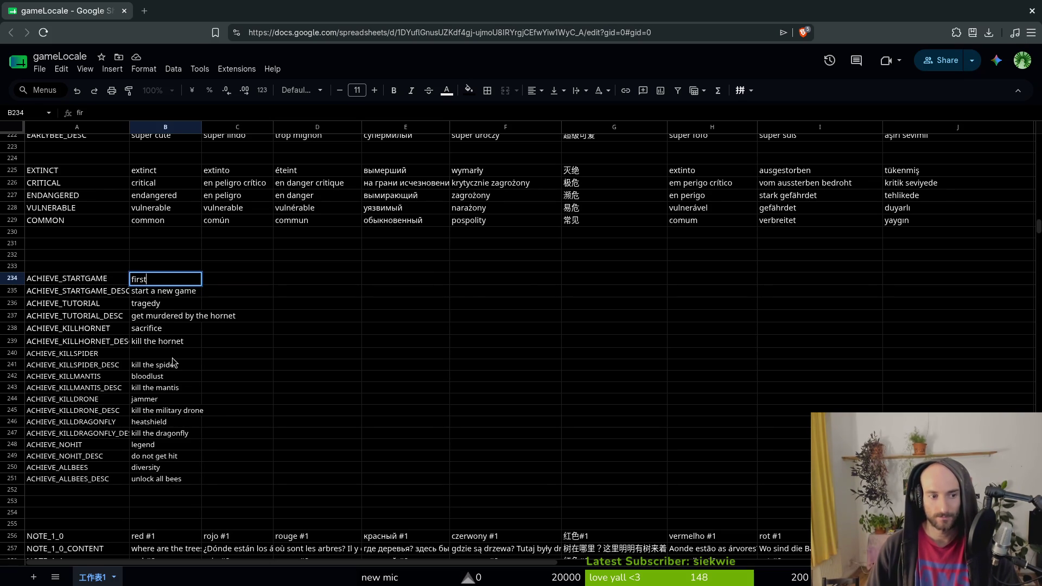
pyautogui.press('Return')
pyautogui.press('Return')
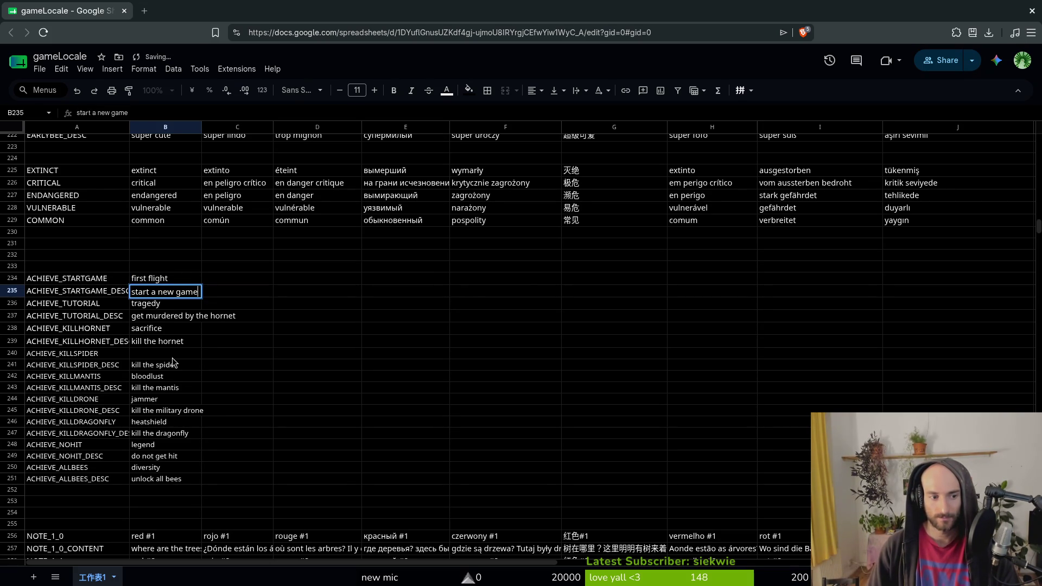
pyautogui.press('Escape')
pyautogui.press('Down')
pyautogui.press('Down')
pyautogui.press('Down')
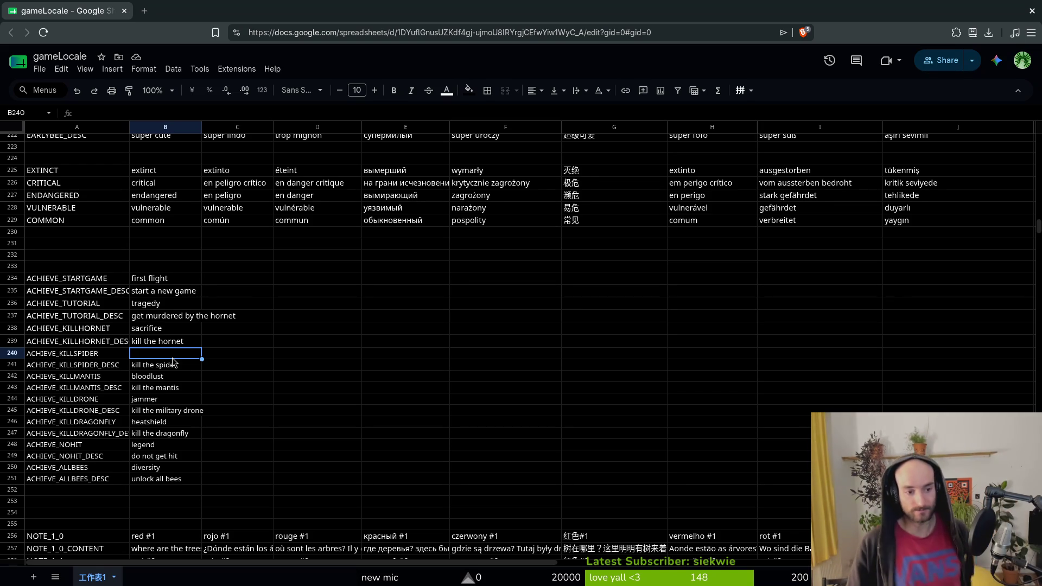
# Abandon draft edits to the spider name and tutorial description, keeping 'get murdered by the hornet'.
pyautogui.write('ki')
pyautogui.press('BackSpace')
pyautogui.press('BackSpace')
pyautogui.press('Escape')
pyautogui.press('Up')
pyautogui.press('Up')
pyautogui.press('Up')
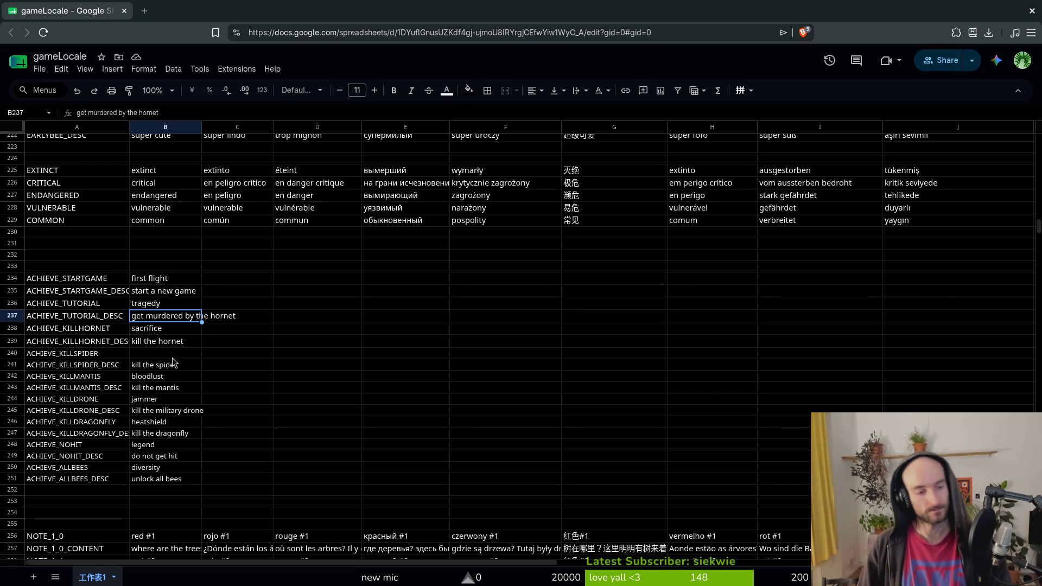
pyautogui.write('witness the tragedy')
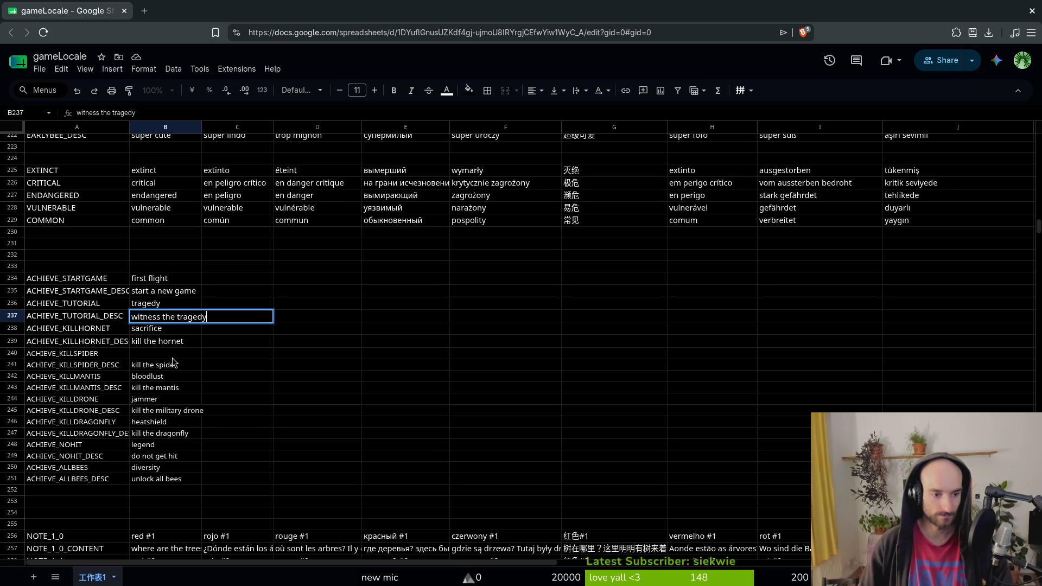
pyautogui.press('BackSpace')
pyautogui.press('BackSpace')
pyautogui.press('BackSpace')
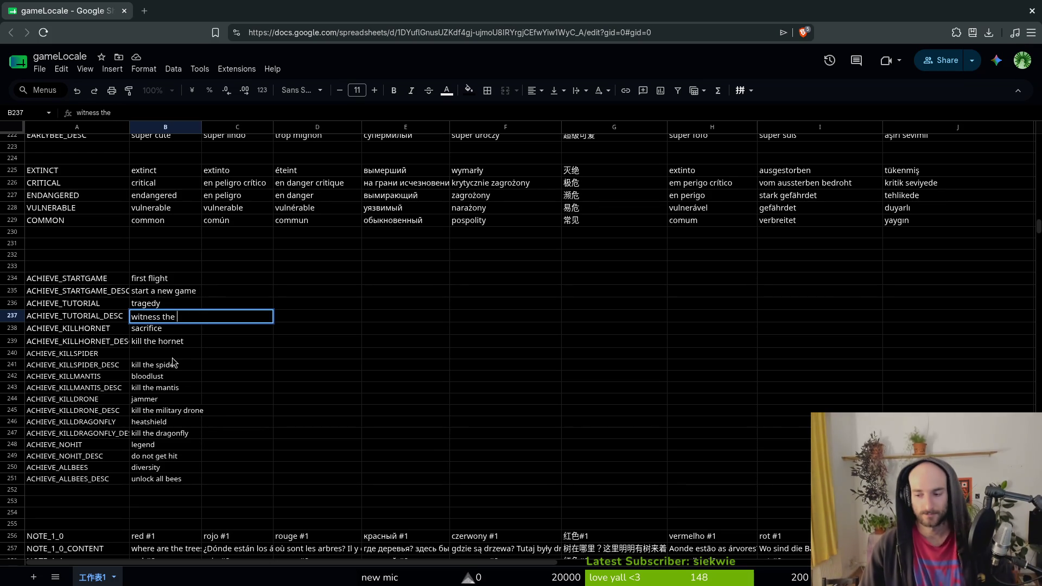
pyautogui.press('Escape')
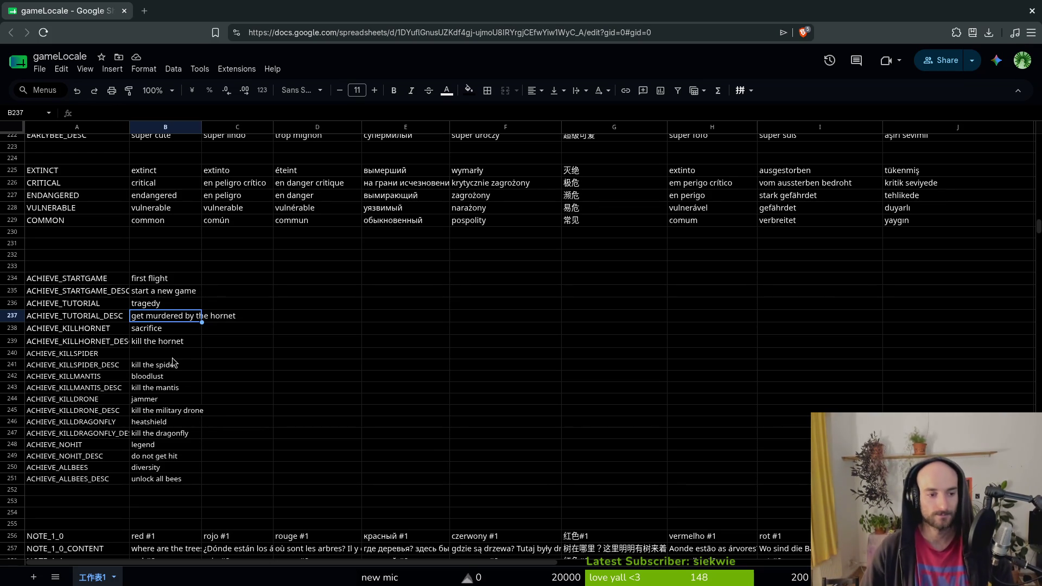
pyautogui.press('Down')
pyautogui.press('Up')
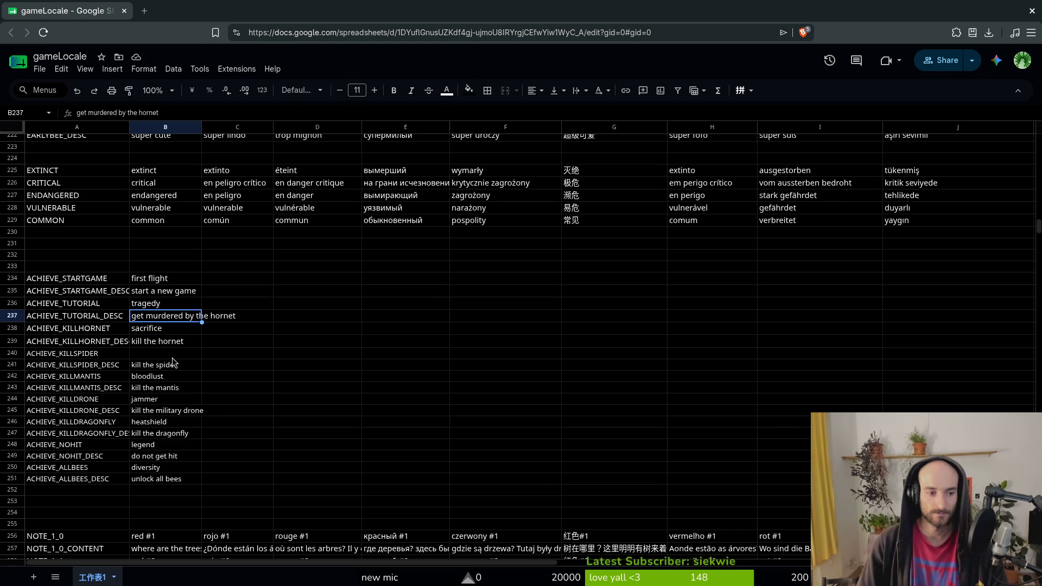
pyautogui.press('Down')
pyautogui.press('Down')
pyautogui.press('Down')
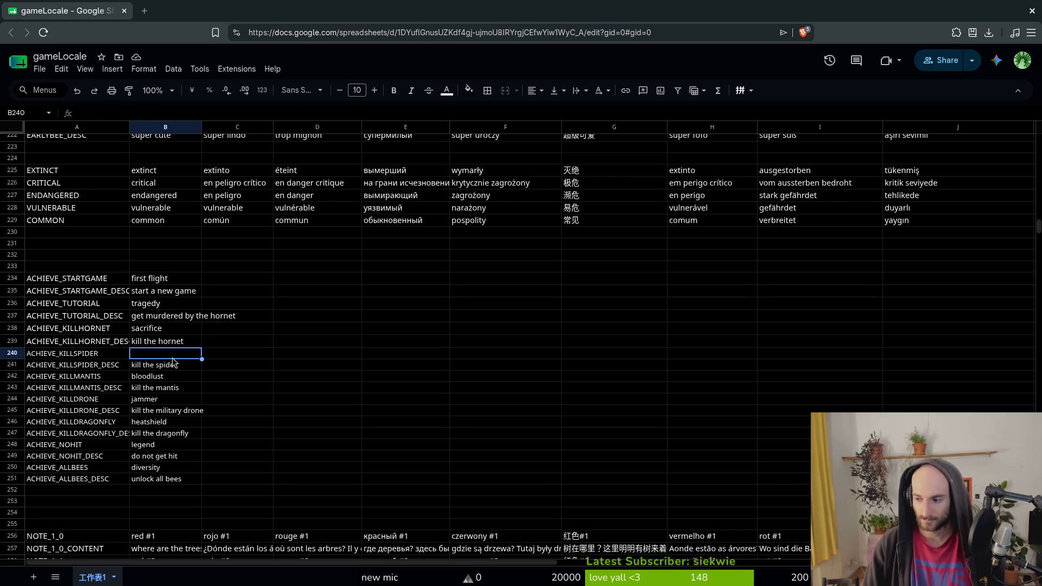
pyautogui.press('Up')
pyautogui.press('Up')
pyautogui.press('Up')
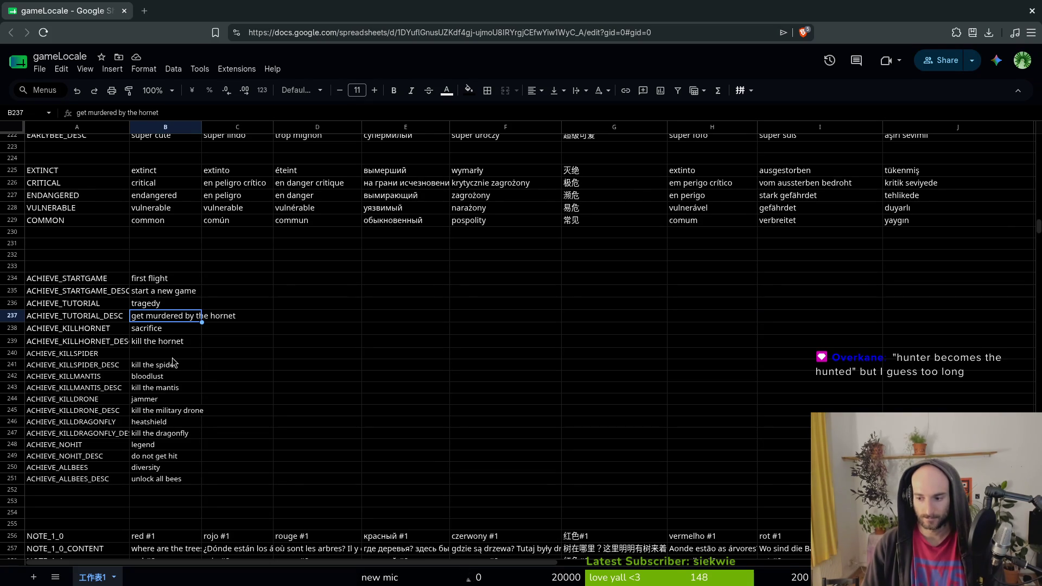
pyautogui.press('Down')
pyautogui.press('Down')
pyautogui.press('Down')
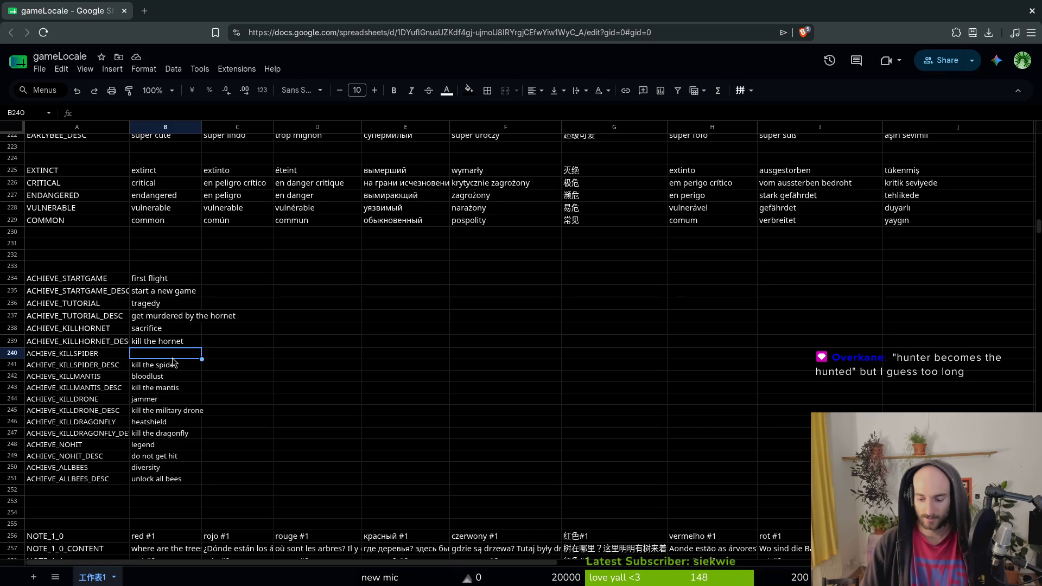
# Enter 'predator' as the ACHIEVE_KILLSPIDER name in B240 and verify it with a sheet search.
pyautogui.write('predator')
pyautogui.press('Return')
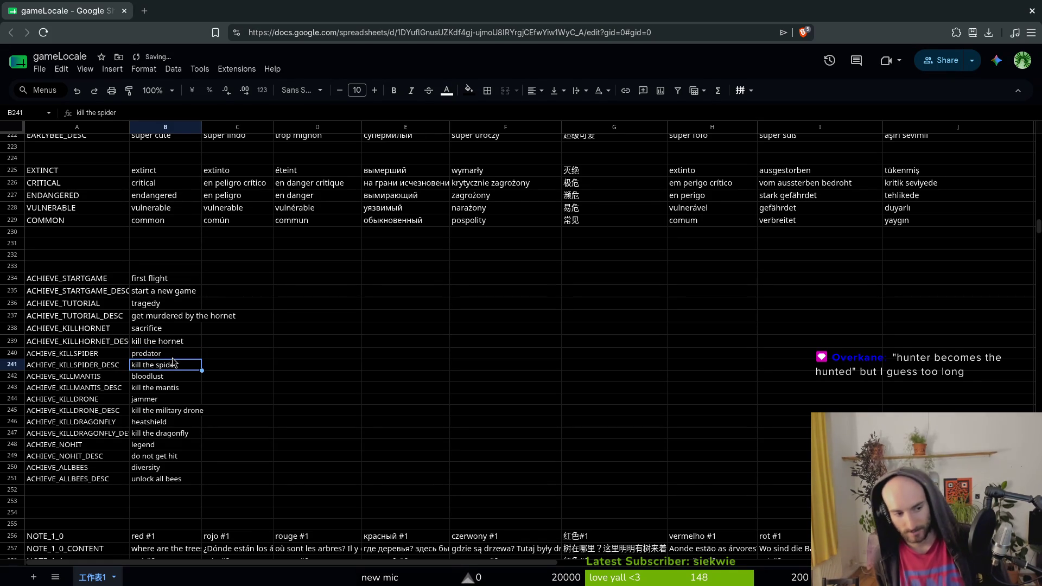
pyautogui.hotkey('ctrl', 'f')
pyautogui.write('predator')
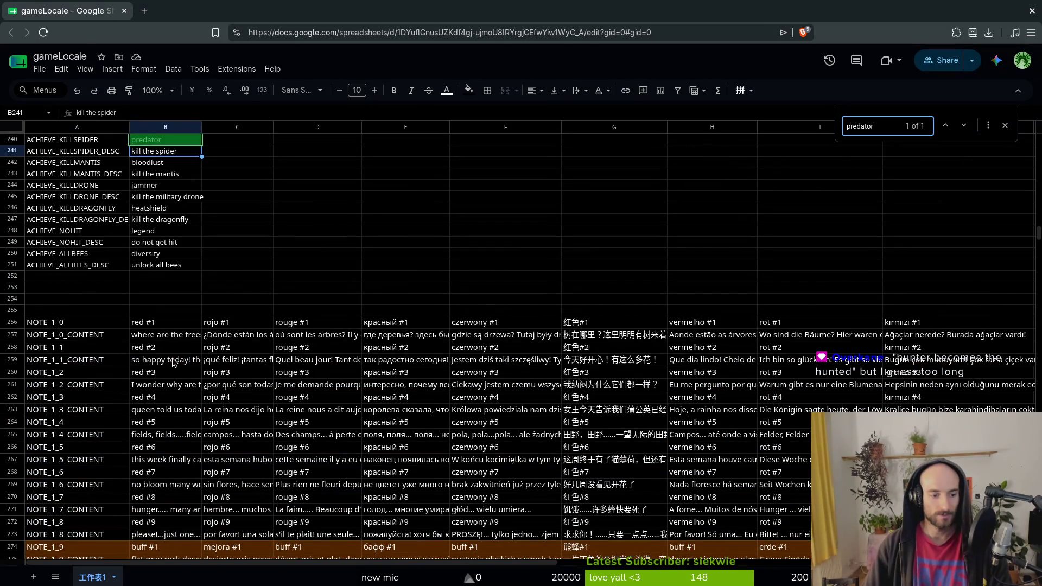
pyautogui.press('Escape')
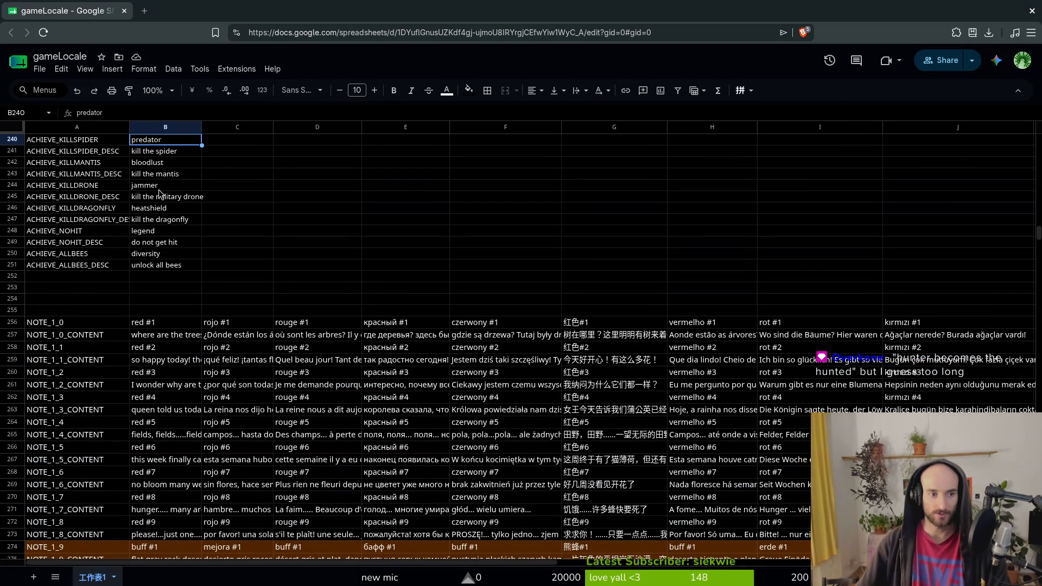
pyautogui.scroll(3, 186, 288)
pyautogui.scroll(5, 186, 309)
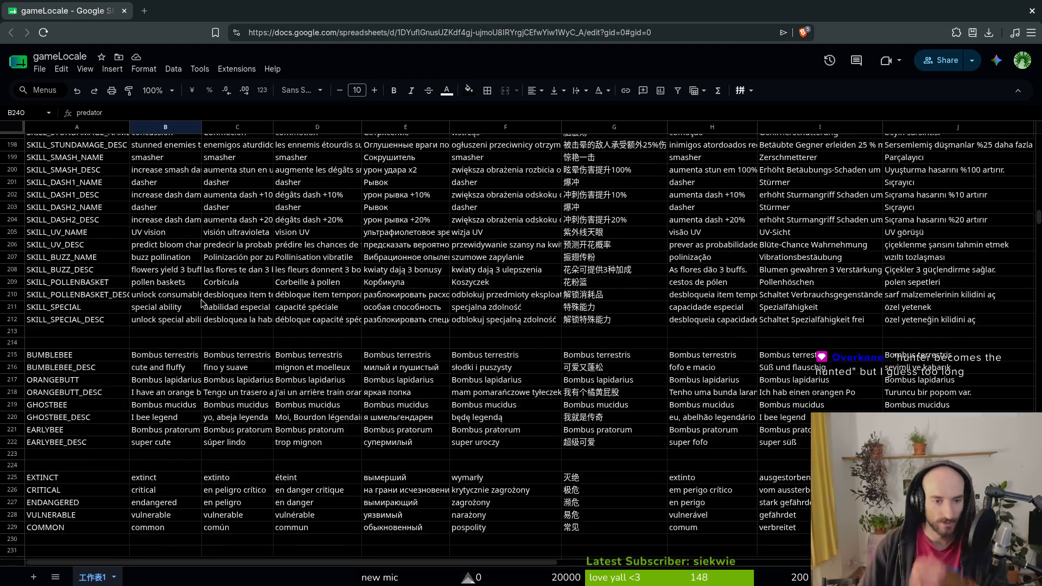
pyautogui.hotkey('alt', 'Tab')
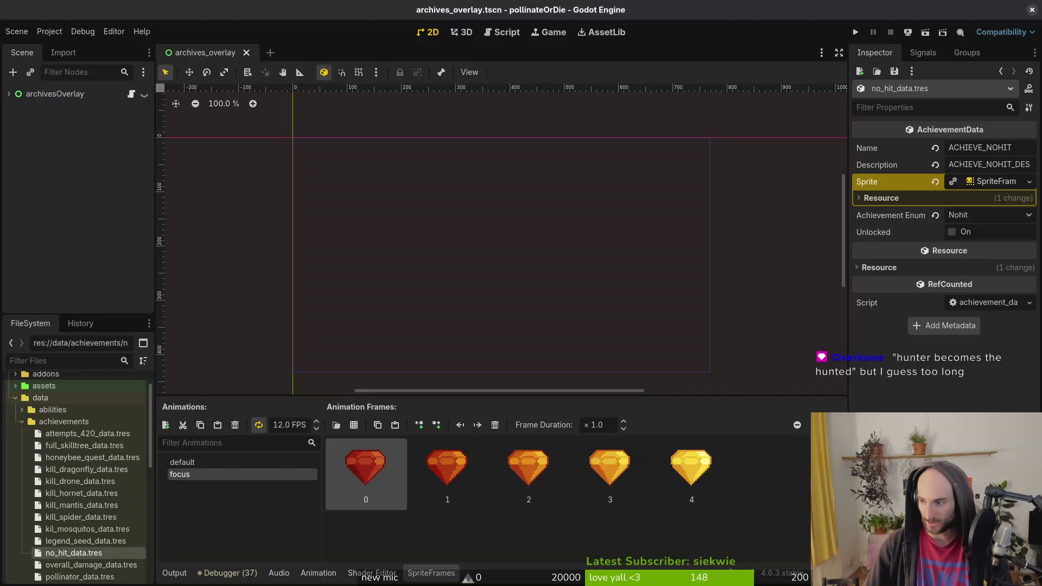
# Run the game, continue the saved run, and browse the skill tree to pollen baskets.
pyautogui.click(858, 32)
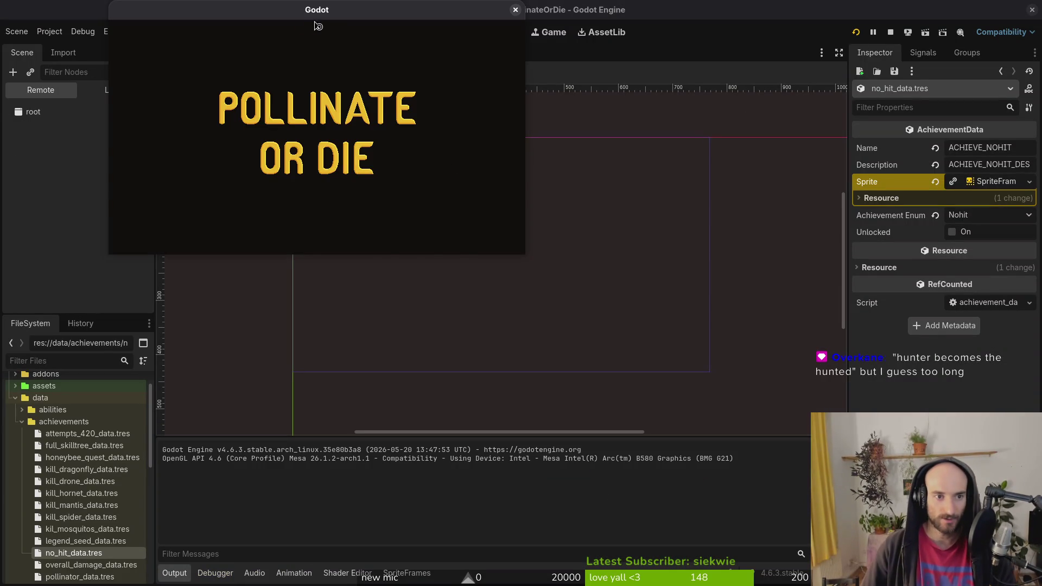
pyautogui.click(307, 98)
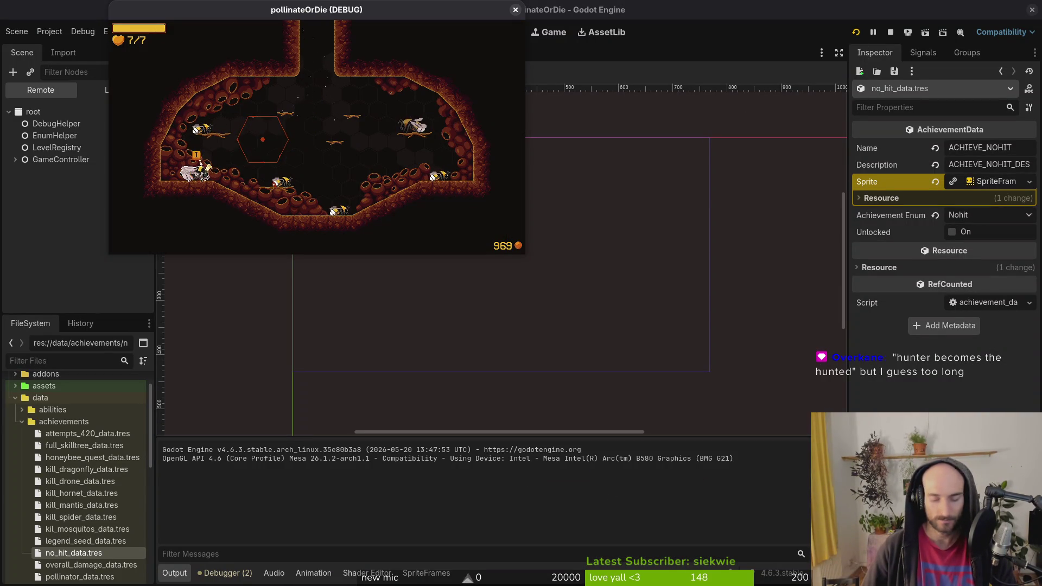
pyautogui.press('Tab')
pyautogui.press('Right')
pyautogui.press('Right')
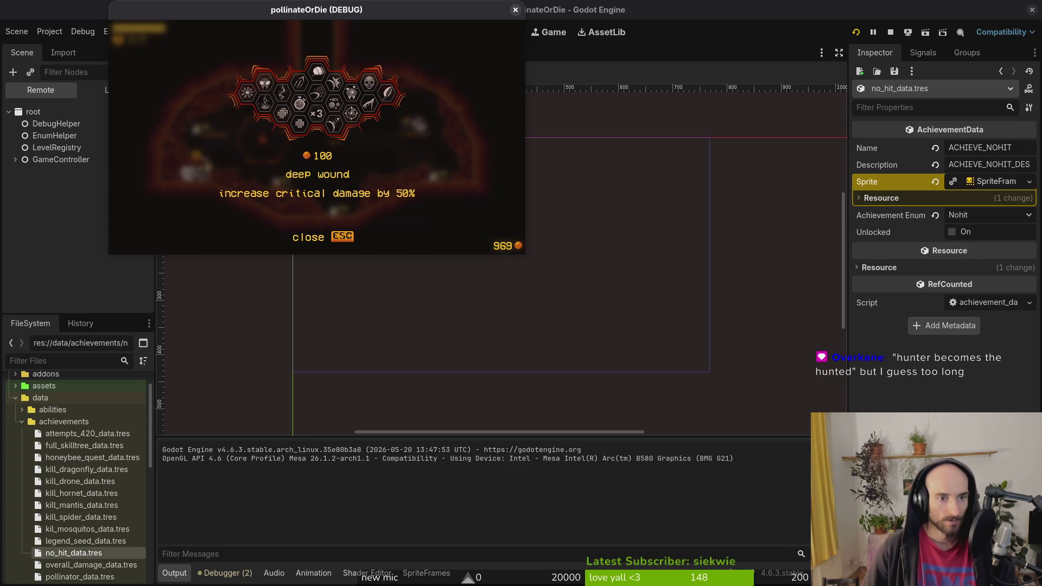
pyautogui.press('Right')
pyautogui.press('Right')
pyautogui.press('Left')
pyautogui.press('Left')
pyautogui.press('Left')
pyautogui.press('Down')
pyautogui.press('Down')
pyautogui.press('Down')
pyautogui.press('Right')
pyautogui.press('Left')
pyautogui.press('Up')
pyautogui.press('Down')
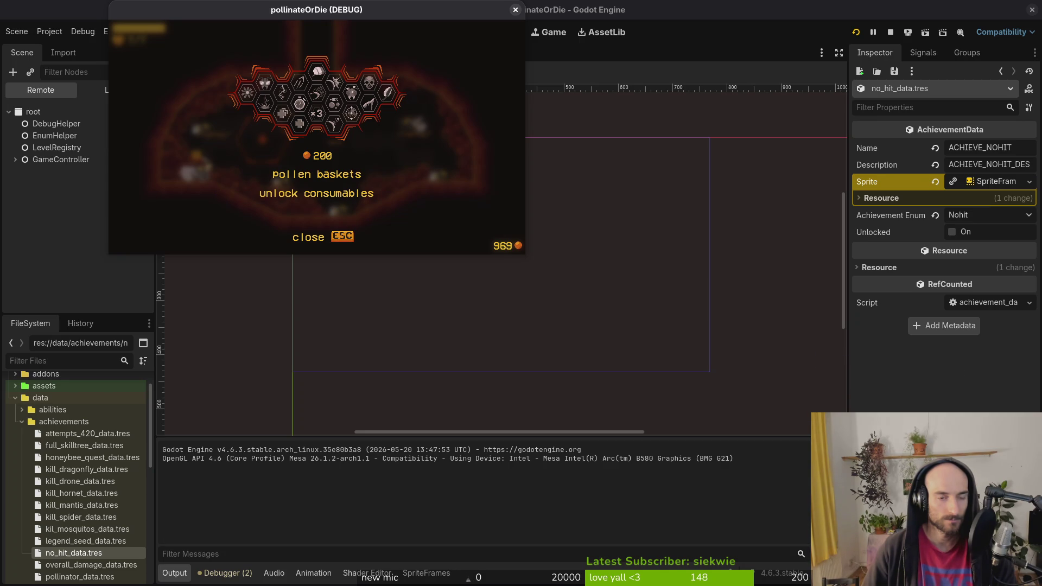
# Review the recoil, lucky charm, reflect, deep wound and special ability upgrades, then resume play.
pyautogui.press('Left')
pyautogui.press('Left')
pyautogui.press('Right')
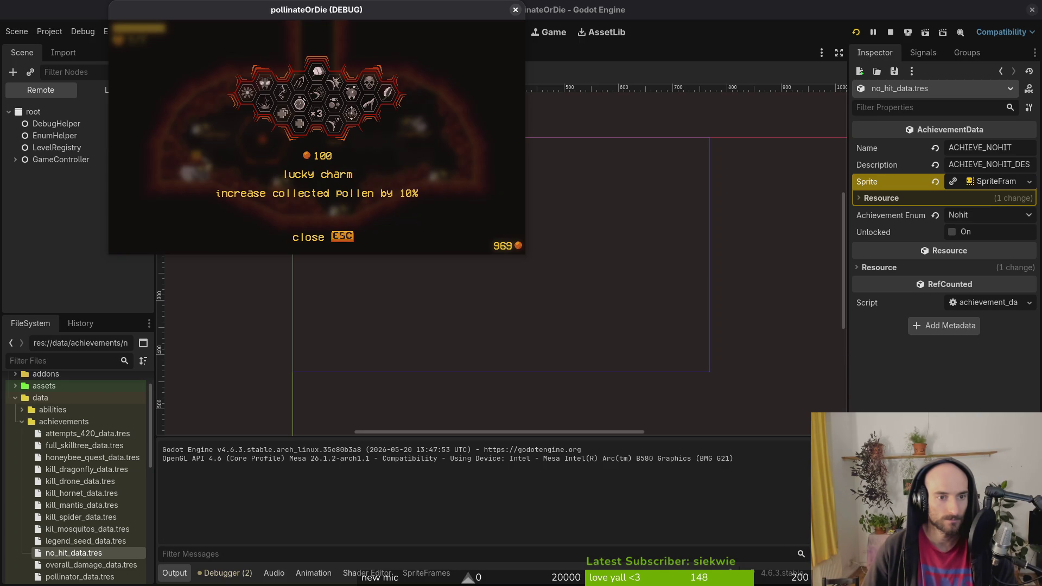
pyautogui.press('Left')
pyautogui.press('Right')
pyautogui.press('Up')
pyautogui.press('Right')
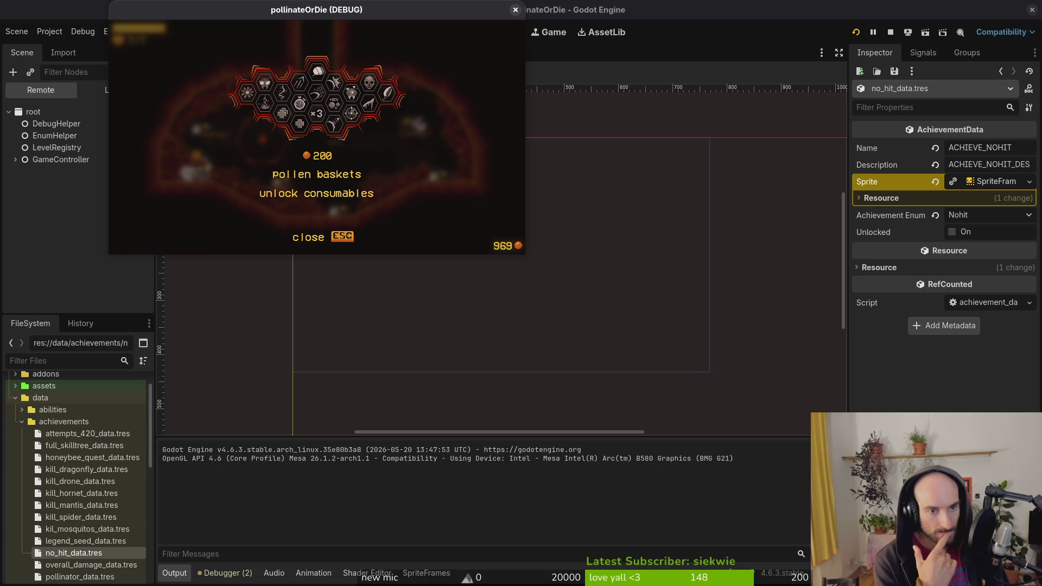
pyautogui.press('Left')
pyautogui.press('Left')
pyautogui.press('Left')
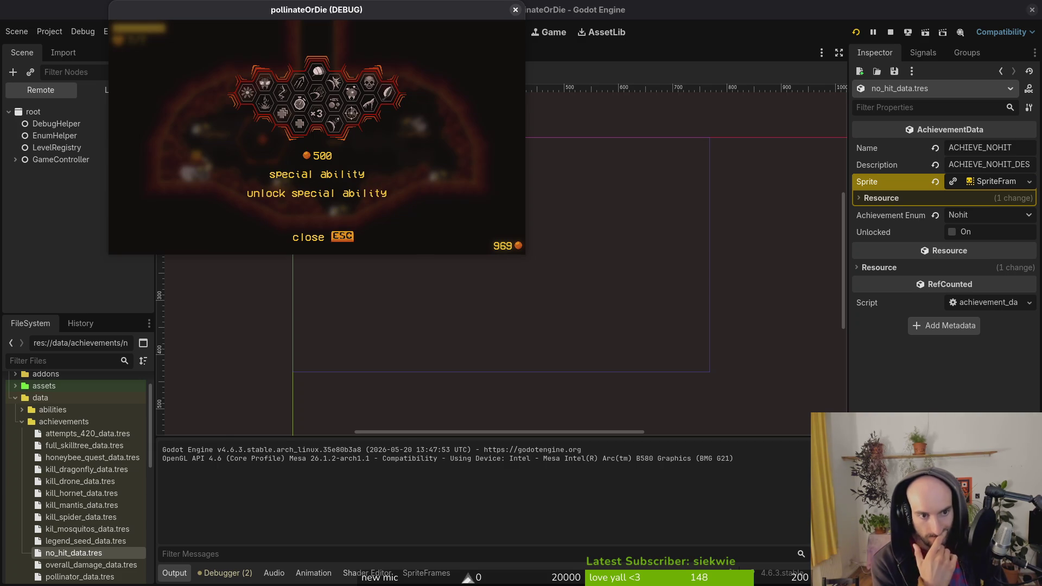
pyautogui.press('Escape')
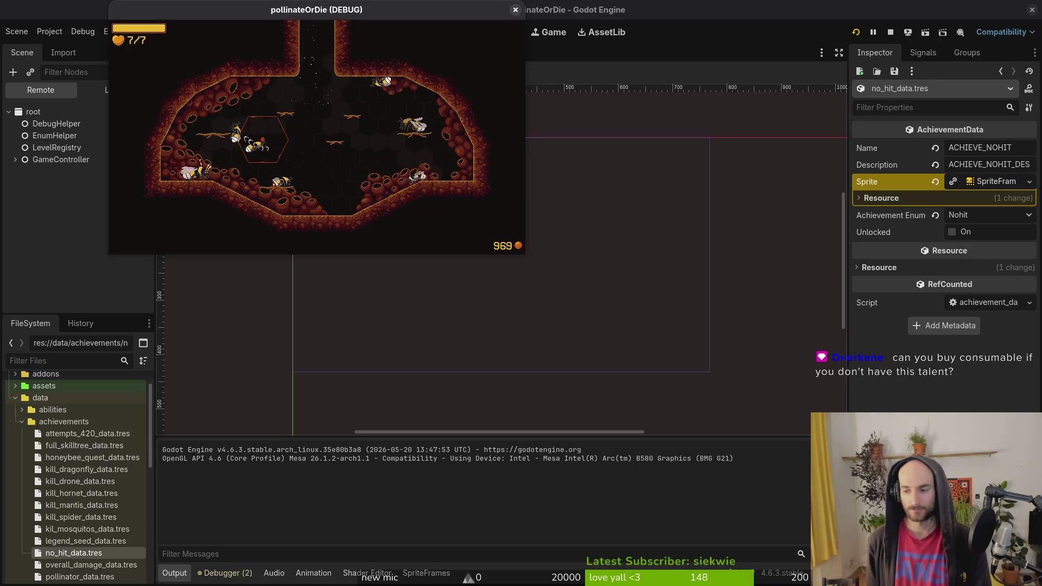
# Pause the game, save and quit back to the title menu.
pyautogui.press('Escape')
pyautogui.press('Down')
pyautogui.press('Down')
pyautogui.press('Escape')
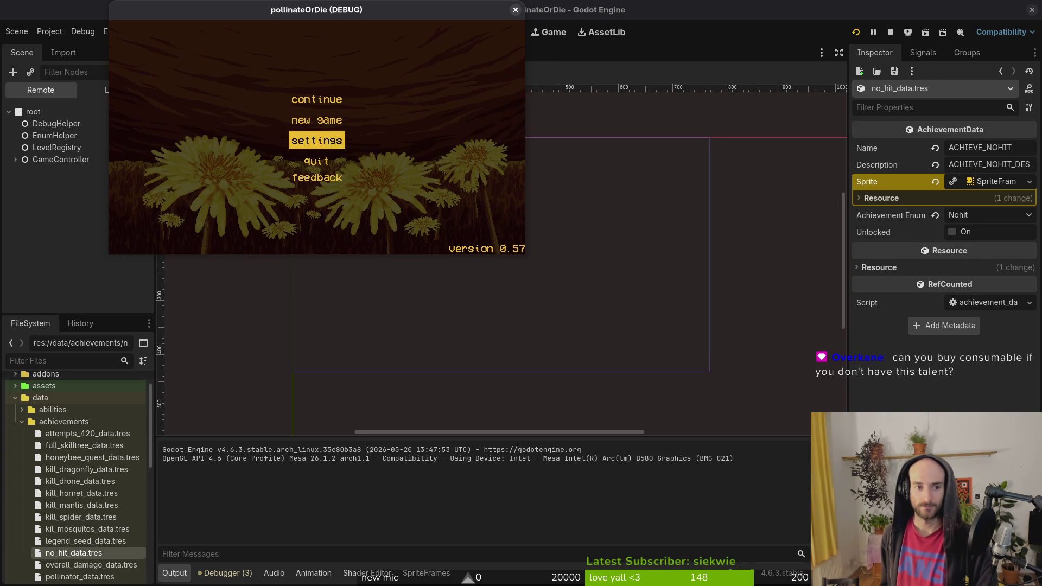
pyautogui.press('Down')
pyautogui.press('Return')
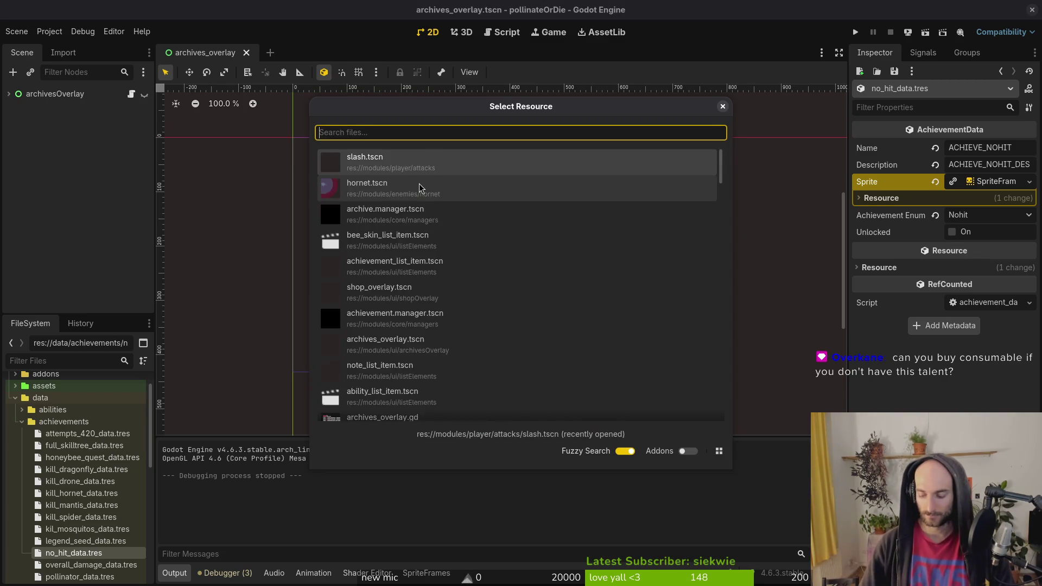
# Open baby_spider.tscn and expand its components branch, collapsing the other scene-tree branches.
pyautogui.write('babspidets')
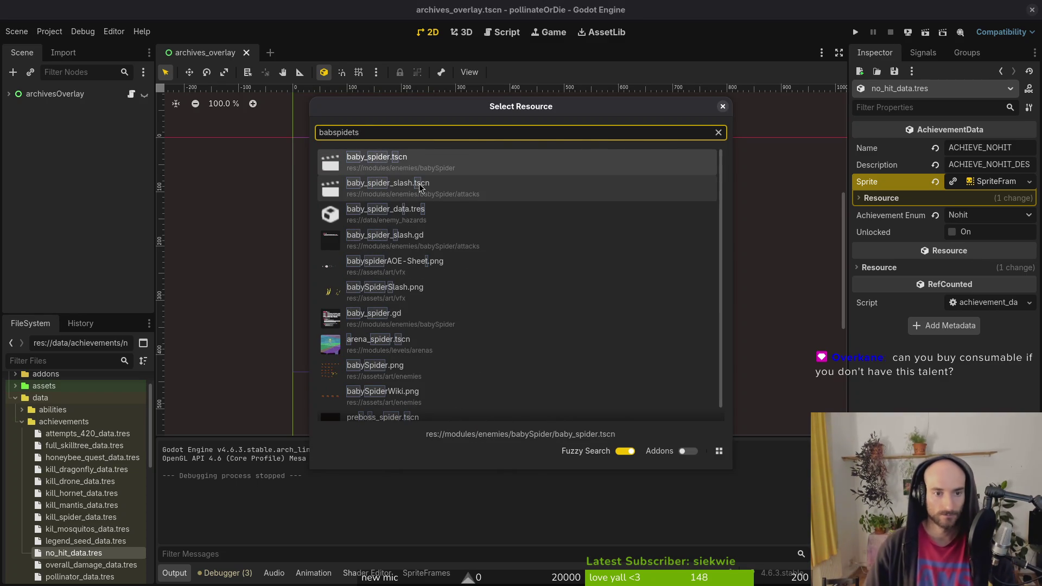
pyautogui.press('Return')
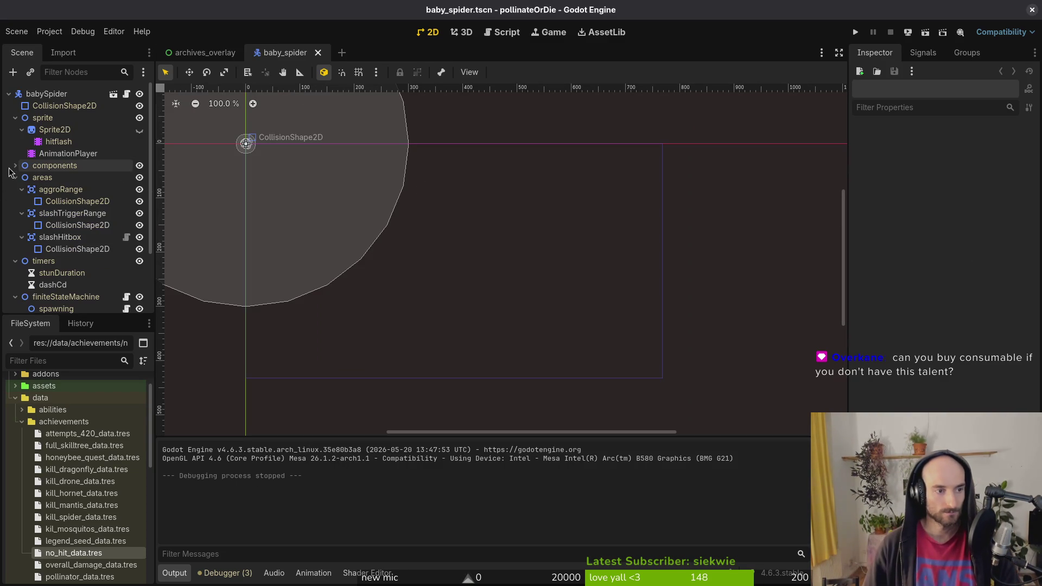
pyautogui.click(16, 118)
pyautogui.click(15, 141)
pyautogui.click(15, 153)
pyautogui.click(15, 166)
pyautogui.click(16, 130)
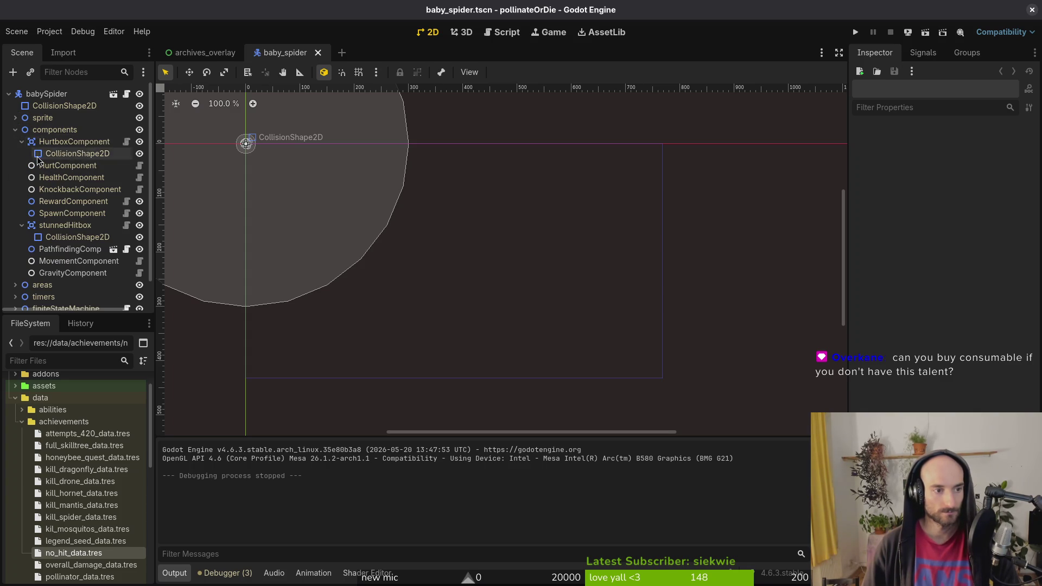
pyautogui.click(21, 141)
# Set the HealthComponent's Max Health to 1.1 and launch the game to test it.
pyautogui.click(59, 165)
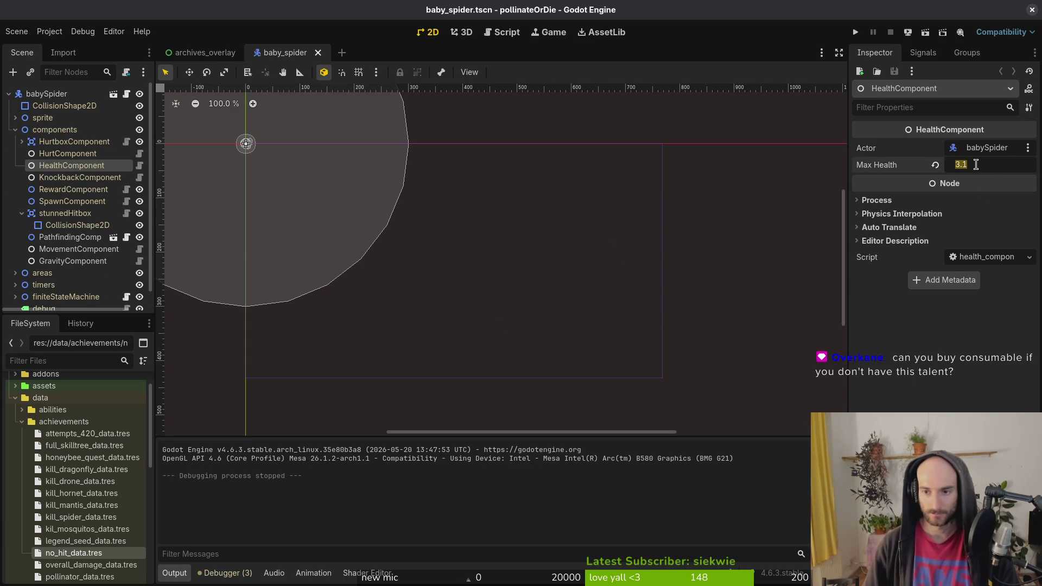
pyautogui.click(976, 165)
pyautogui.write('1.1')
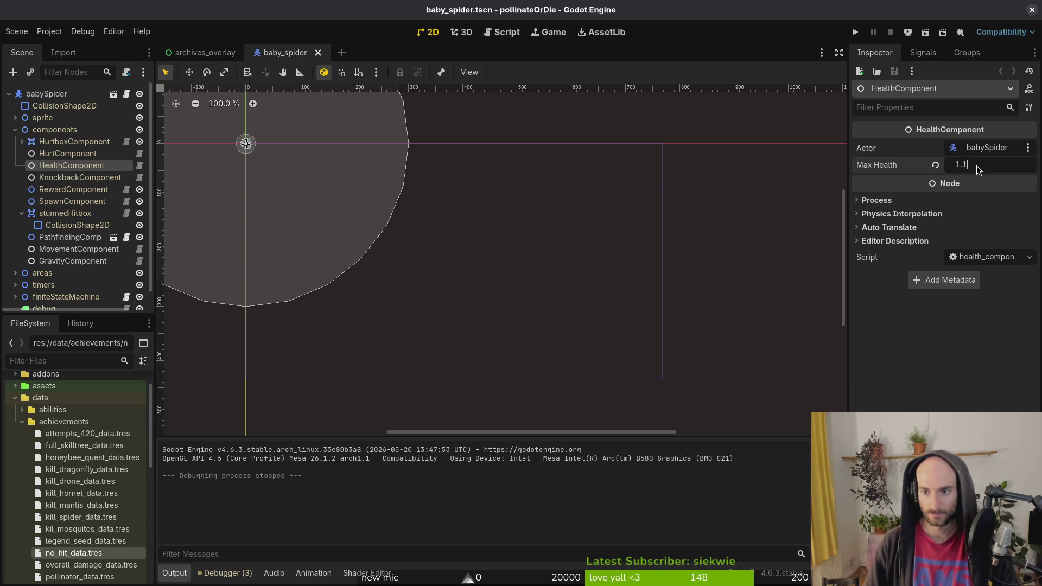
pyautogui.press('Return')
pyautogui.press('F5')
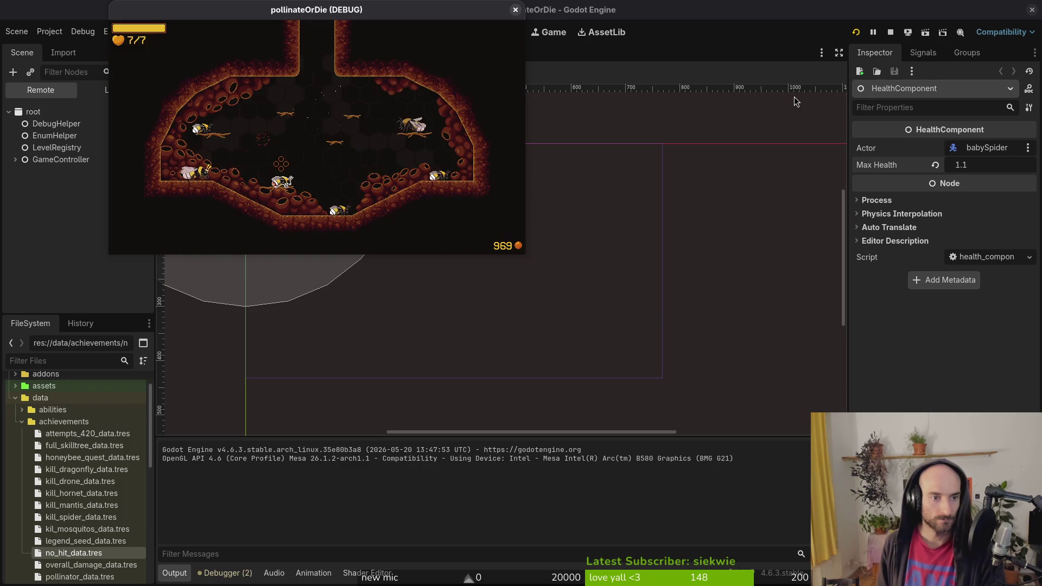
# Load the spider boss level from the debug level select, play it, then pause and return to the hive.
pyautogui.press('Escape')
pyautogui.press('Return')
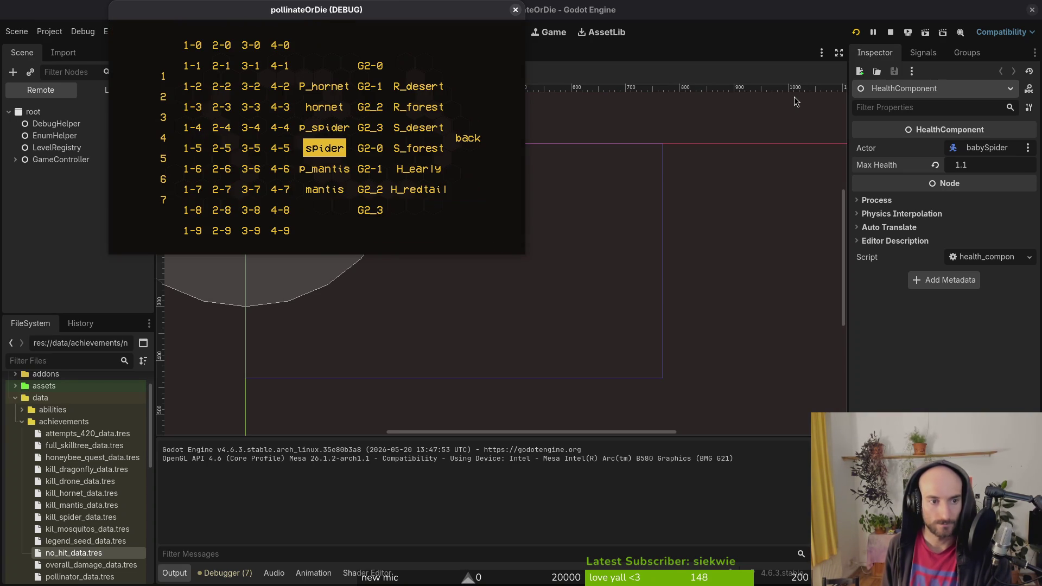
pyautogui.press('Return')
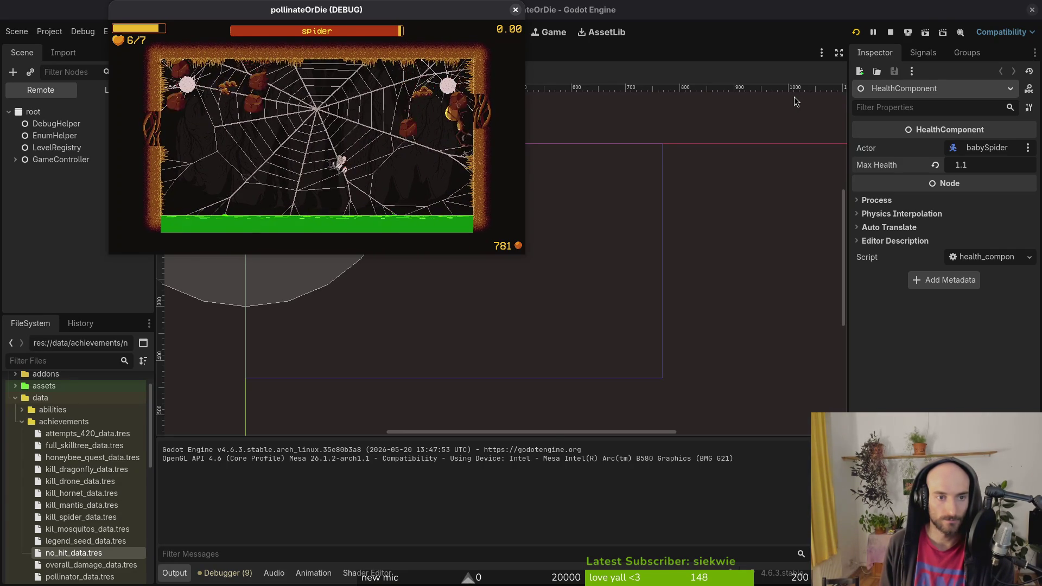
pyautogui.press('Escape')
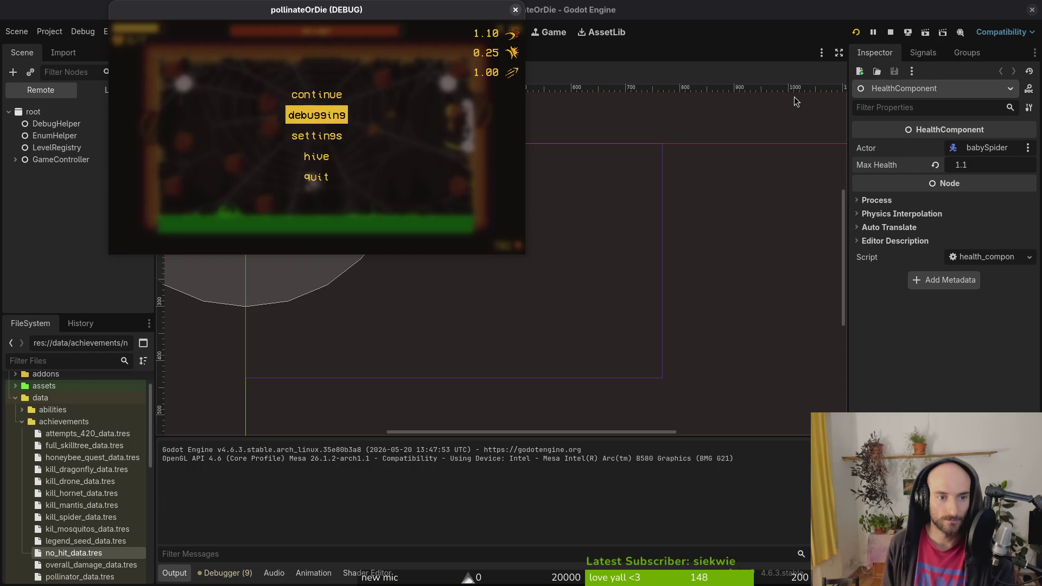
pyautogui.press('Return')
pyautogui.press('Escape')
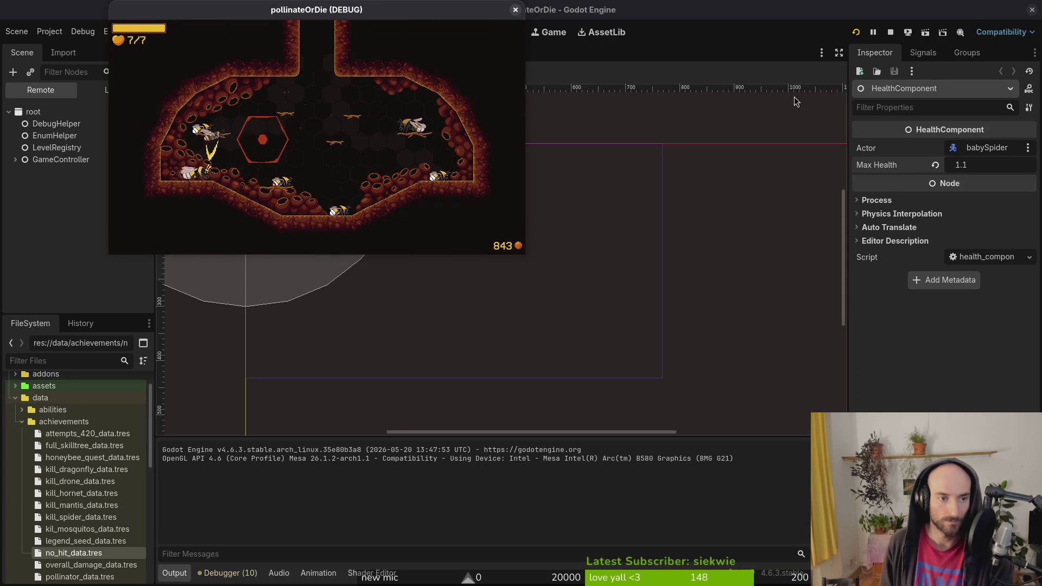
# Buy the dasher upgrade in the in-game skill tree and resume play.
pyautogui.press('Escape')
pyautogui.press('Right')
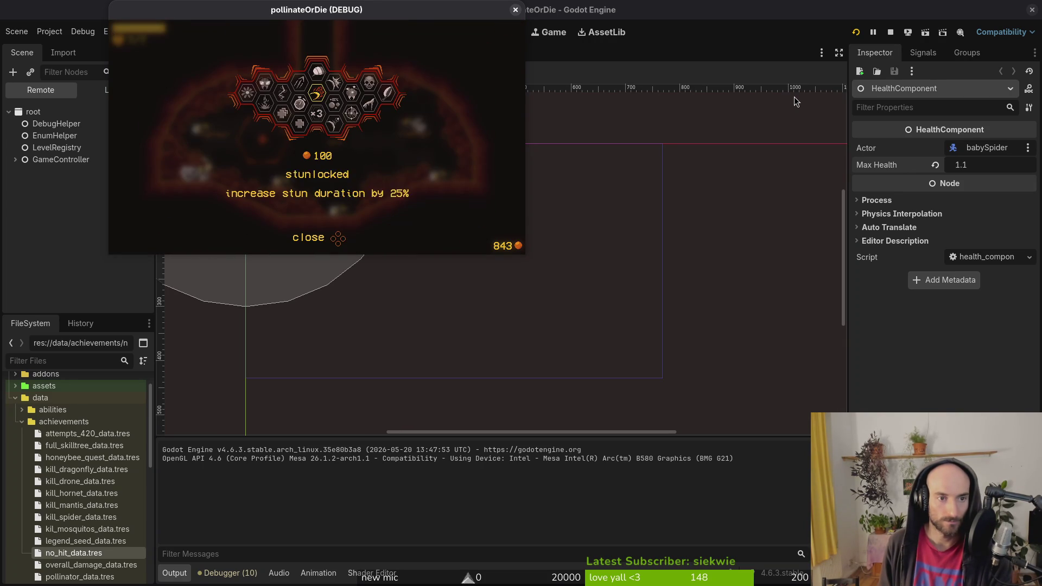
pyautogui.press('Return')
pyautogui.press('Escape')
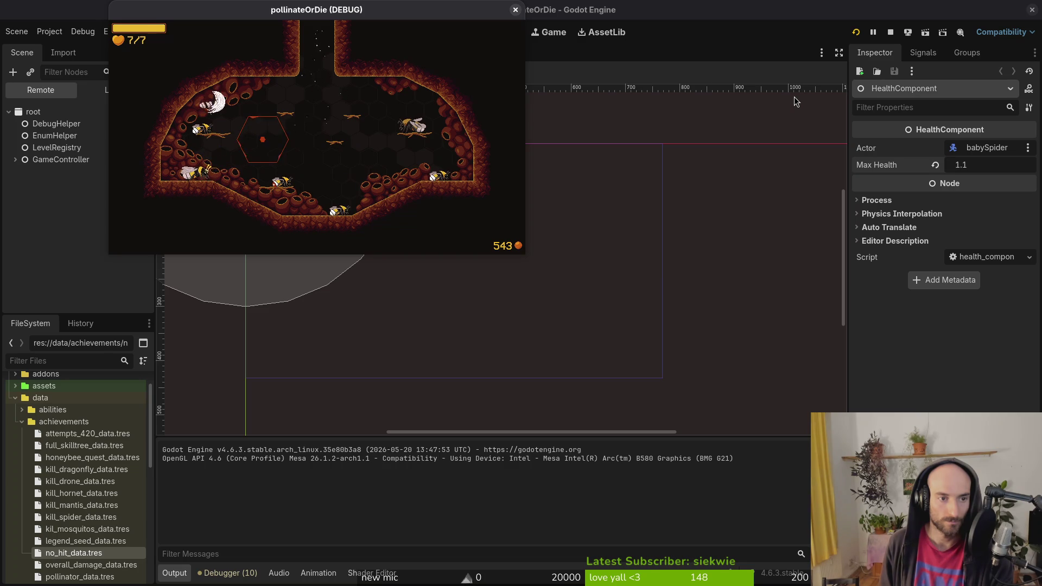
# Start the spider level from the F1 debug level-select grid and pause it.
pyautogui.press('F1')
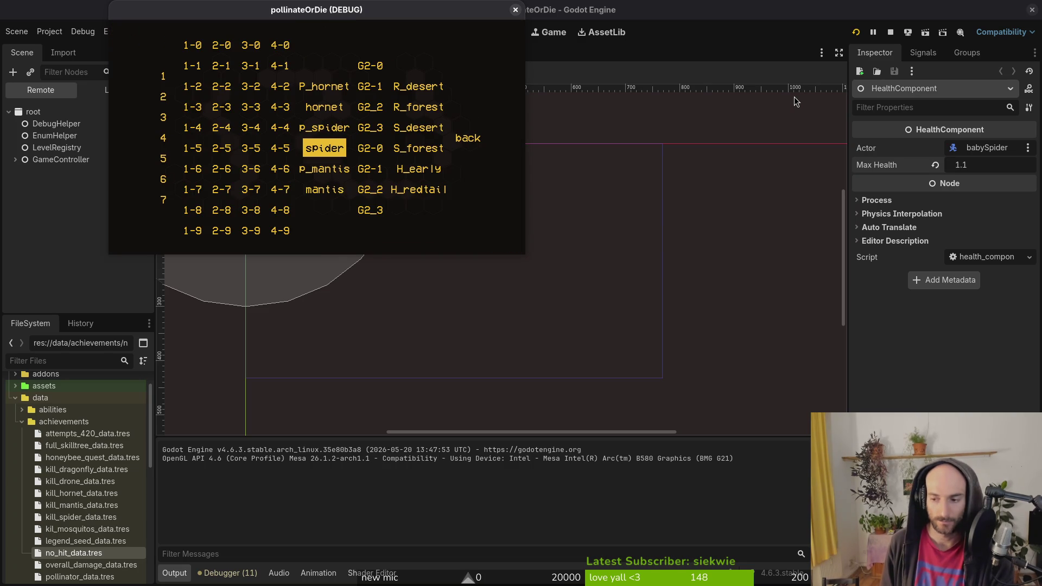
pyautogui.press('Return')
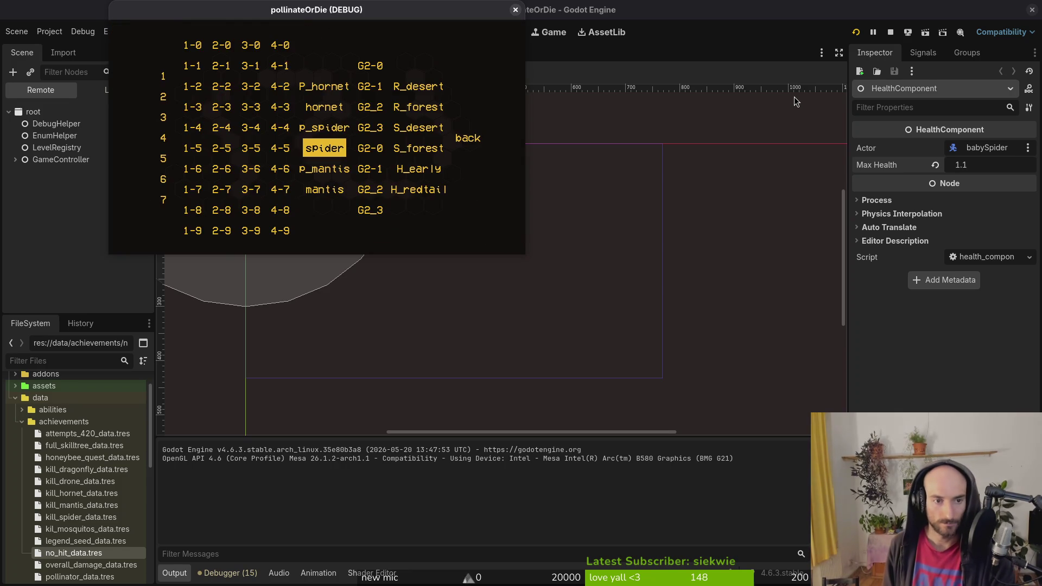
pyautogui.press('Return')
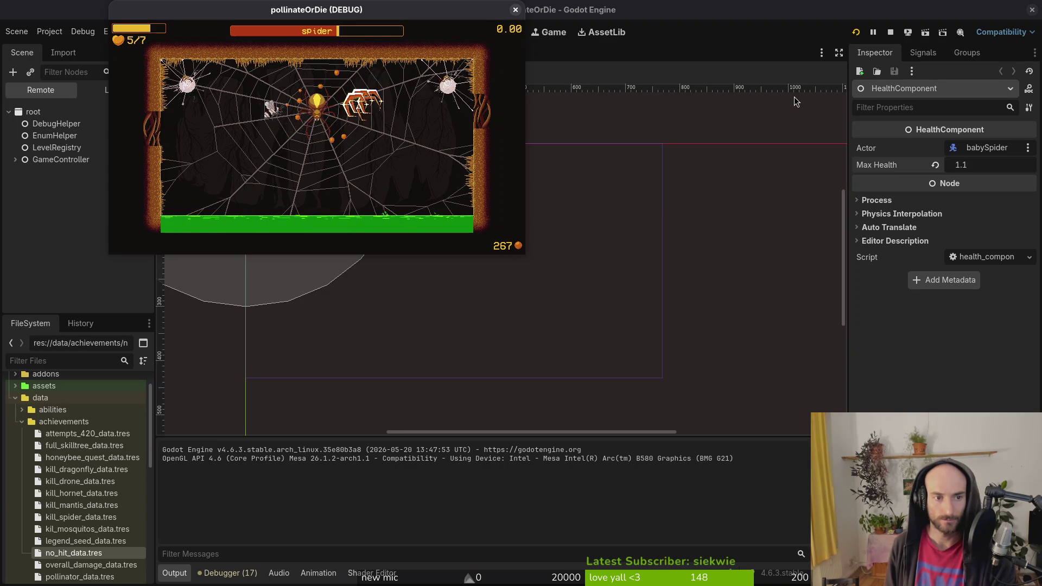
pyautogui.press('Escape')
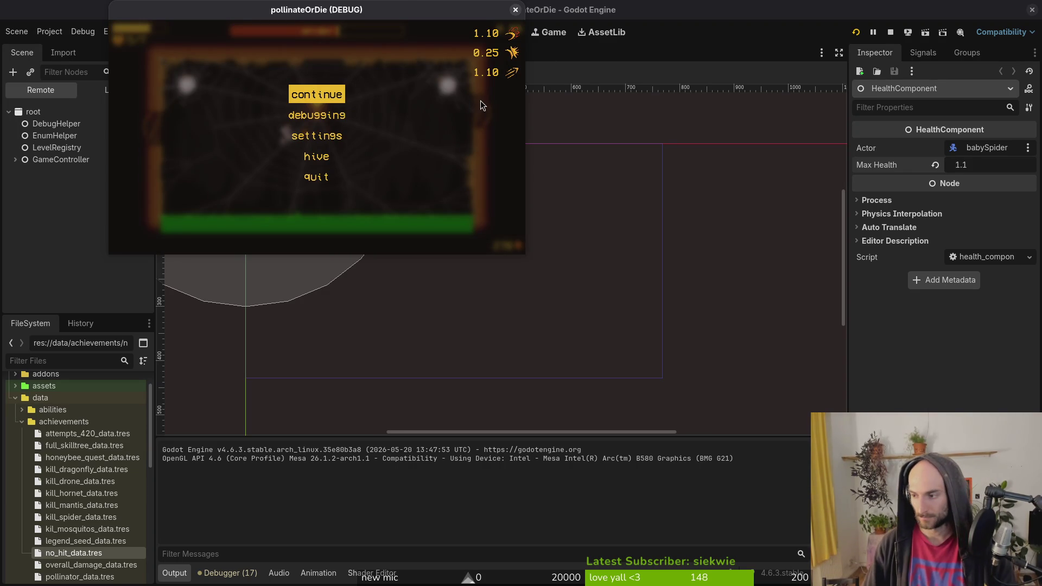
# Open vfx.manager.gd in Neovim through the project file finder.
pyautogui.press('super+2')
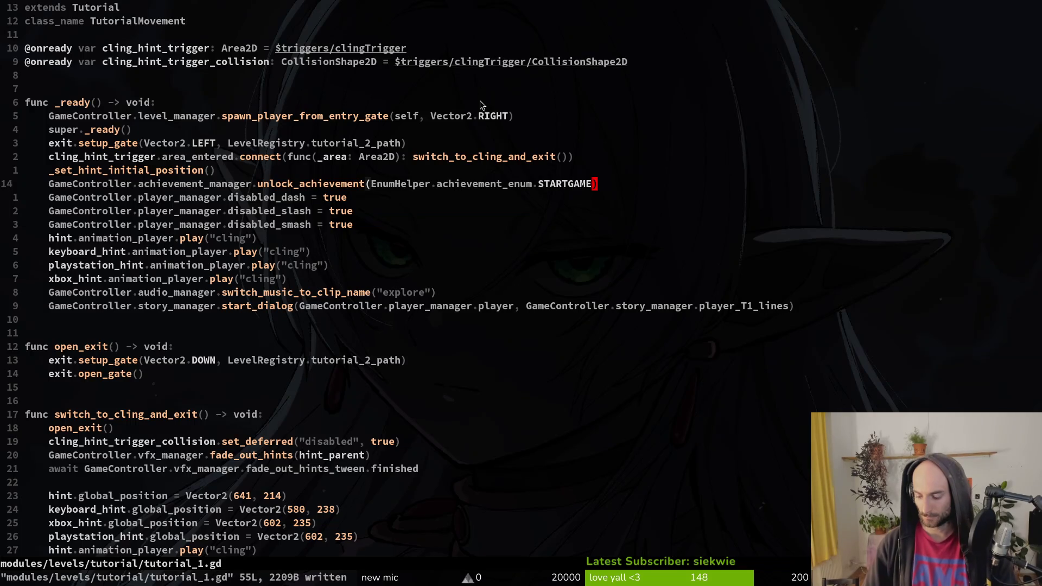
pyautogui.press('space')
pyautogui.press('f')
pyautogui.press('f')
pyautogui.write('vfxm')
pyautogui.press('Return')
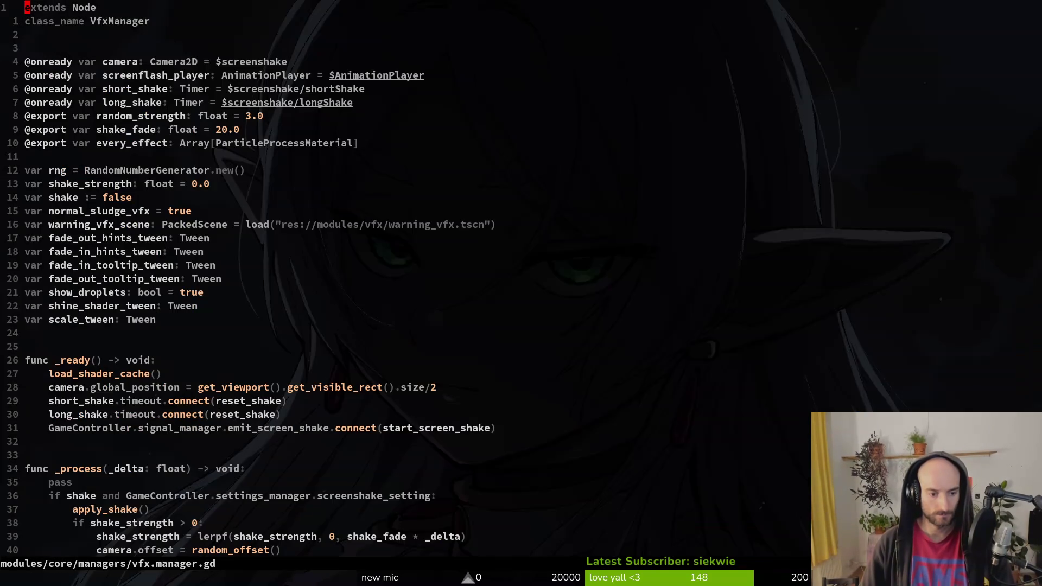
# Change the hitstop Engine.time_scale from 0 to 0.01, save vfx.manager.gd, and relaunch the game.
pyautogui.hotkey('shift', 'g')
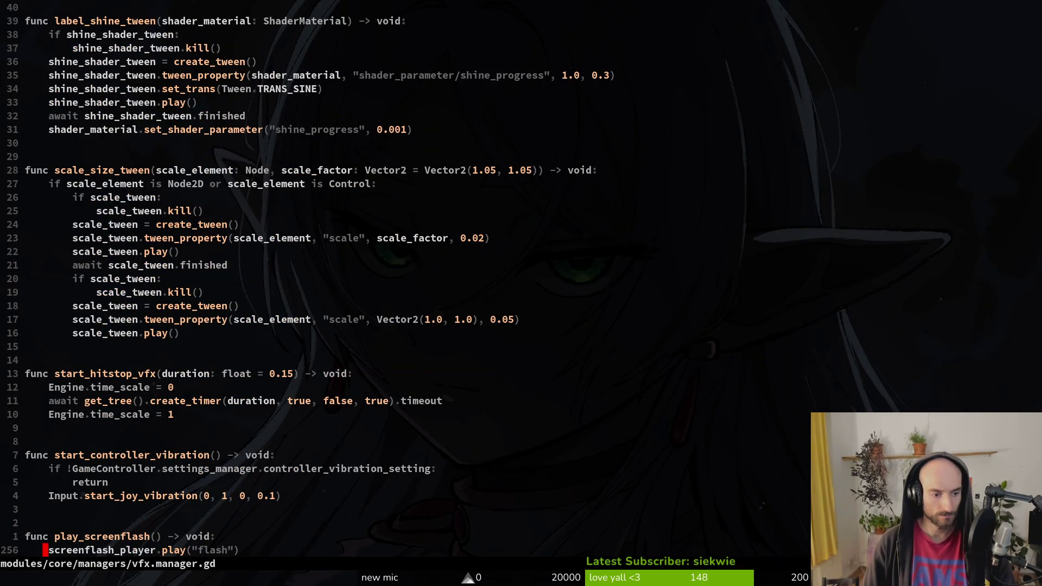
pyautogui.press('k')
pyautogui.press('k')
pyautogui.press('k')
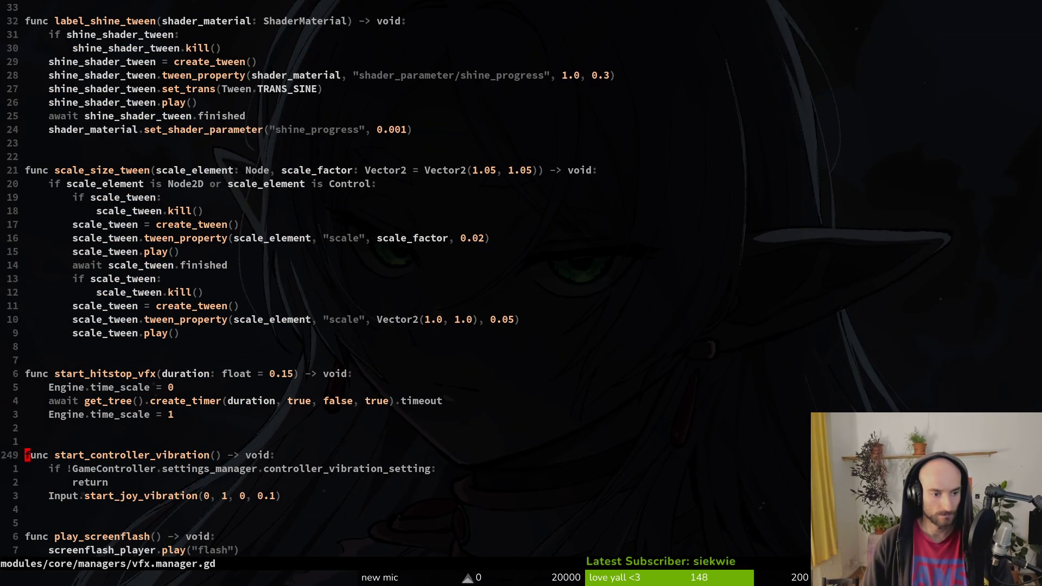
pyautogui.press('k')
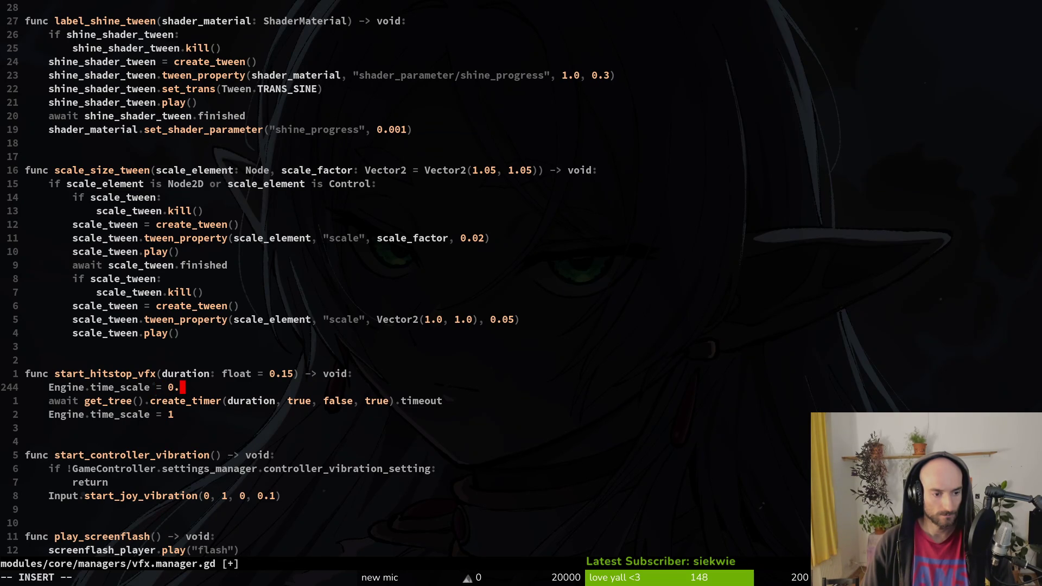
pyautogui.write('01')
pyautogui.press('Escape')
pyautogui.write(':w')
pyautogui.press('Return')
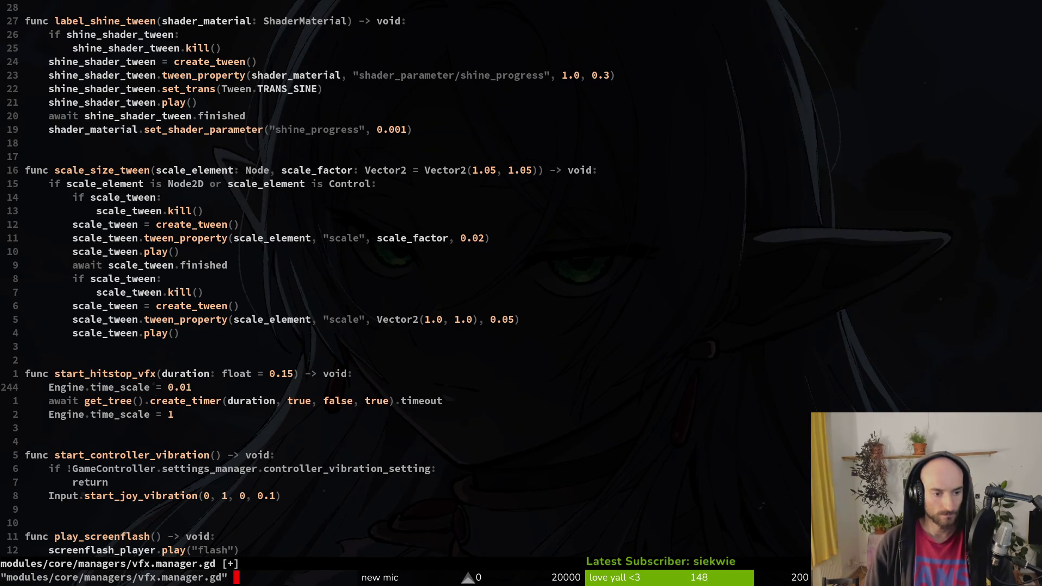
pyautogui.press('F5')
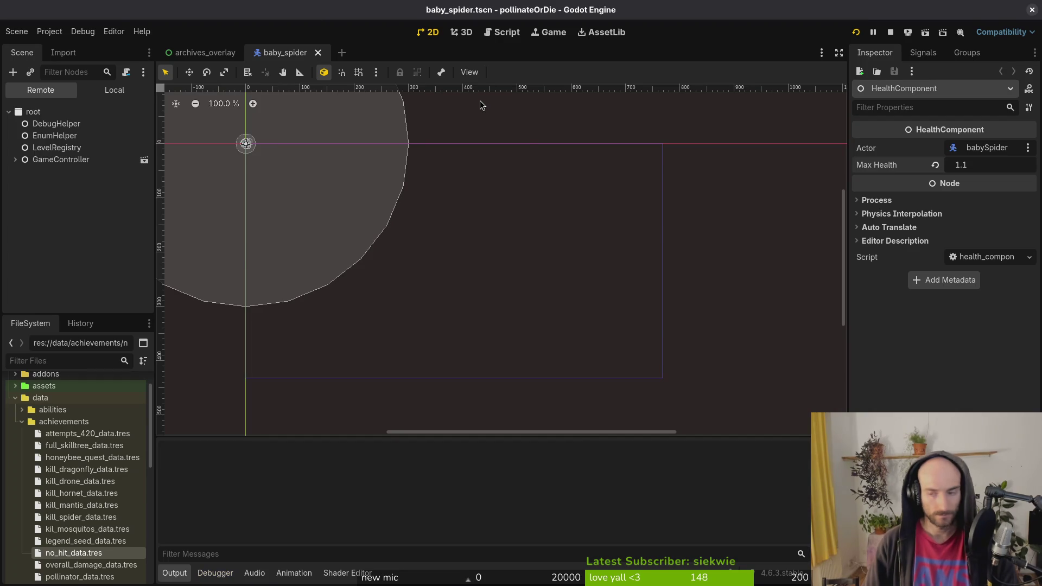
# Enter gameplay, maximize the game window, and load the spider boss level.
pyautogui.press('Return')
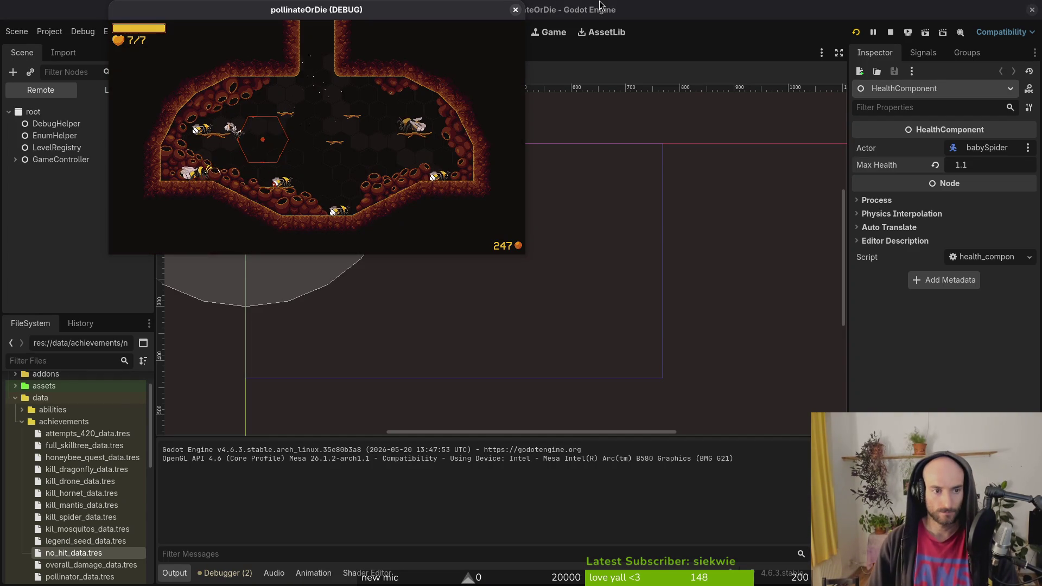
pyautogui.doubleClick(345, 9)
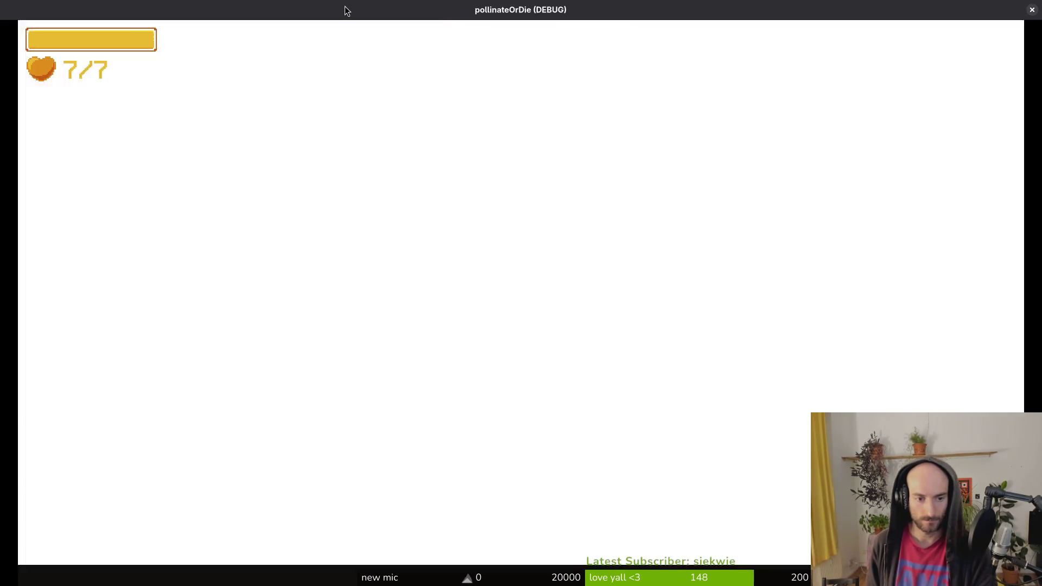
pyautogui.press('Escape')
pyautogui.press('Return')
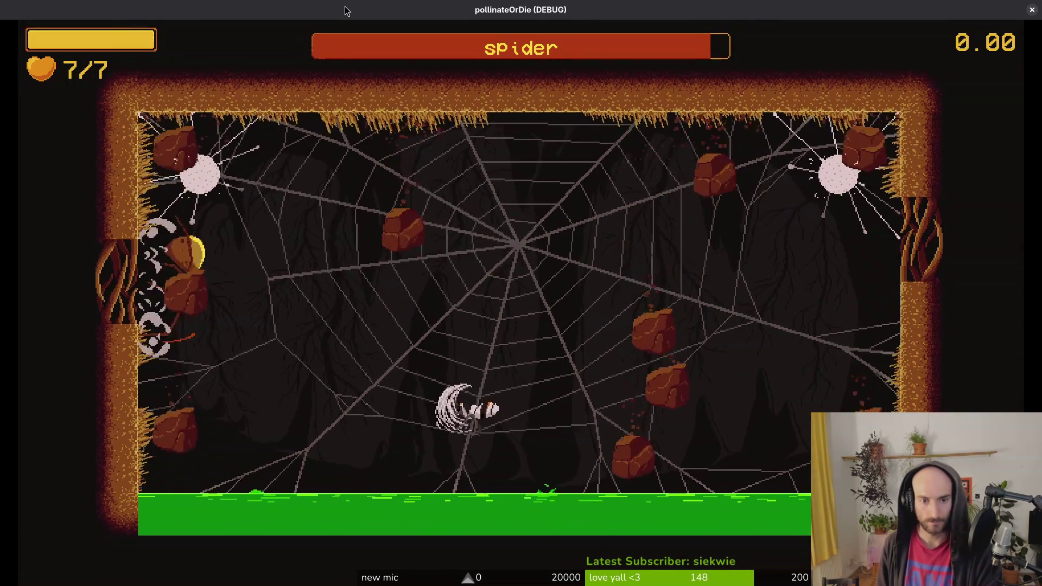
# Fight the spider, moving, slashing and dashing the bee to test the new hitstop.
pyautogui.press('Right')
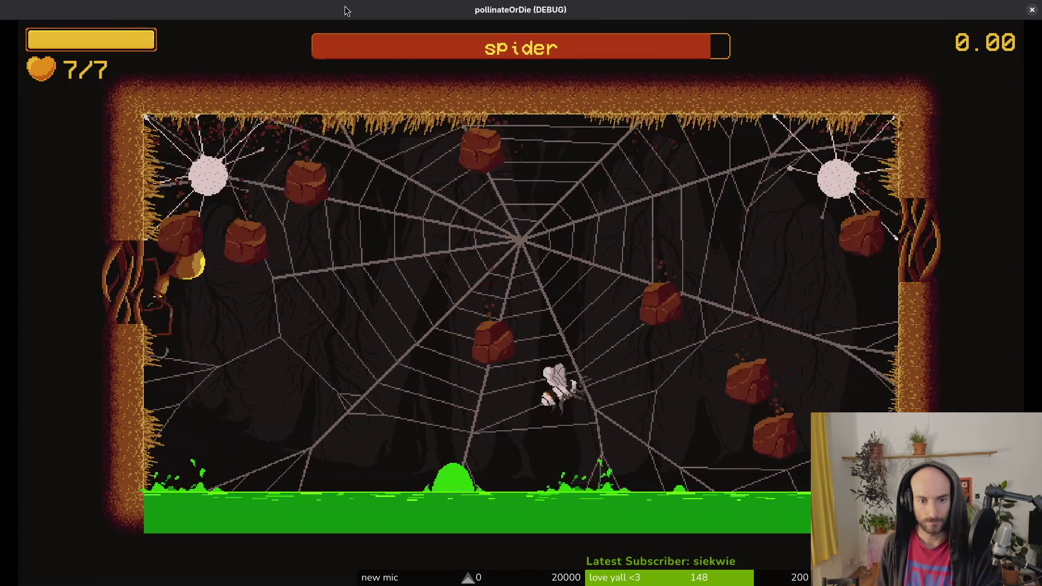
pyautogui.press('Left')
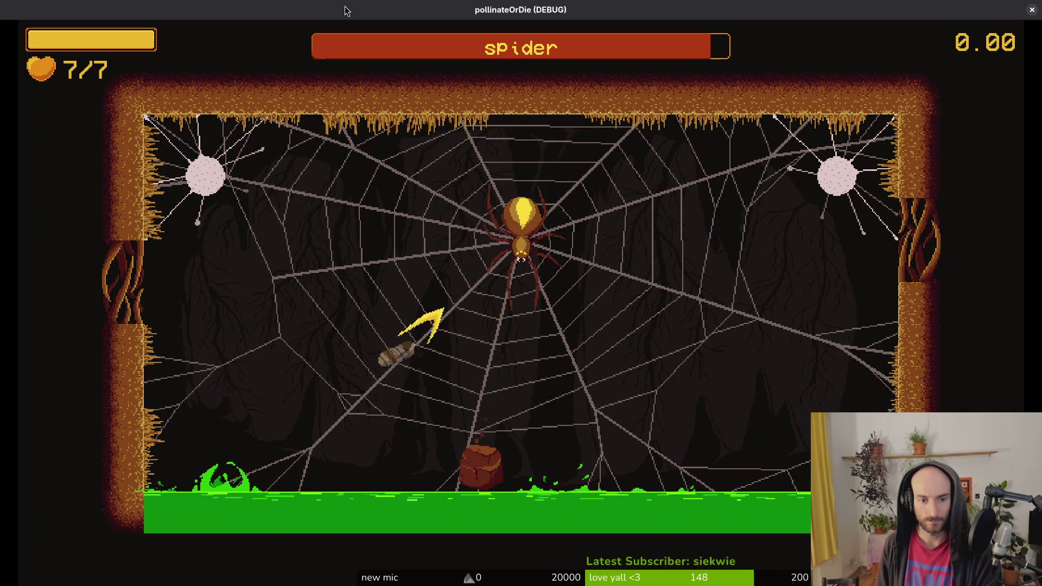
pyautogui.press('Left')
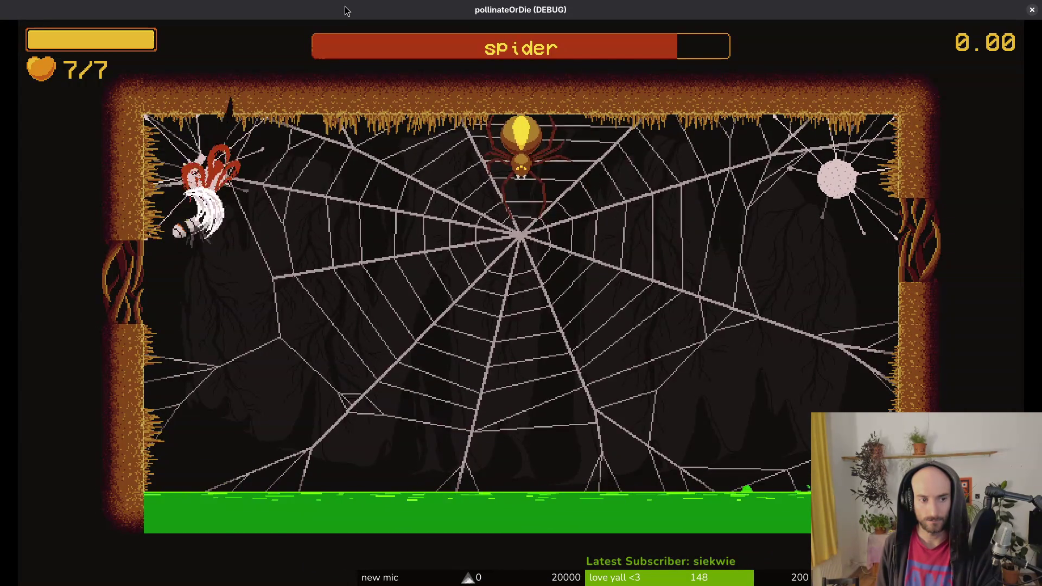
pyautogui.press('Right')
pyautogui.press('Left')
pyautogui.press('Up')
pyautogui.press('Right')
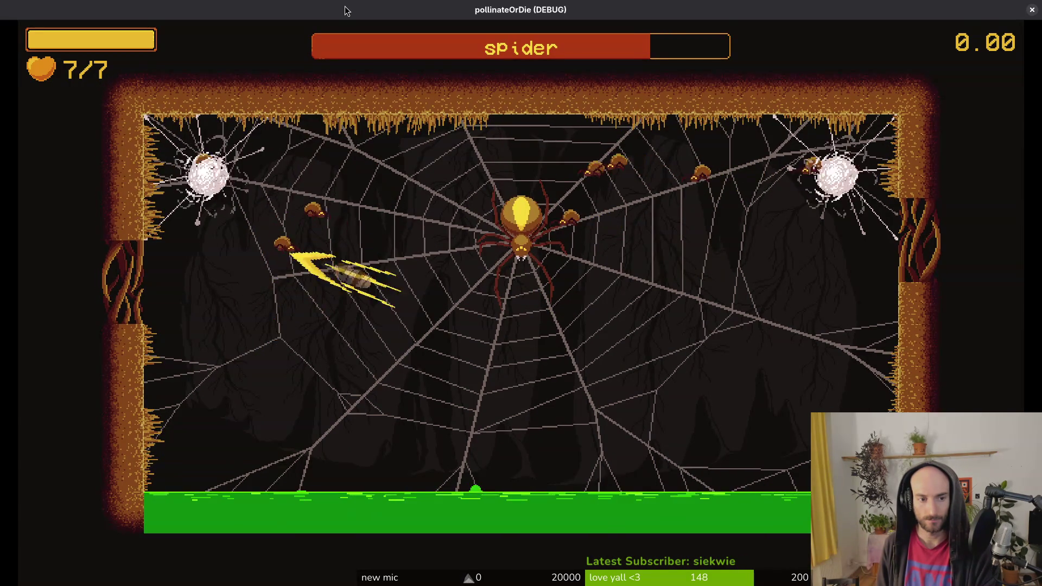
pyautogui.press('Down')
pyautogui.press('Left')
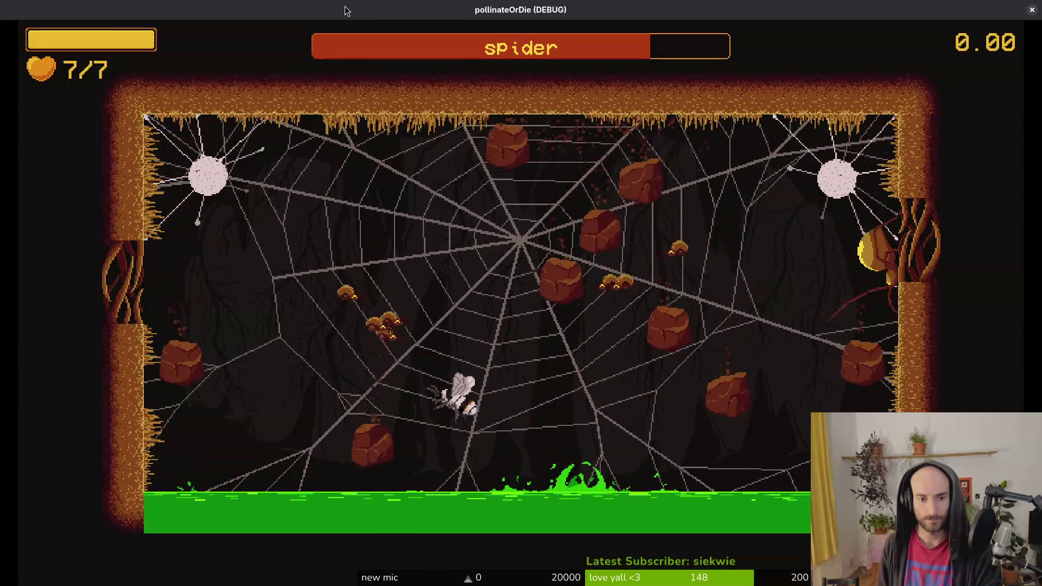
pyautogui.press('Left')
pyautogui.press('Right')
pyautogui.press('Left')
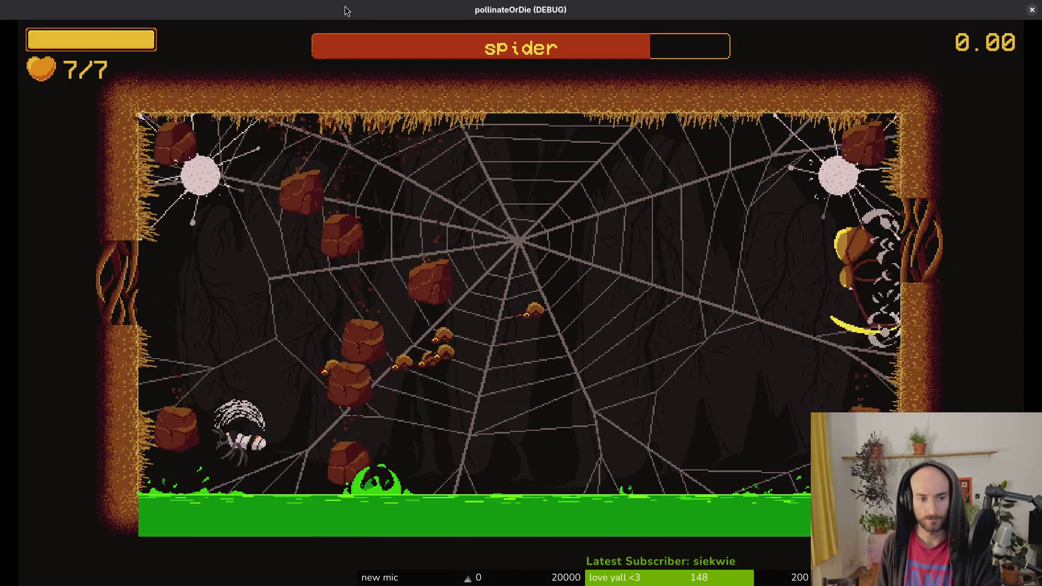
pyautogui.press('Up')
pyautogui.press('Right')
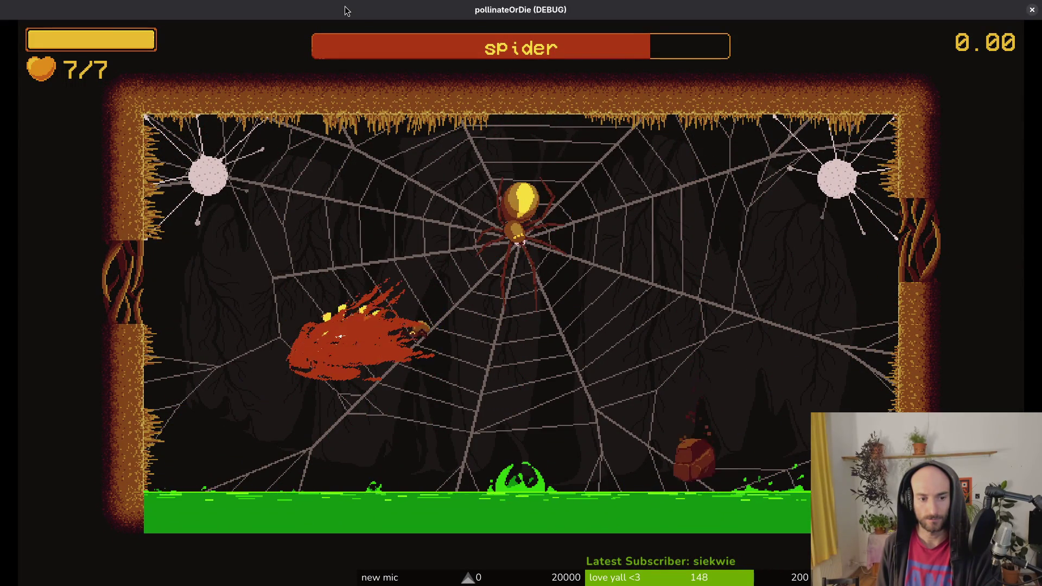
pyautogui.press('Left')
pyautogui.press('Right')
pyautogui.press('Right')
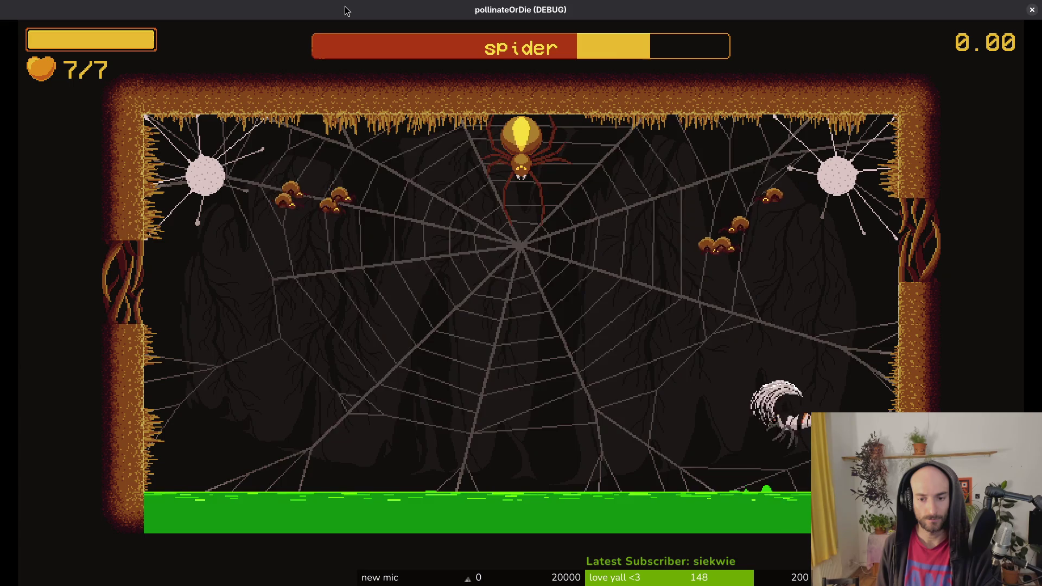
pyautogui.press('Left')
pyautogui.press('Up')
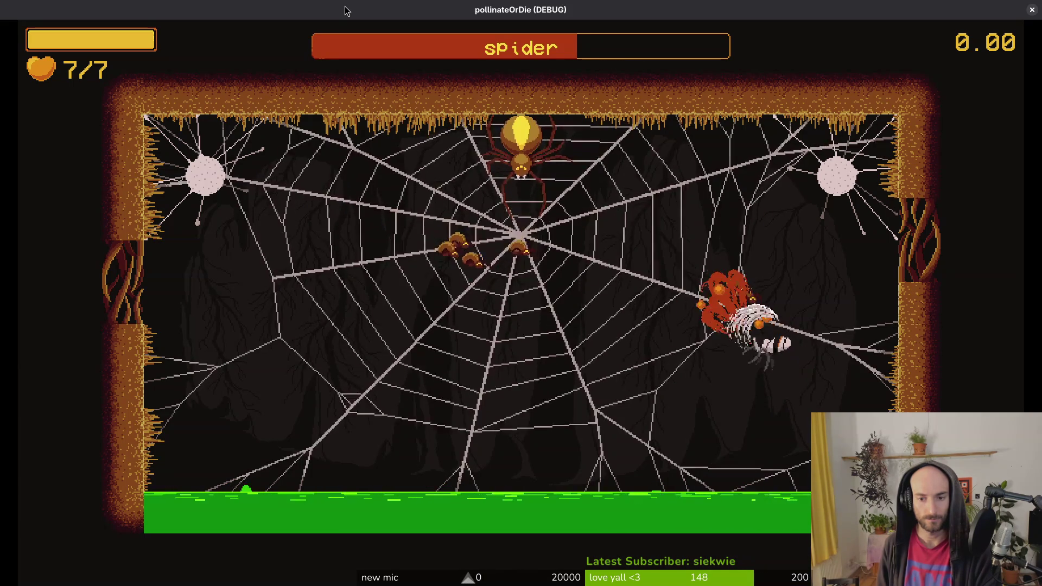
pyautogui.press('Left')
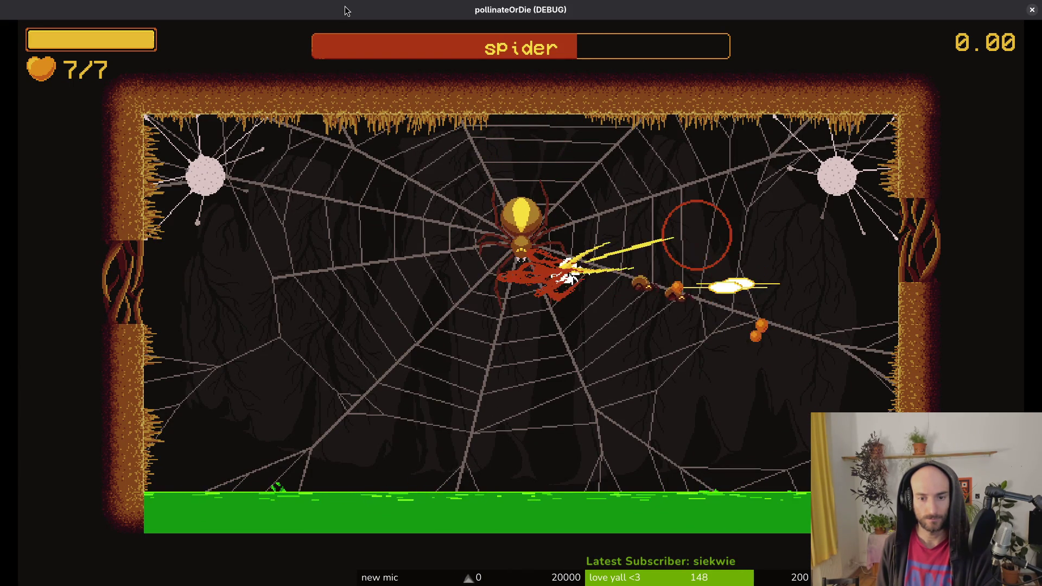
pyautogui.press('Left')
pyautogui.press('Right')
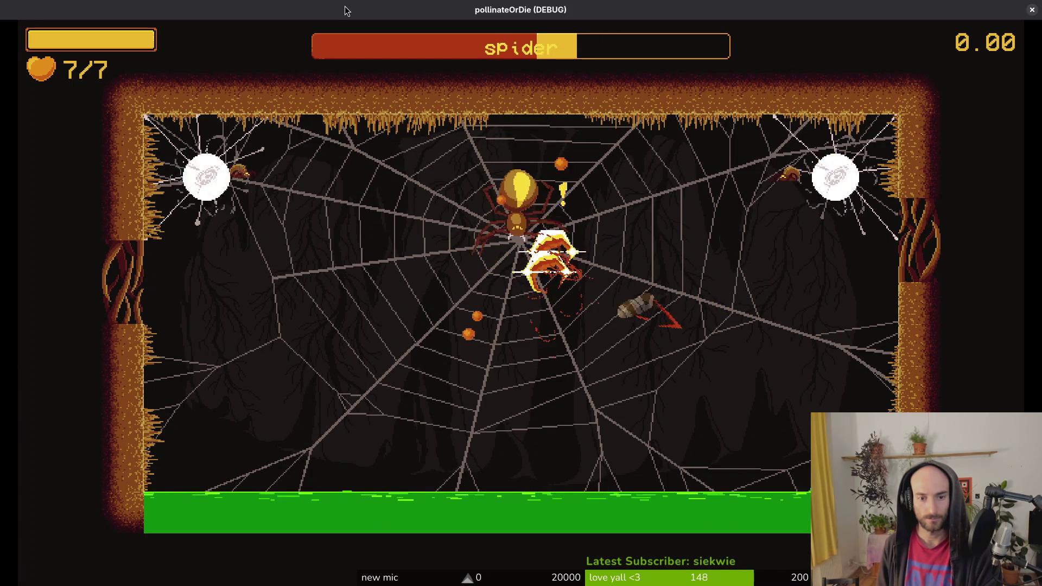
pyautogui.press('Up')
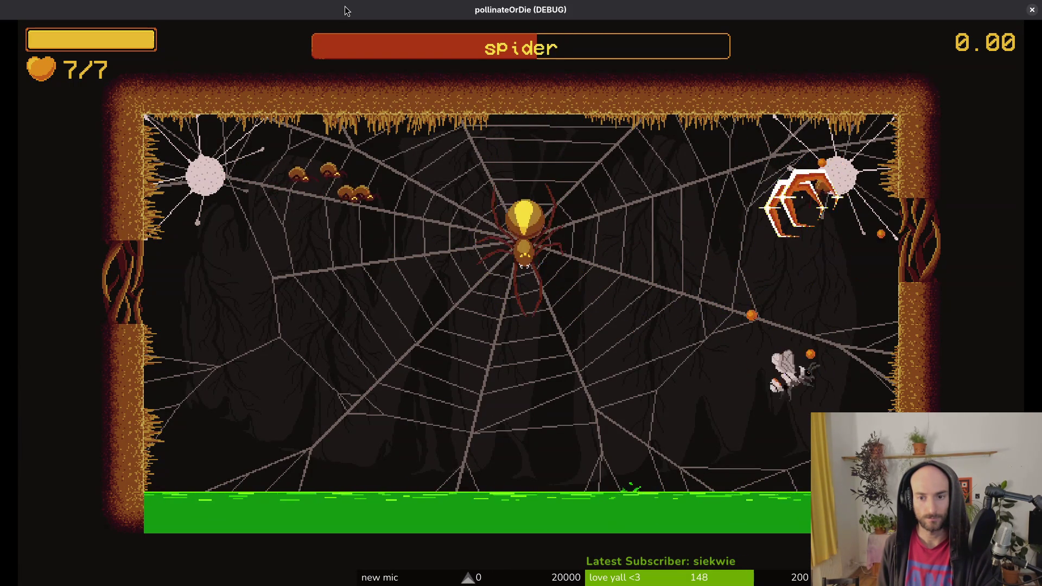
pyautogui.press('Left')
pyautogui.press('Right')
# Pause the game, try quitting to the main menu, then close the game with F8.
pyautogui.press('Escape')
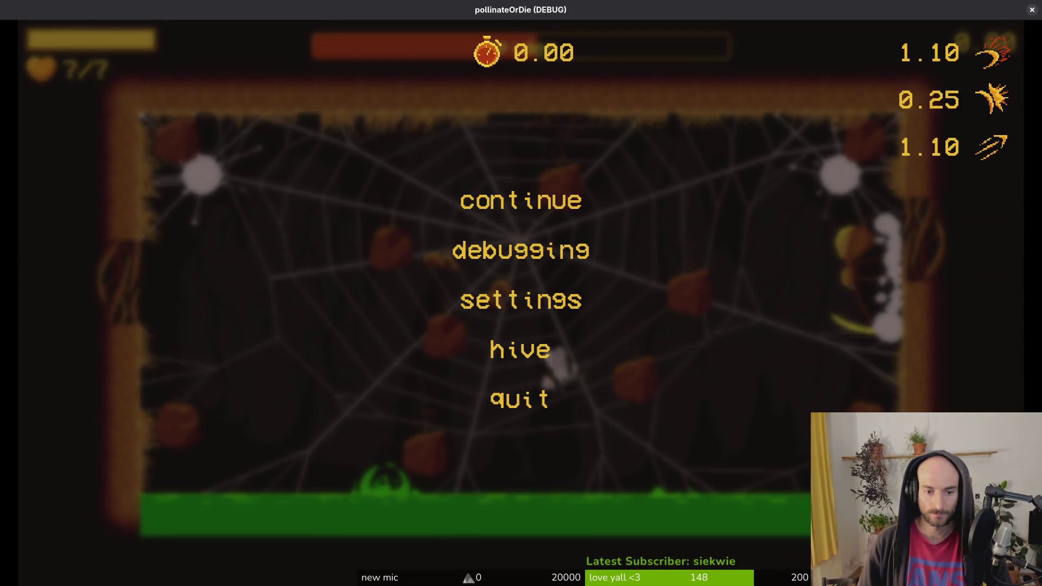
pyautogui.press('Escape')
pyautogui.press('Escape')
pyautogui.press('Up')
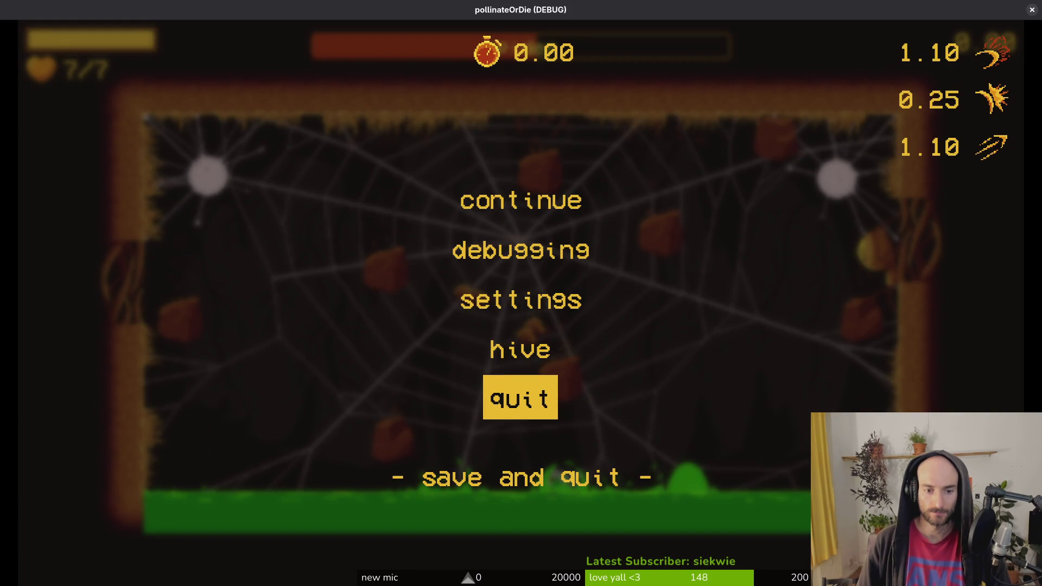
pyautogui.press('Return')
pyautogui.press('Escape')
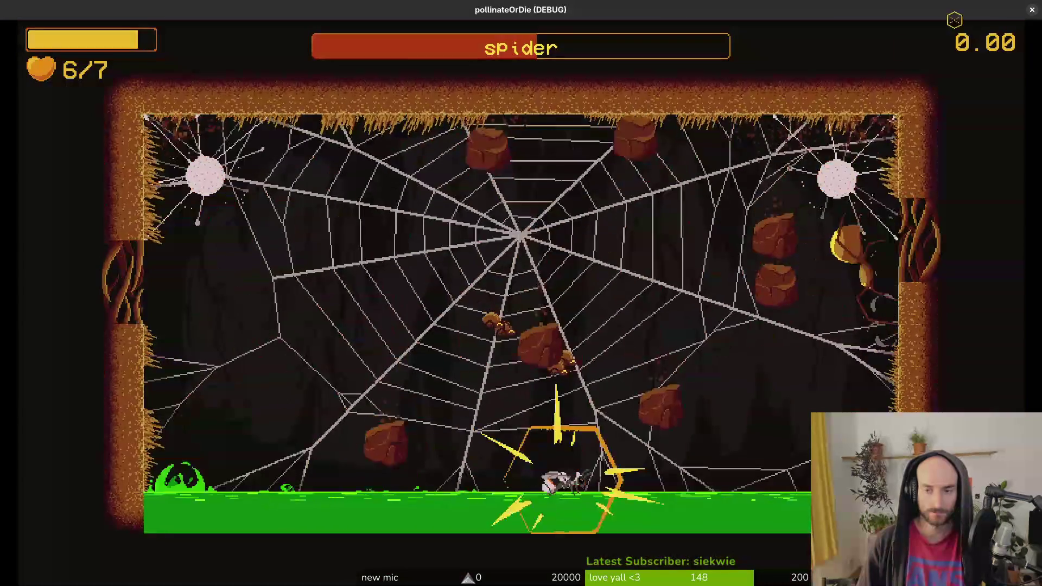
pyautogui.press('F8')
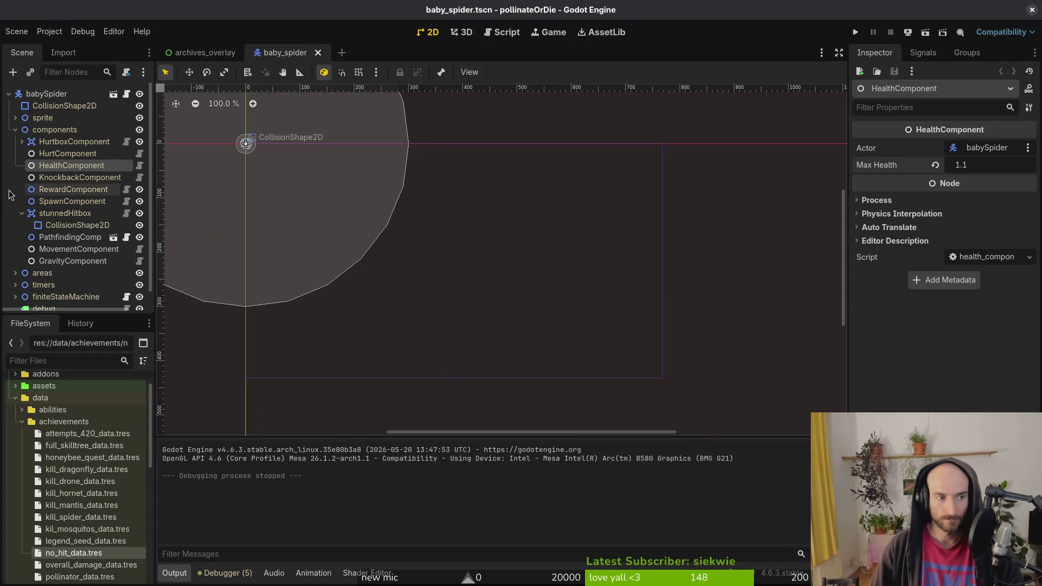
# Collapse the stunnedHitbox and components branches in the open scene tree.
pyautogui.click(22, 213)
pyautogui.click(16, 130)
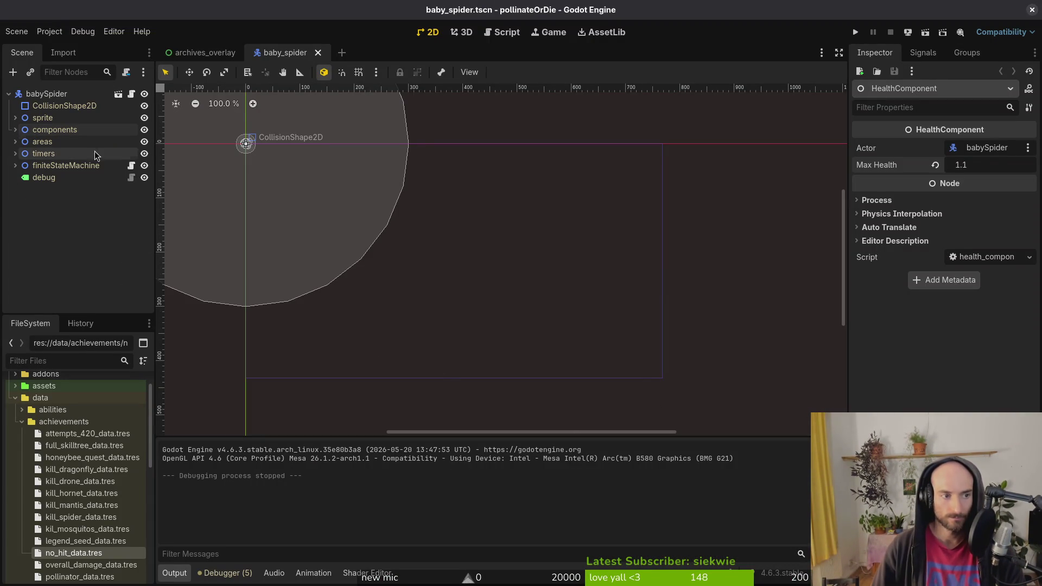
pyautogui.hotkey('shift', 'f')
pyautogui.click(460, 239)
# Open spider.tscn and inspect its eggDuration and rockslide timers.
pyautogui.hotkey('ctrl', 'shift', 'o')
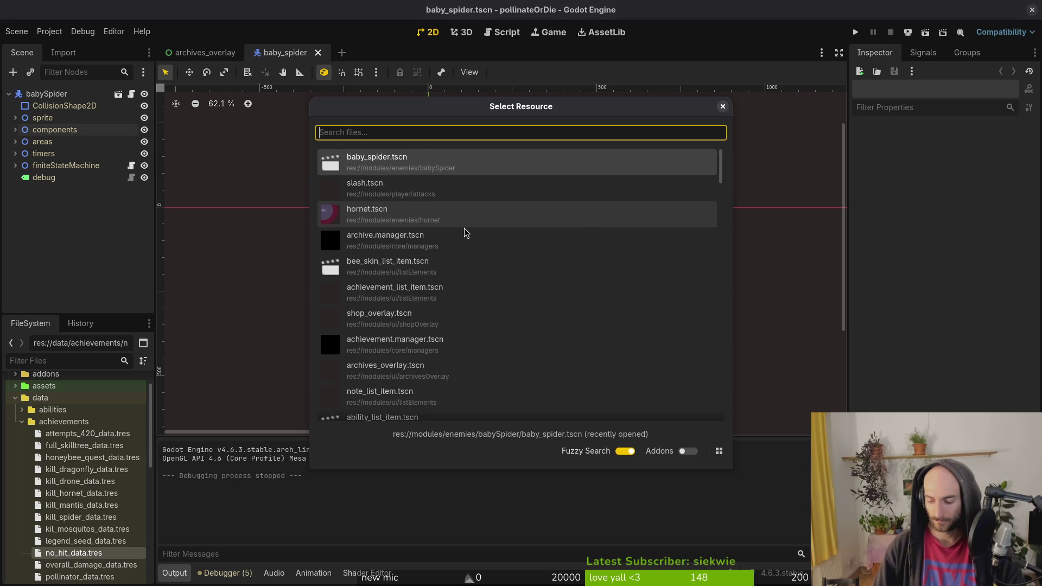
pyautogui.write('spiderts')
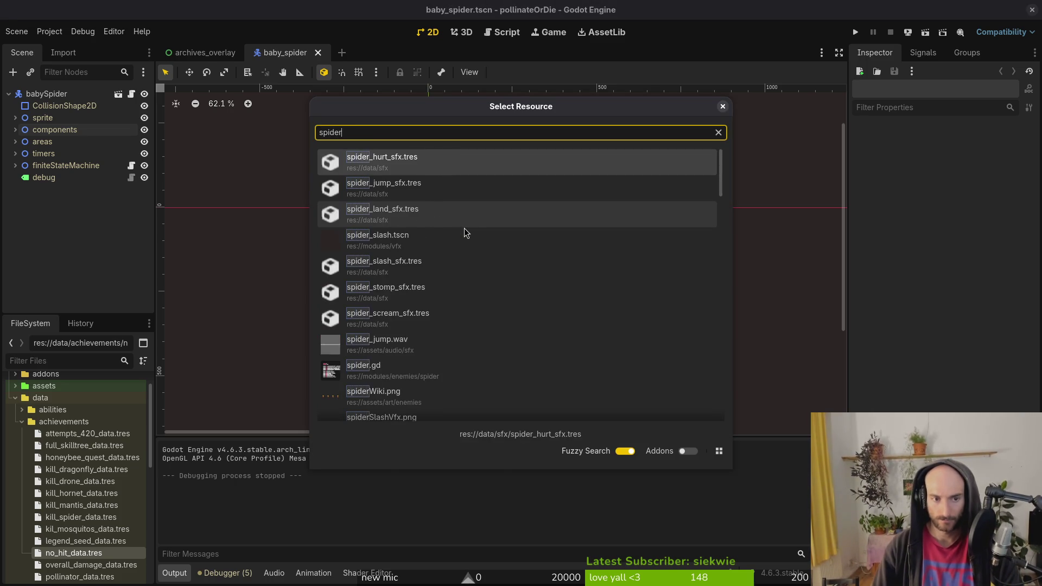
pyautogui.click(464, 228)
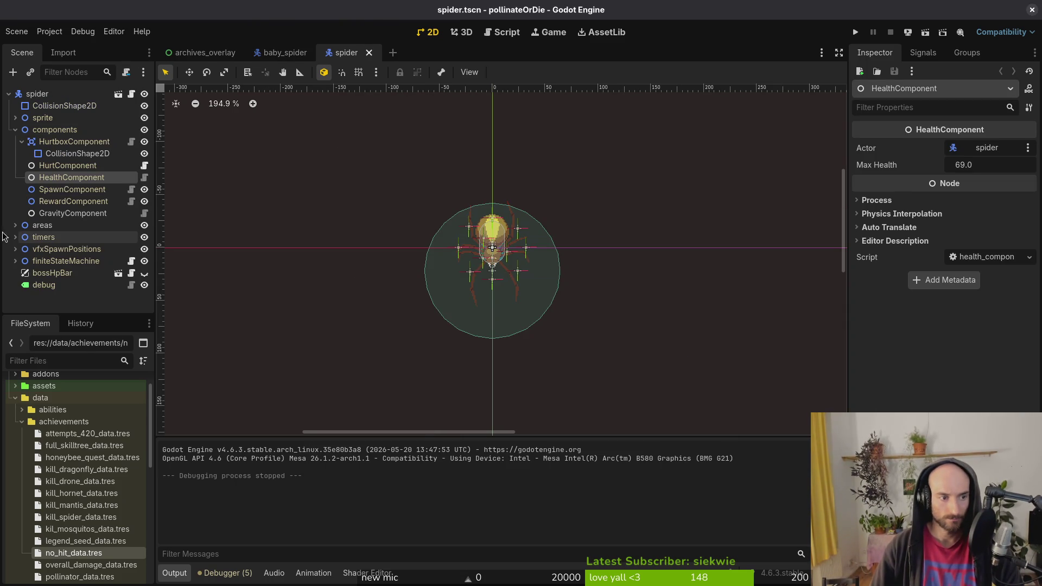
pyautogui.click(16, 237)
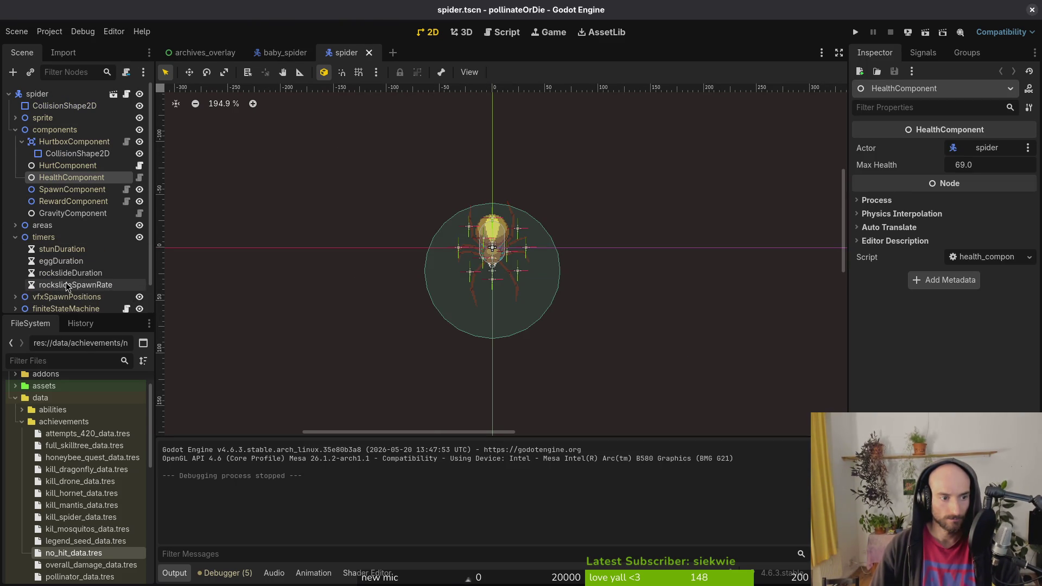
pyautogui.click(60, 261)
pyautogui.click(61, 273)
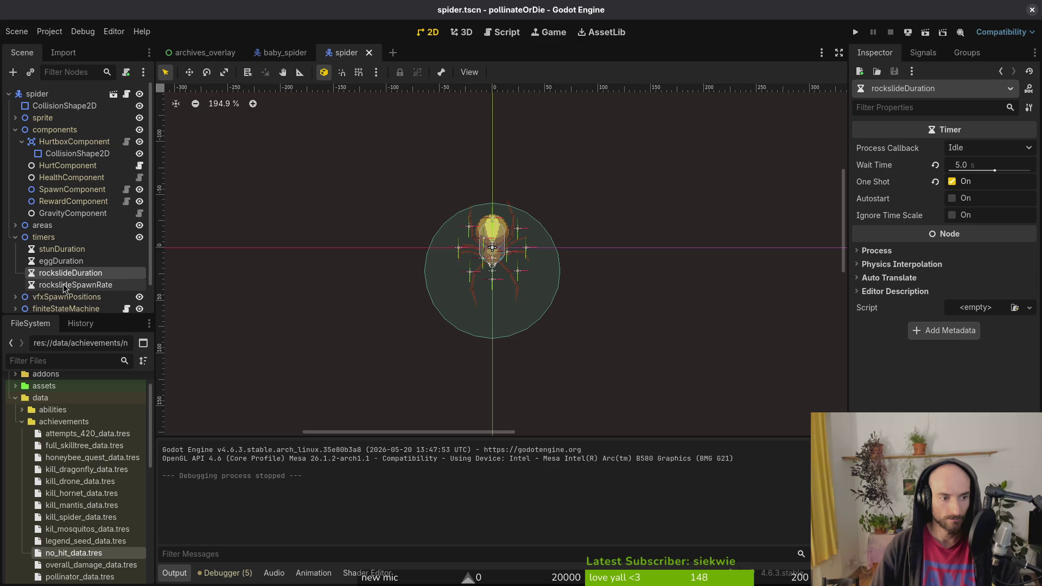
pyautogui.press('Down')
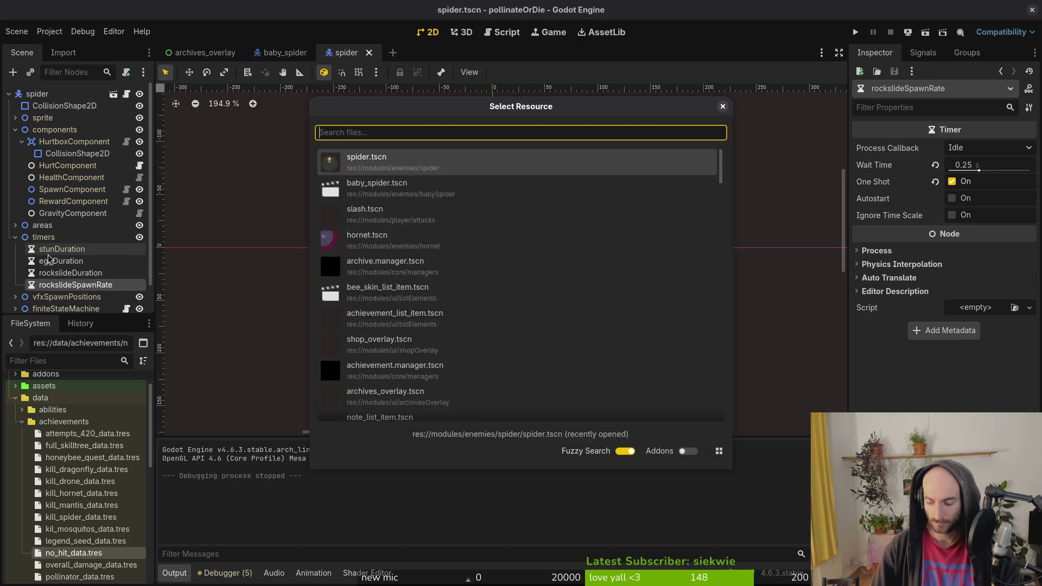
# Open spider_egg.tscn and check the hatchTimer's 0.4 s wait time.
pyautogui.hotkey('shift', 'alt', 'o')
pyautogui.write('spider_egg')
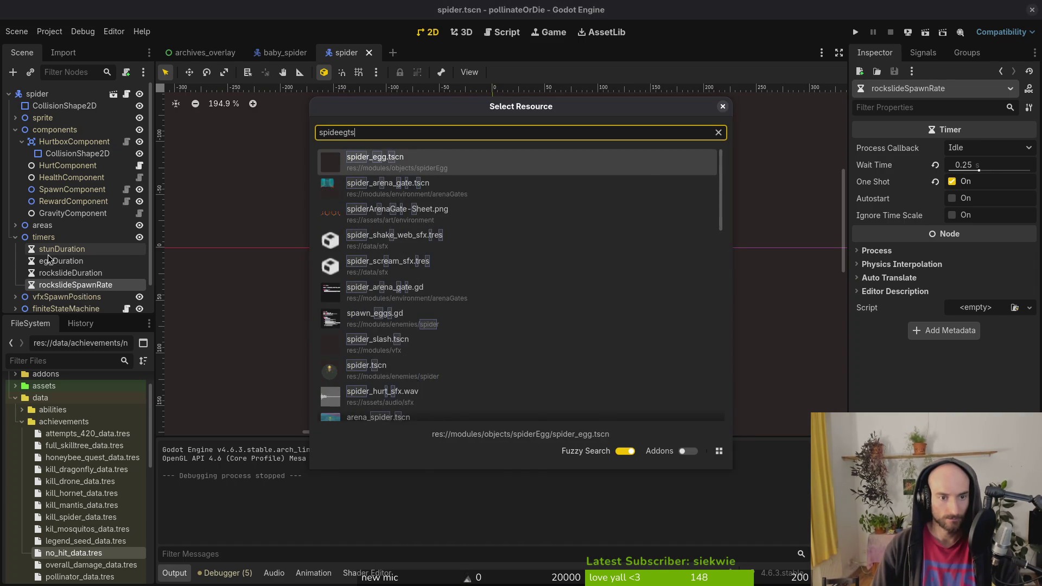
pyautogui.press('Return')
pyautogui.click(57, 191)
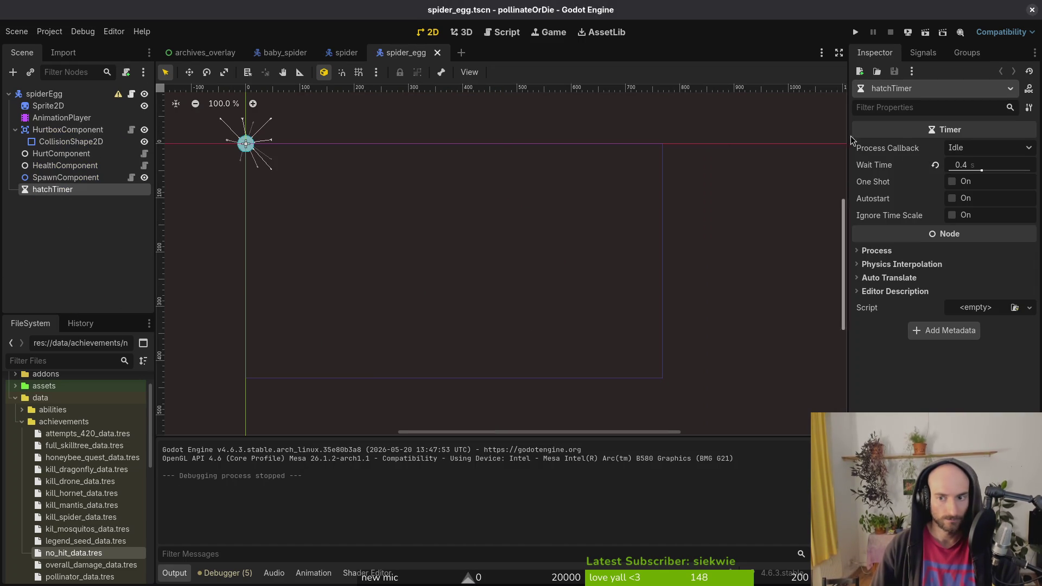
pyautogui.click(991, 164)
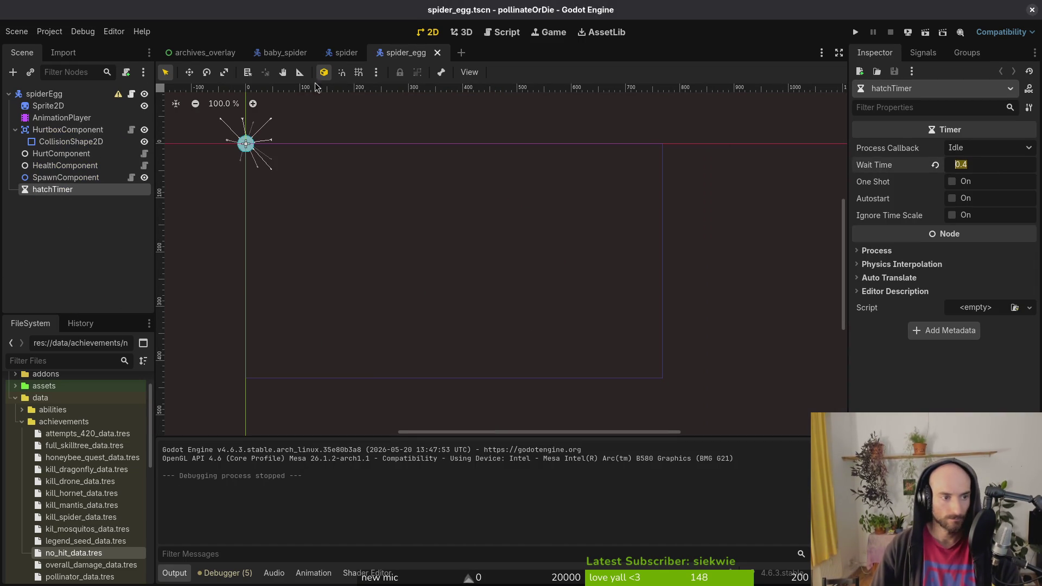
# Compare the spider's 1.5 s eggDuration timer with the egg's hatch timer wait time.
pyautogui.click(346, 53)
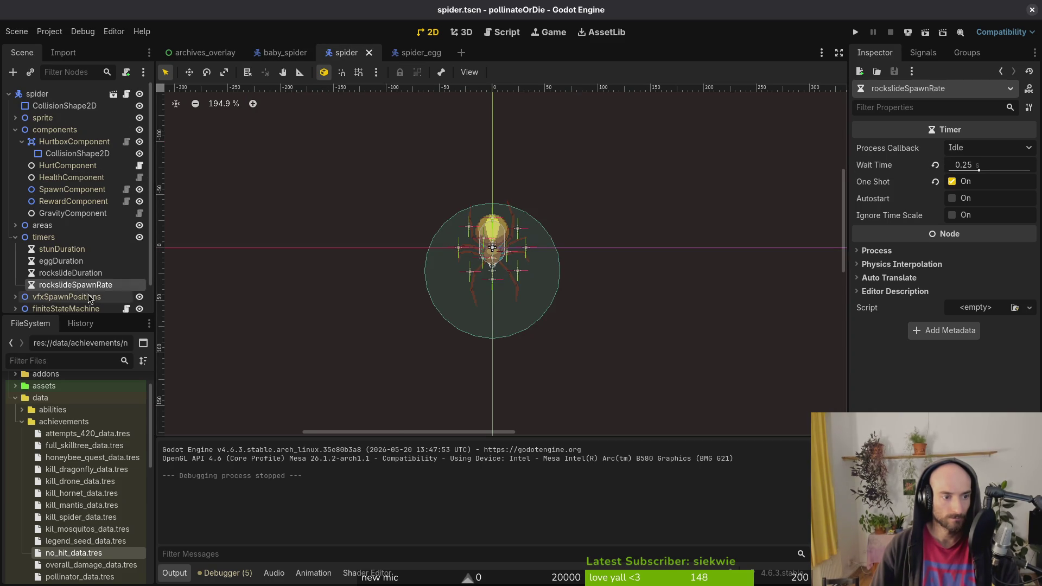
pyautogui.click(69, 263)
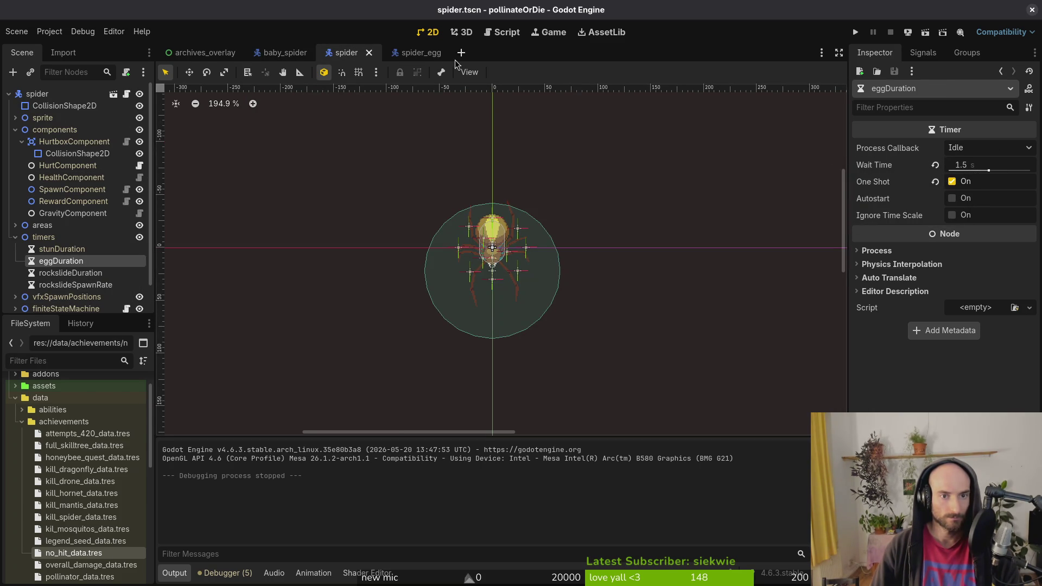
pyautogui.click(415, 53)
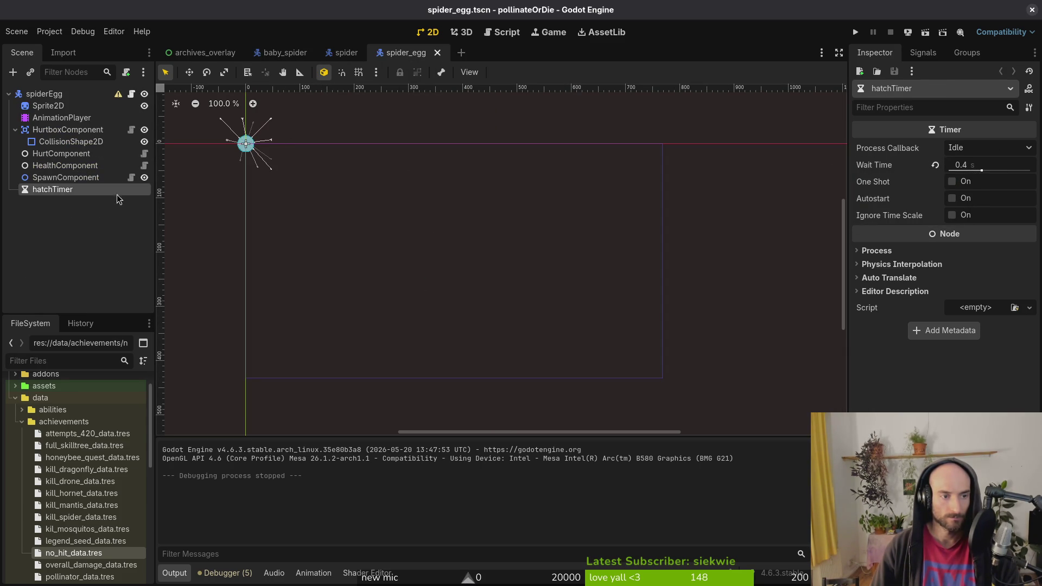
pyautogui.click(963, 166)
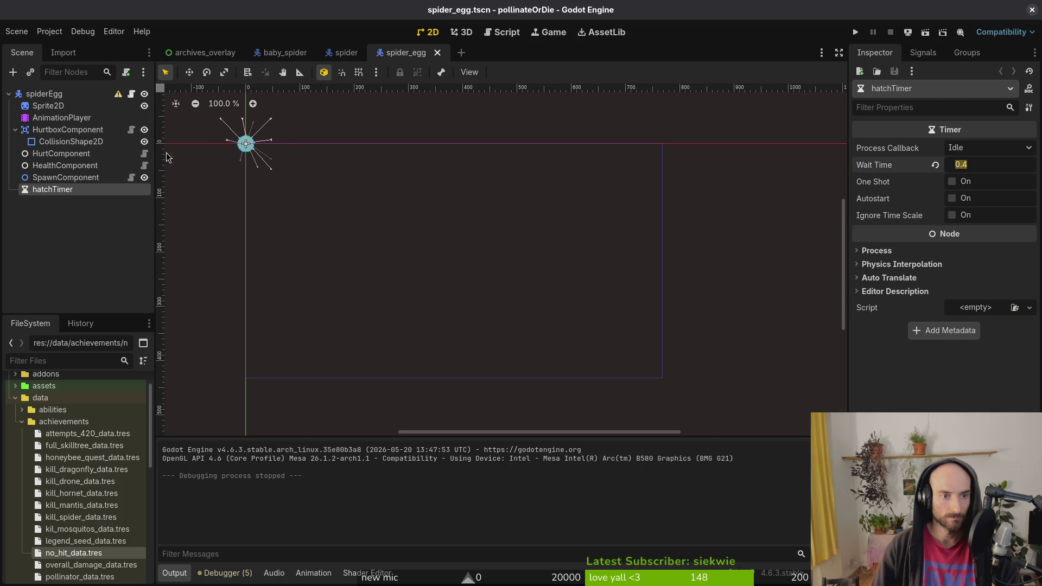
pyautogui.click(84, 248)
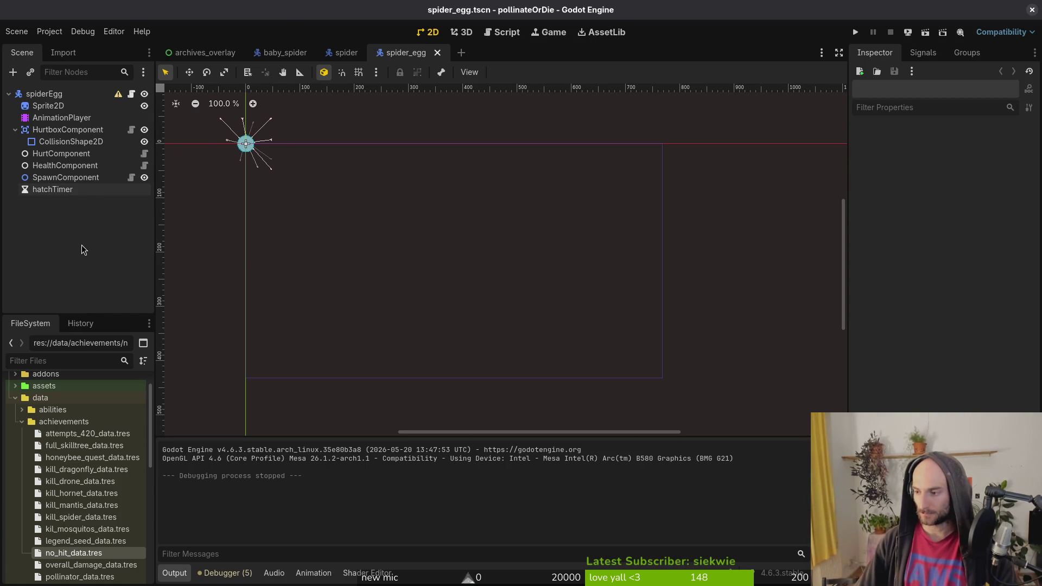
pyautogui.hotkey('alt', 'Tab')
# Open spider_egg.gd in Neovim and move down to the hatch_egg function.
pyautogui.press('space')
pyautogui.press('f')
pyautogui.press('f')
pyautogui.write('spider_egg')
pyautogui.press('Return')
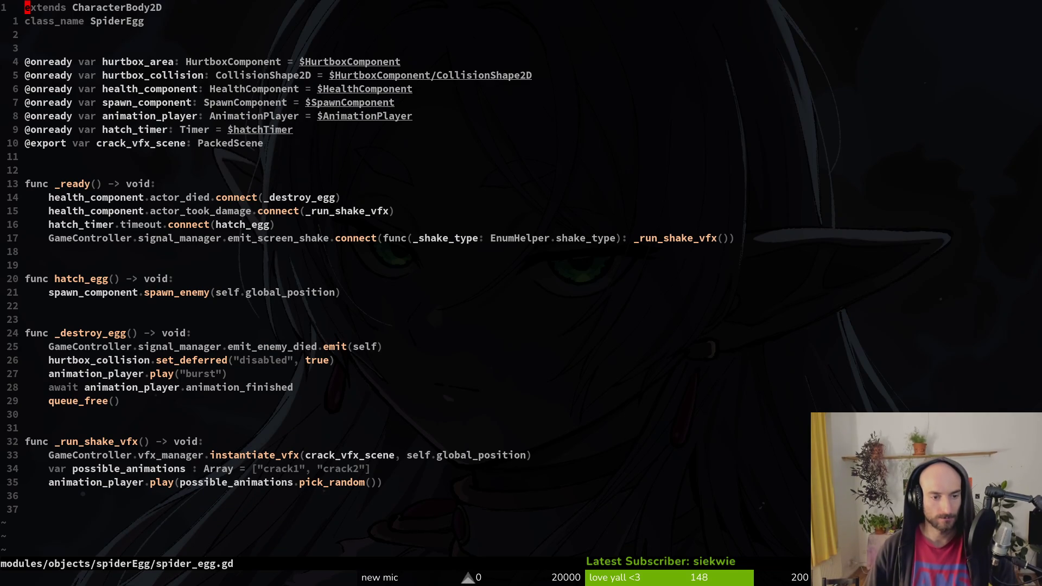
pyautogui.press('9')
pyautogui.press('j')
pyautogui.press('7')
pyautogui.press('j')
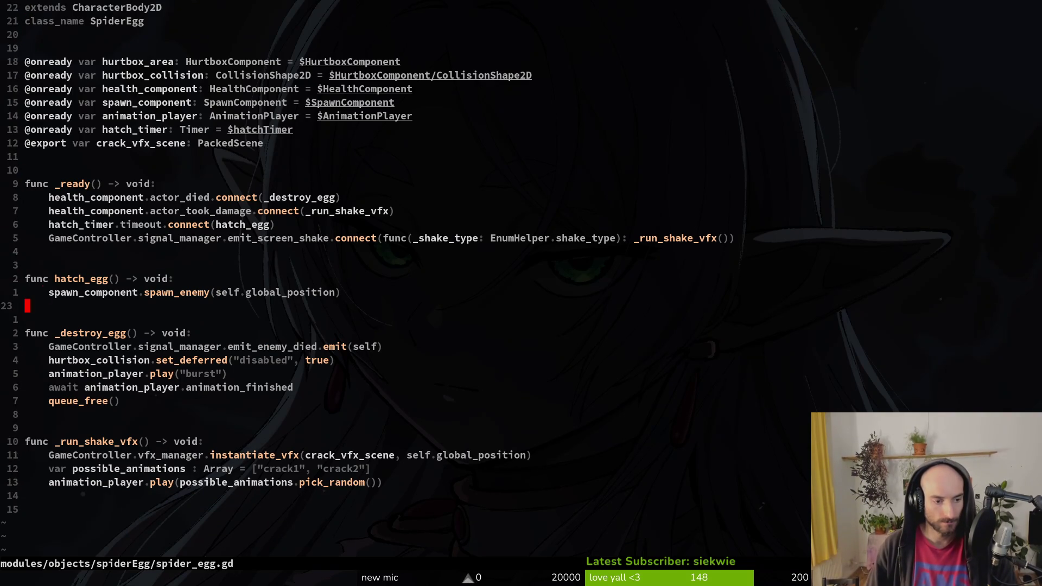
# Read the enter function of spawn_eggs.gd, then jump back to spider_egg.gd.
pyautogui.press('space')
pyautogui.press('f')
pyautogui.press('f')
pyautogui.write('spawnegg')
pyautogui.press('Return')
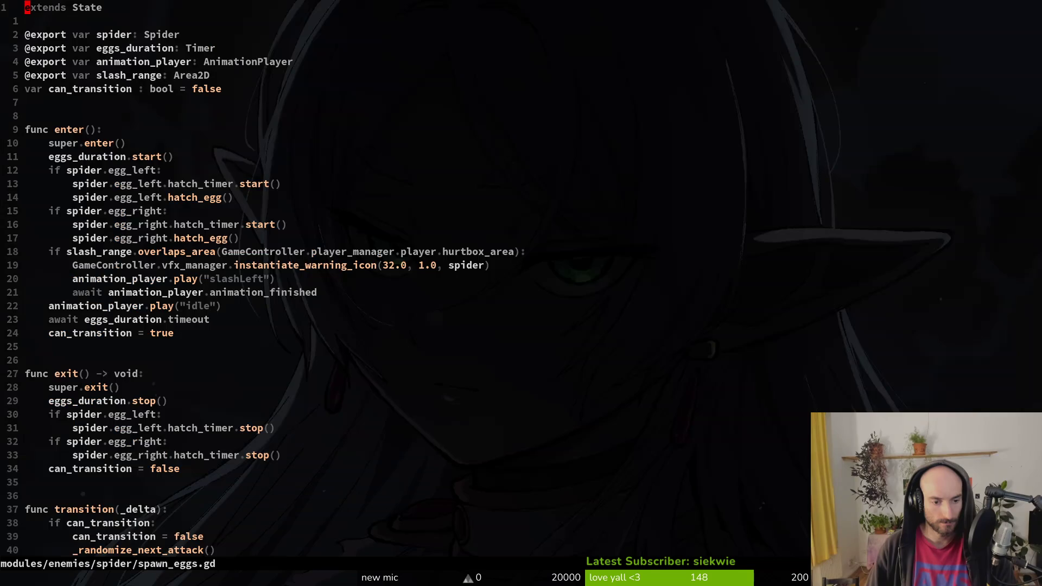
pyautogui.press('9')
pyautogui.press('j')
pyautogui.press('8')
pyautogui.press('j')
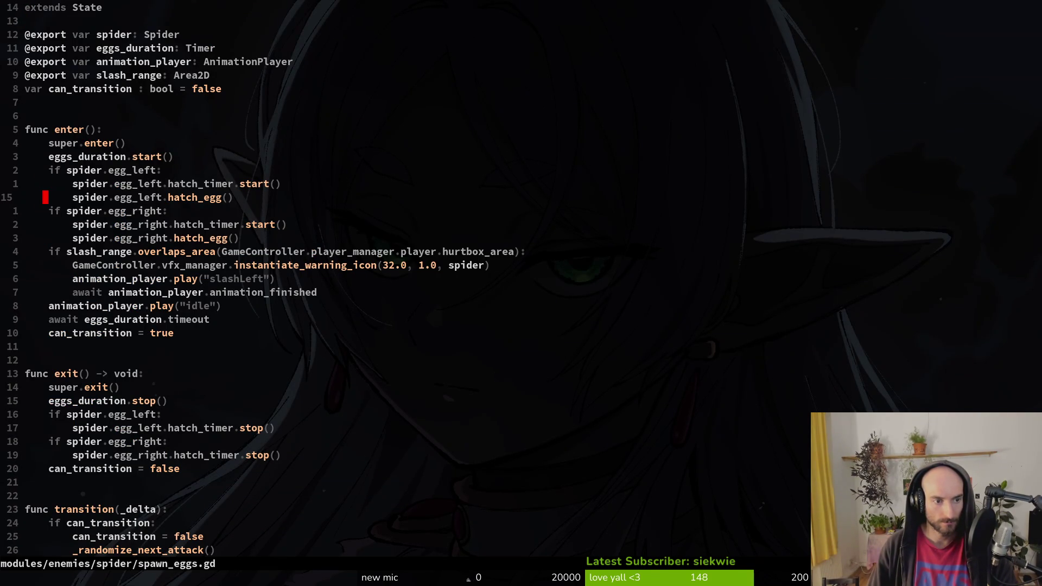
pyautogui.hotkey('ctrl', 'o')
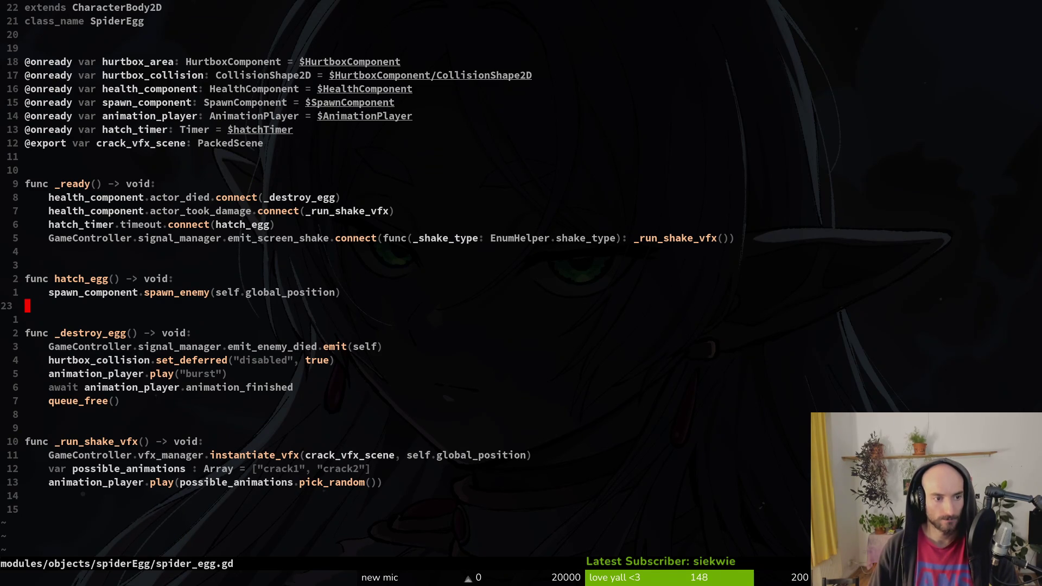
# Undo back to restore the _in_combat flag declaration and its check.
pyautogui.write('[m[m4k')
pyautogui.hotkey('shift', 'v')
pyautogui.press('p')
pyautogui.press('u')
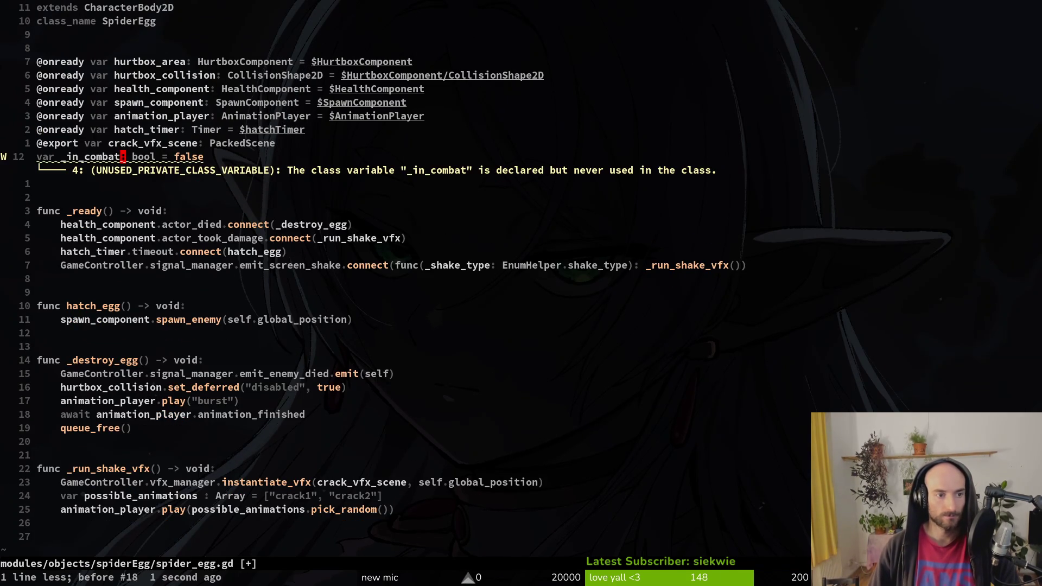
pyautogui.press('u')
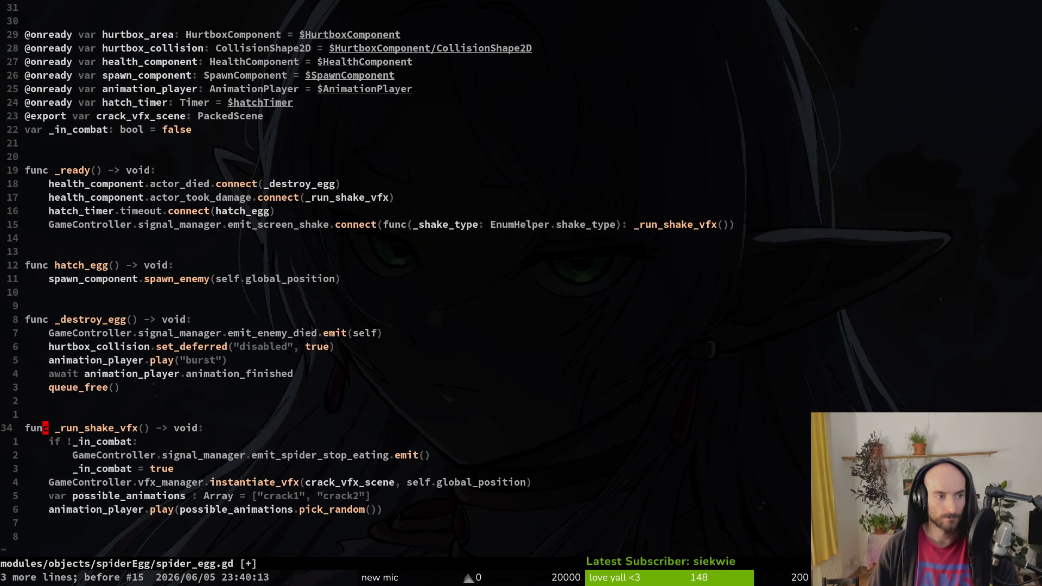
# Duplicate the hatch_timer line as passive_hatch_timer = $passiveHatchTimer and save spider_egg.gd.
pyautogui.write('24kyyp')
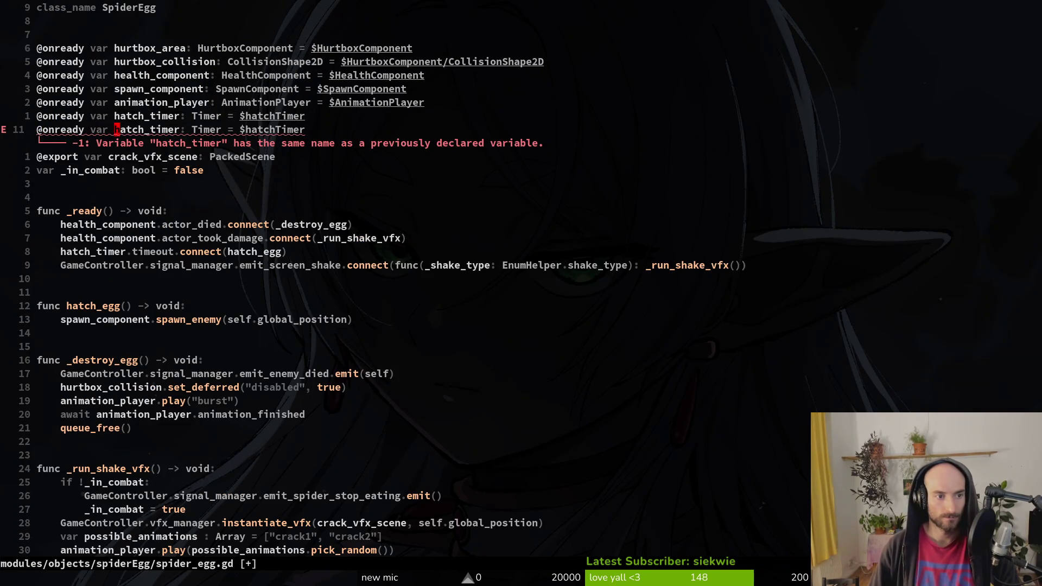
pyautogui.write('ciwdef')
pyautogui.press('BackSpace')
pyautogui.press('BackSpace')
pyautogui.press('BackSpace')
pyautogui.write('passive_')
pyautogui.write('hatch_')
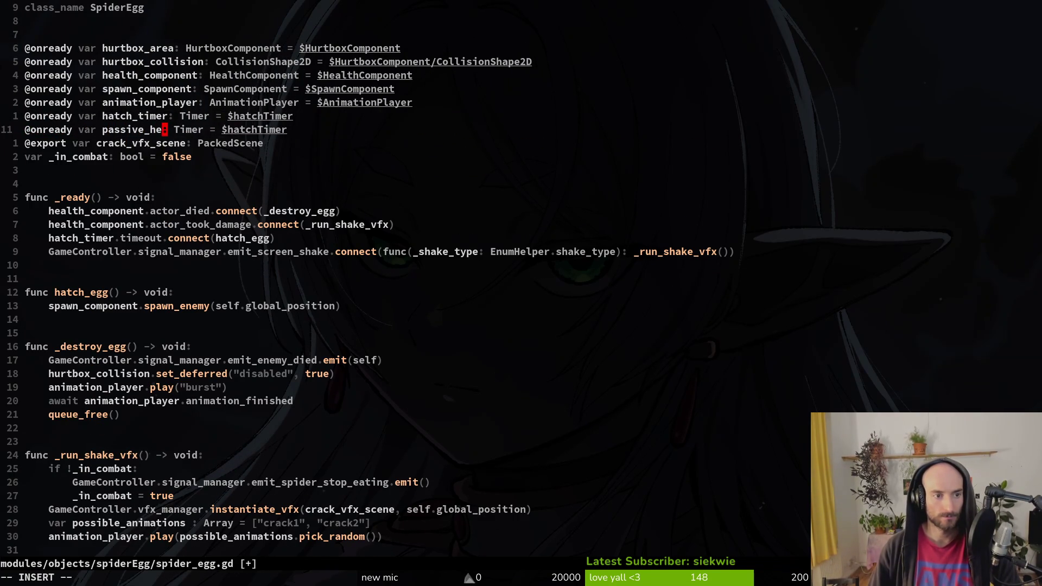
pyautogui.write('timer')
pyautogui.press('Escape')
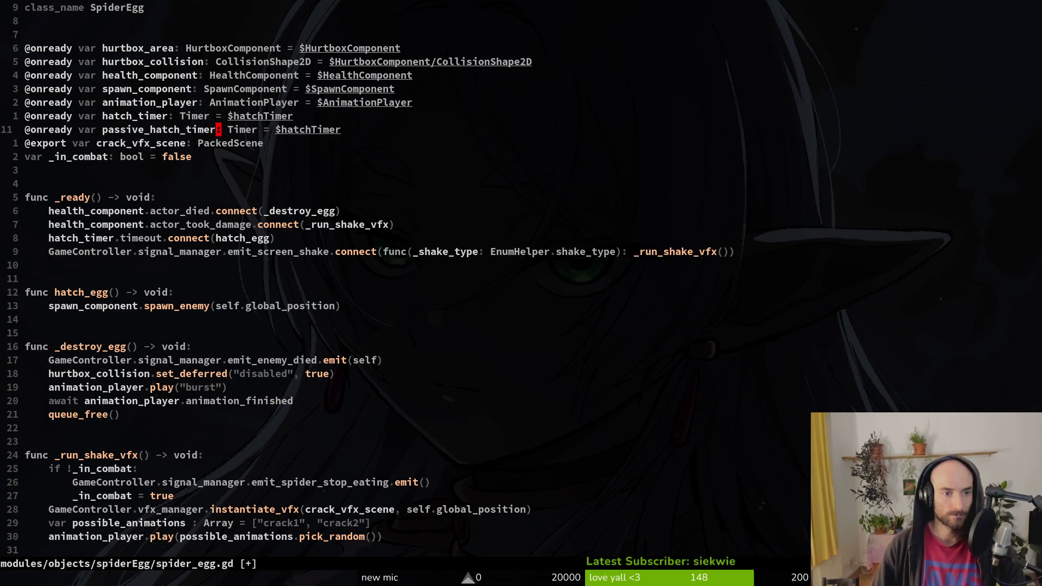
pyautogui.write('cwpassiv')
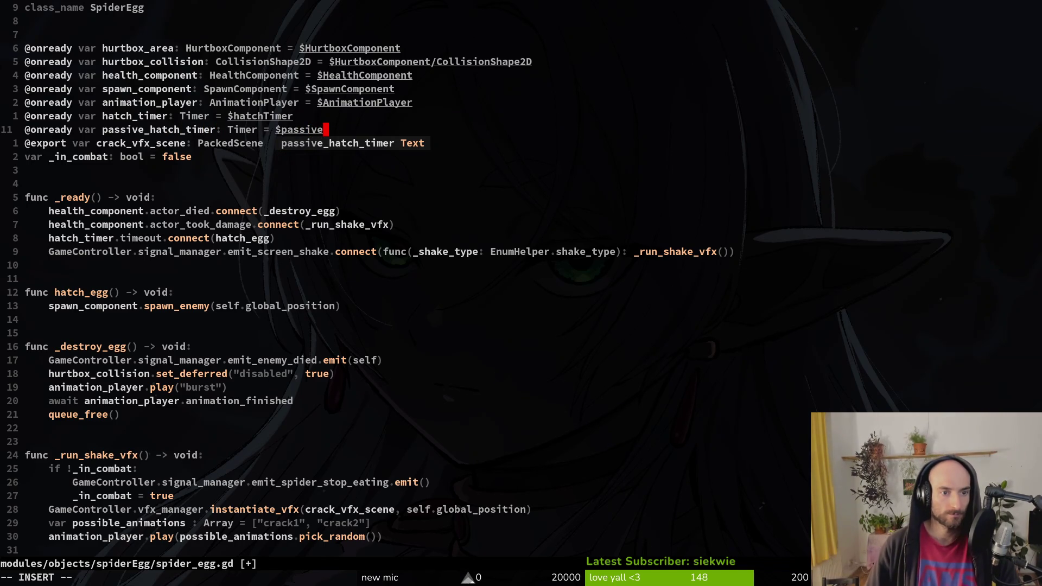
pyautogui.write('mer')
pyautogui.press('Escape')
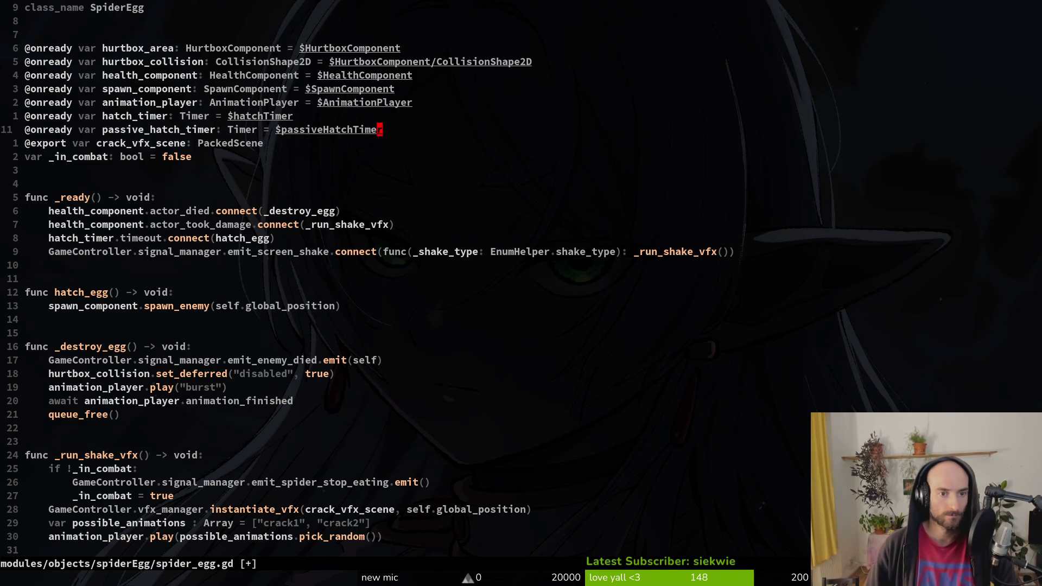
pyautogui.write(':w')
pyautogui.press('Return')
# Back in Godot, select and copy the hatchTimer node in the spider_egg scene.
pyautogui.hotkey('alt', 'Tab')
pyautogui.click(67, 187)
pyautogui.hotkey('ctrl', 'c')
pyautogui.press('Home')
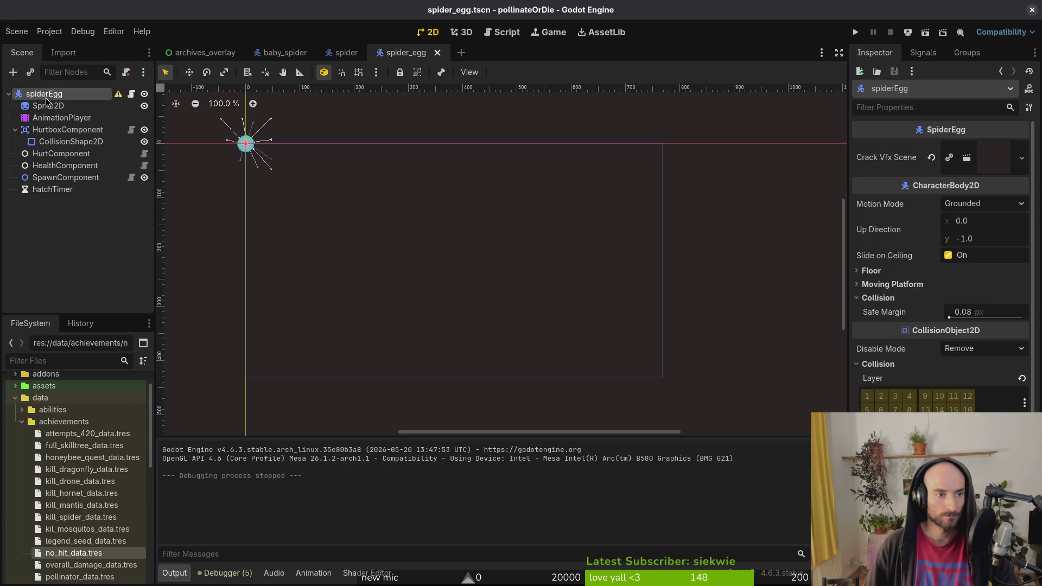
# Paste a copy of hatchTimer, rename it passiveHatchTimer, and enable its Autostart.
pyautogui.hotkey('ctrl', 'v')
pyautogui.press('F2')
pyautogui.write('p')
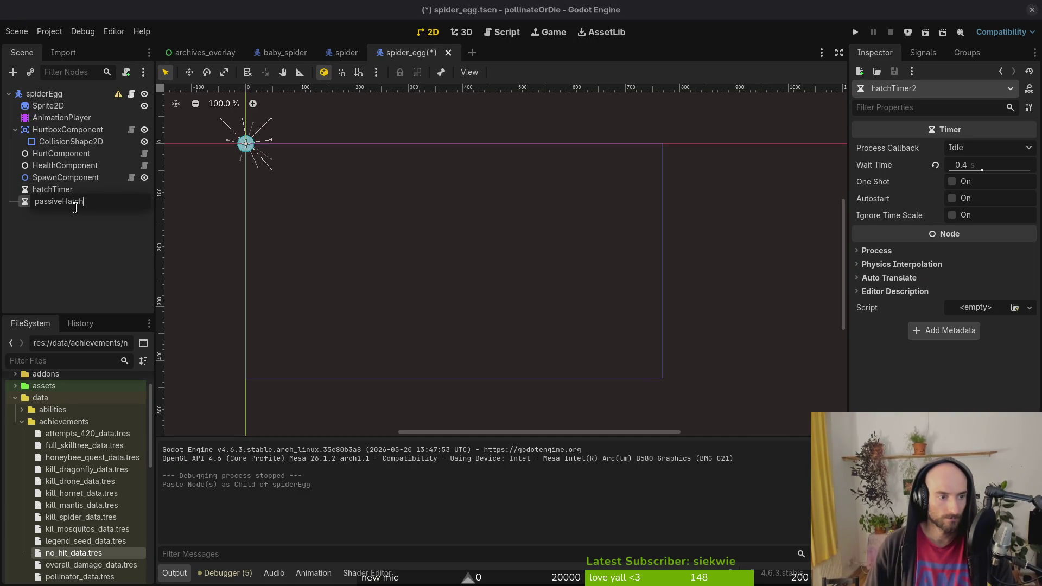
pyautogui.press('Return')
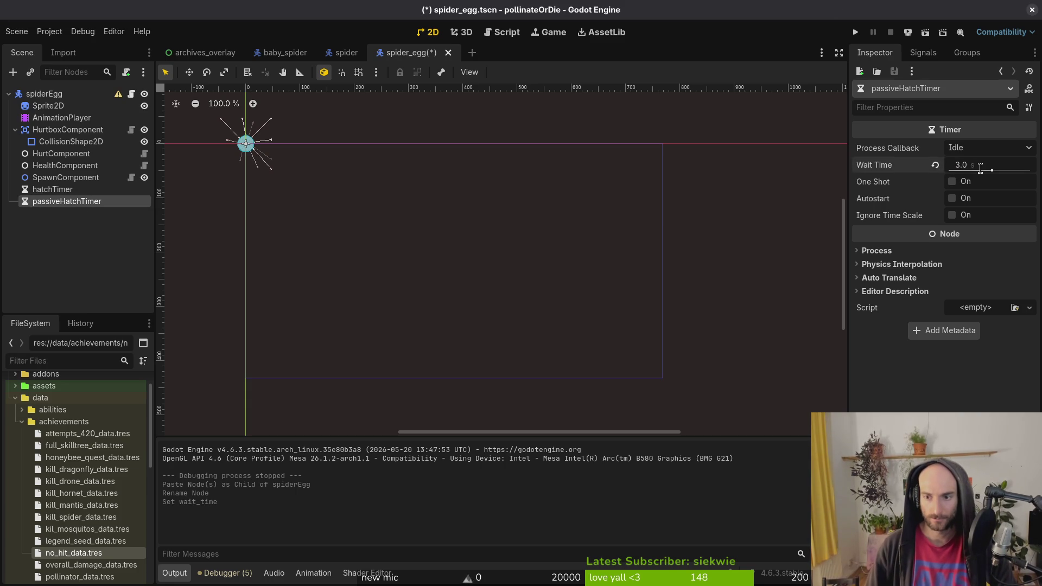
pyautogui.click(951, 198)
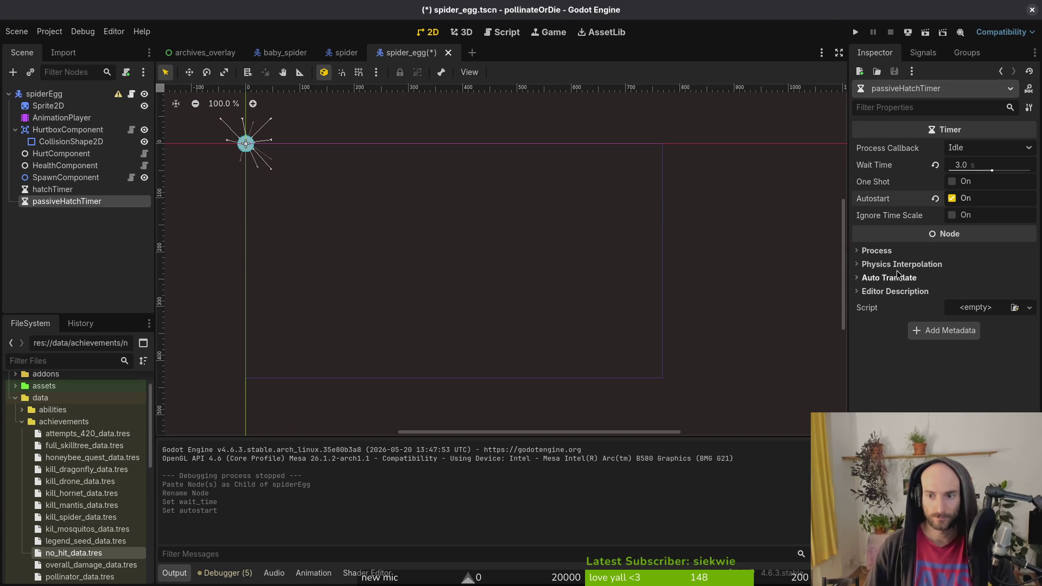
pyautogui.click(952, 199)
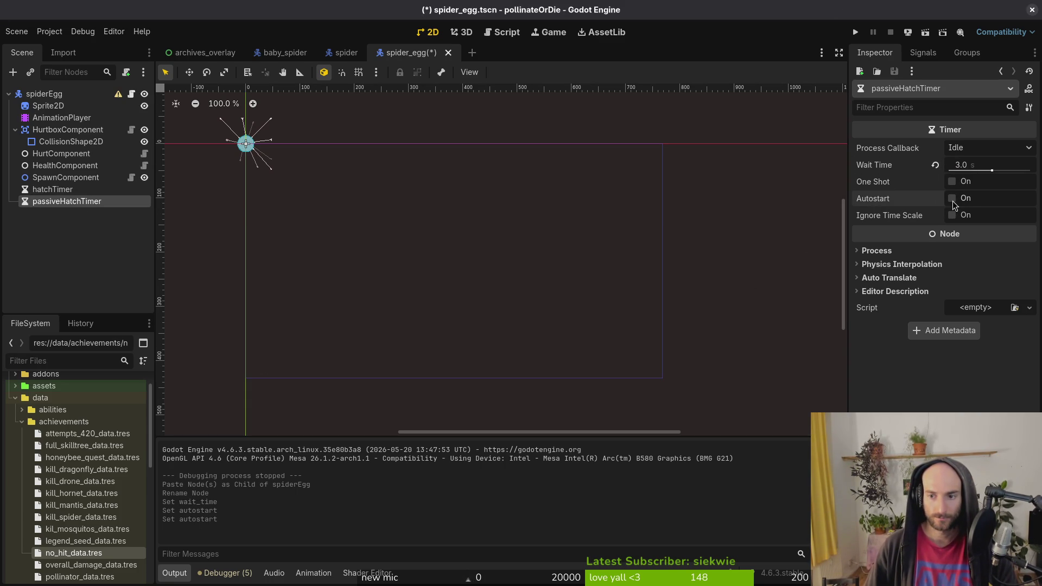
pyautogui.click(955, 201)
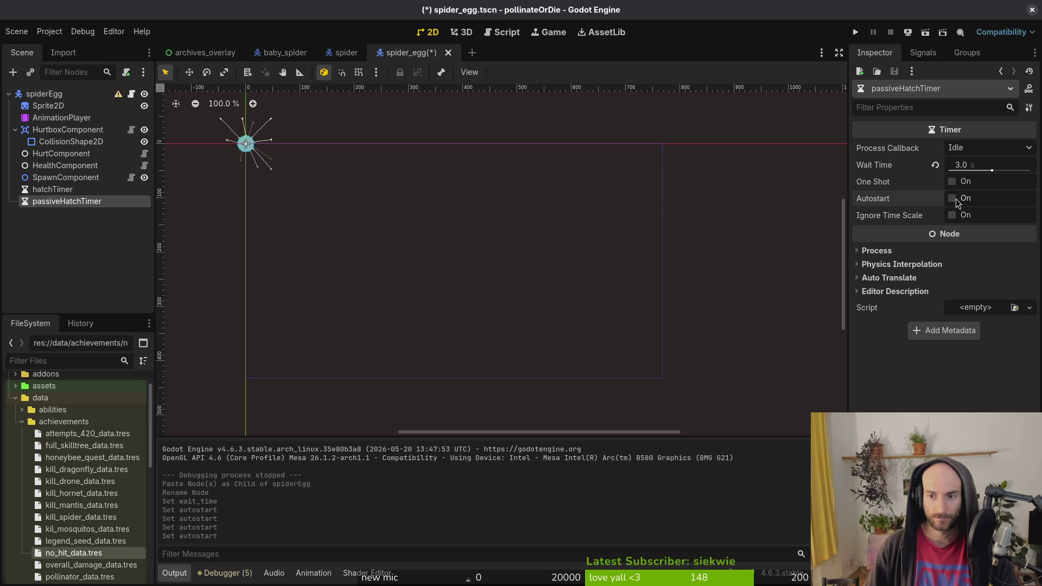
pyautogui.click(953, 200)
# Confirm the passive timer's 5.0 s wait time, save, and set hatchTimer's wait time to 0.7 s.
pyautogui.click(974, 165)
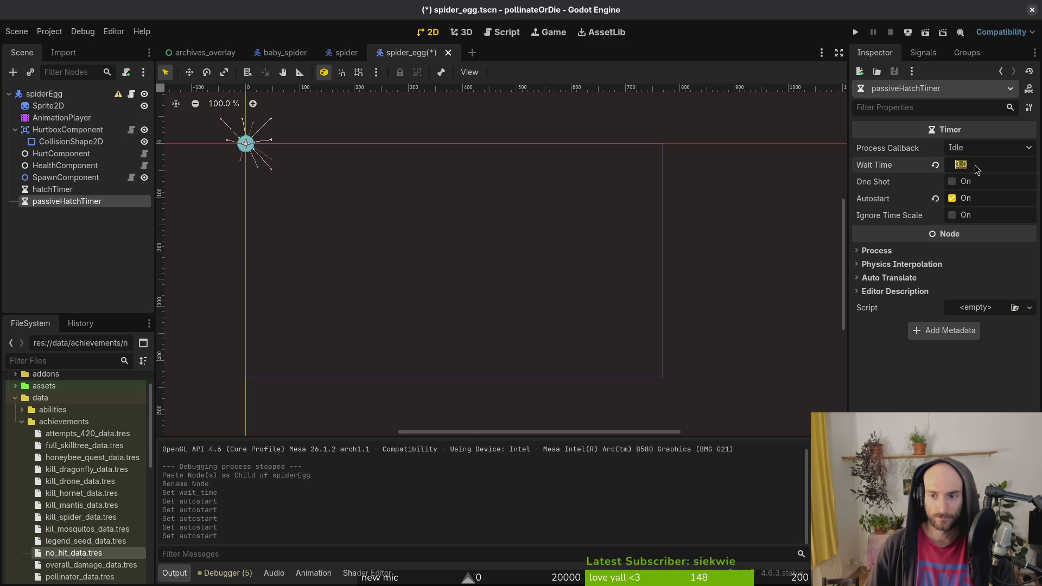
pyautogui.write('5')
pyautogui.press('Return')
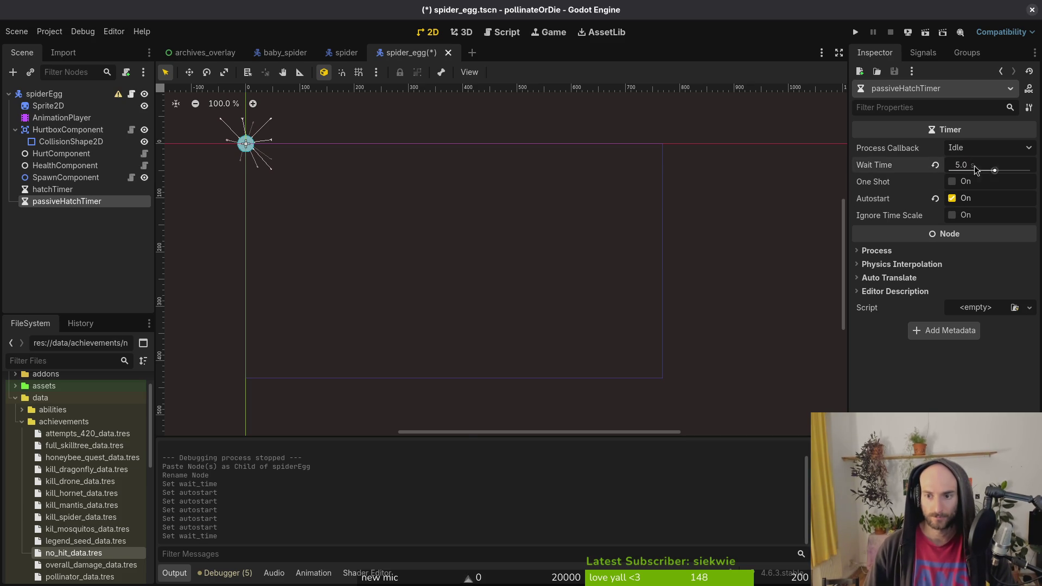
pyautogui.hotkey('ctrl', 's')
pyautogui.click(49, 189)
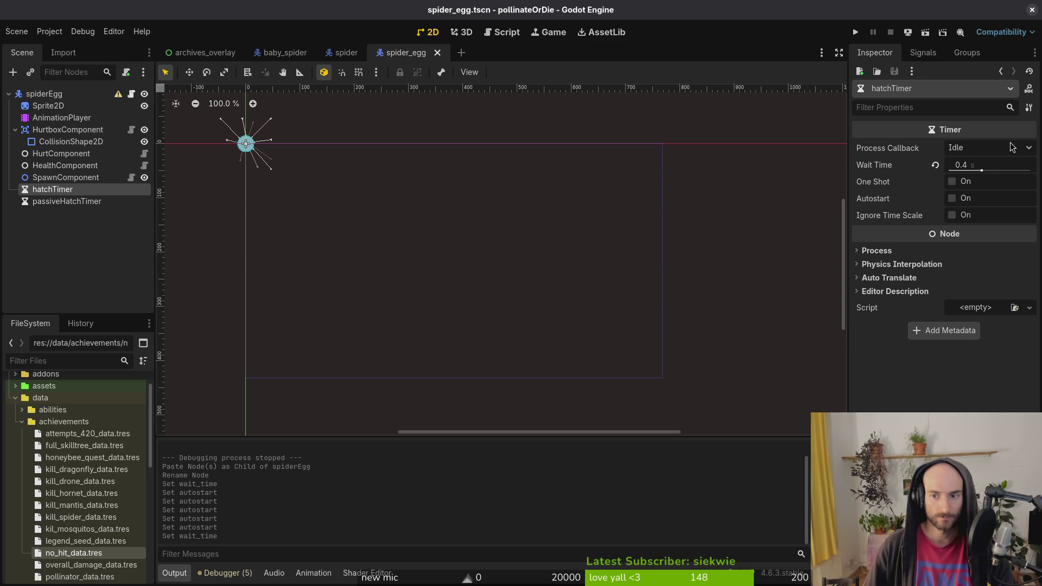
pyautogui.click(999, 165)
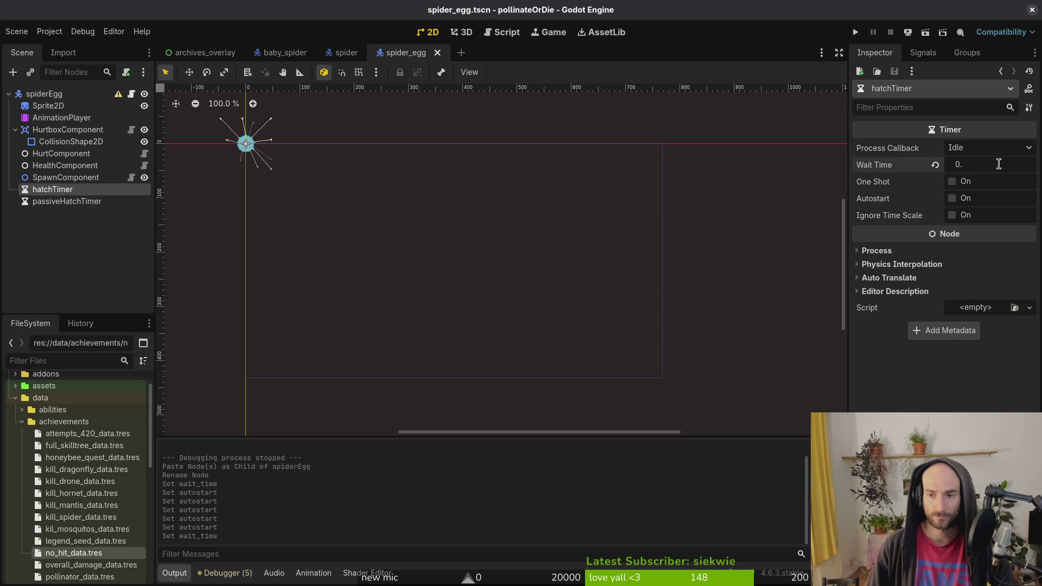
pyautogui.write('7')
pyautogui.press('Return')
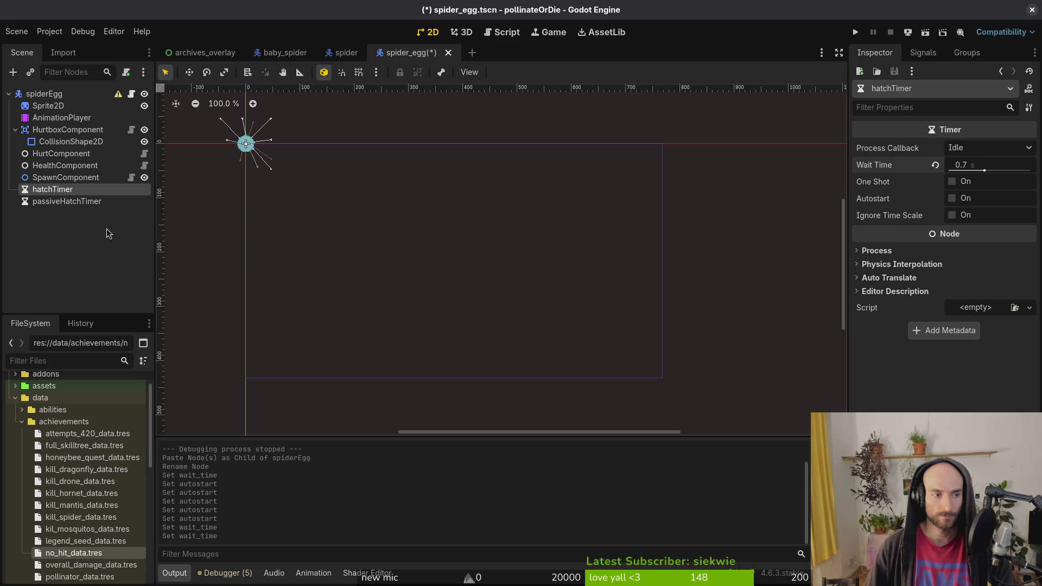
# Change passiveHatchTimer's wait time to 0.5 s and save the spider_egg scene.
pyautogui.click(111, 231)
pyautogui.click(70, 203)
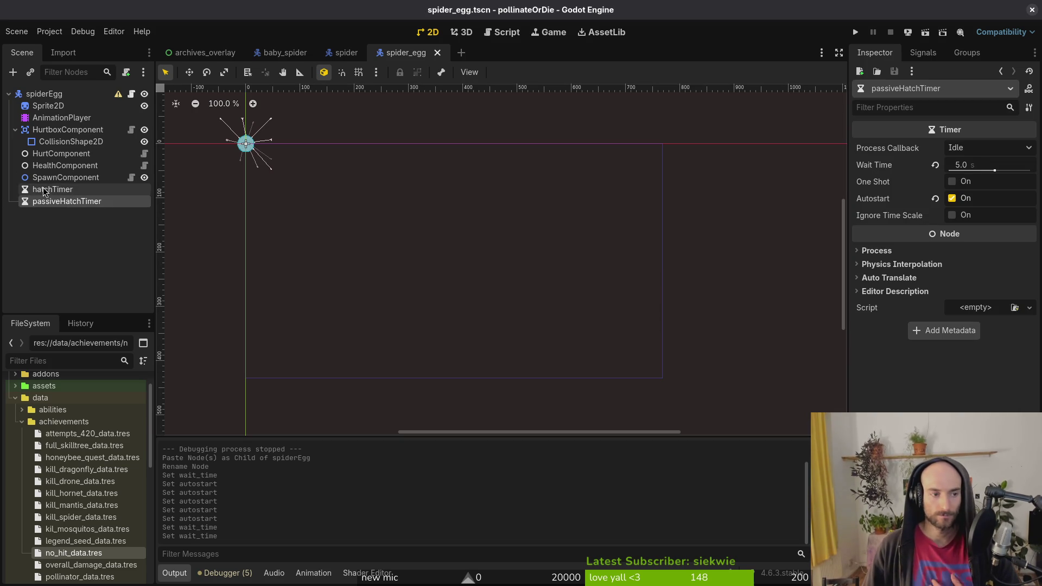
pyautogui.click(982, 164)
pyautogui.write('0.5')
pyautogui.press('Return')
pyautogui.hotkey('ctrl', 's')
pyautogui.click(75, 243)
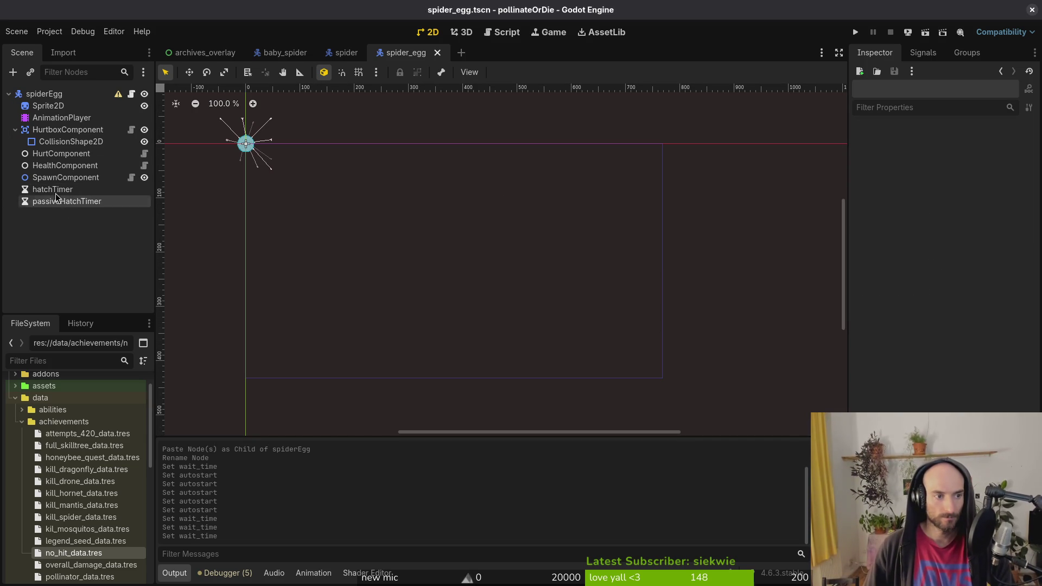
# In spider_egg.gd, connect passive_hatch_timer's timeout to hatch_egg, save, and run the game.
pyautogui.hotkey('alt', 'Tab')
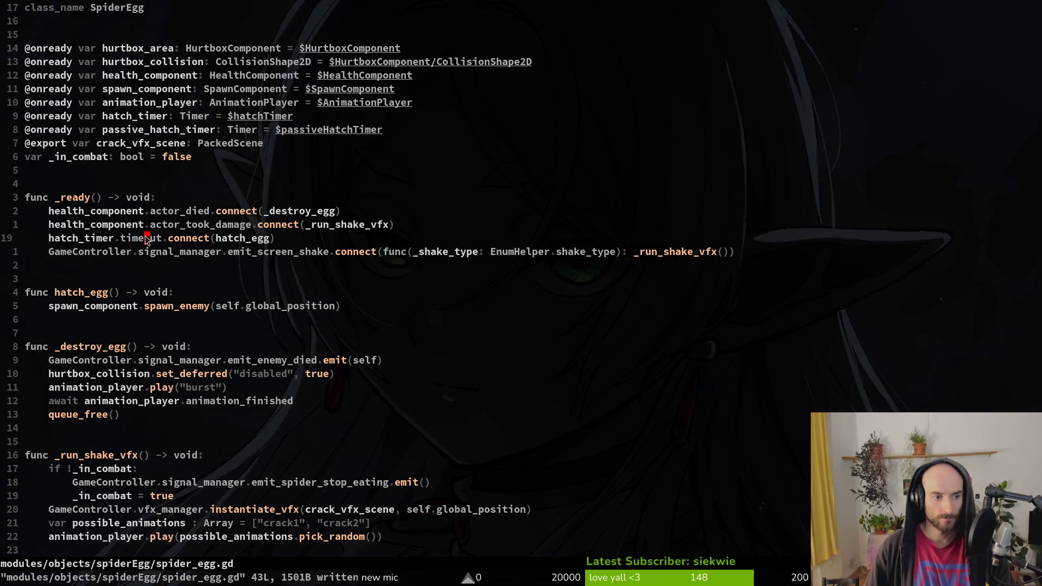
pyautogui.press('j')
pyautogui.press('y')
pyautogui.press('y')
pyautogui.write('p')
pyautogui.write('cbpas')
pyautogui.press('Return')
pyautogui.press('Escape')
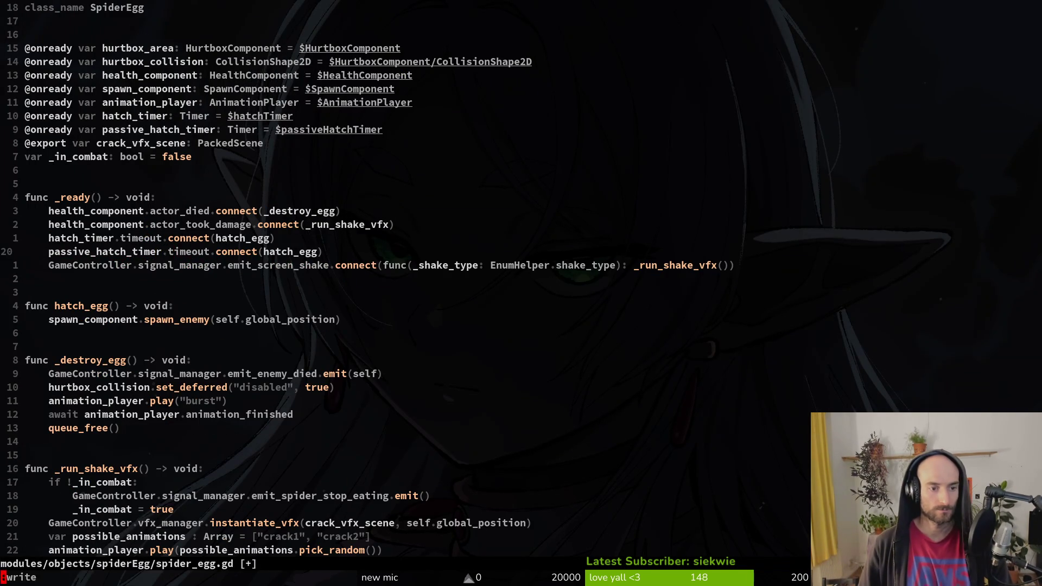
pyautogui.press('Return')
pyautogui.hotkey('alt', 'Tab')
pyautogui.click(855, 32)
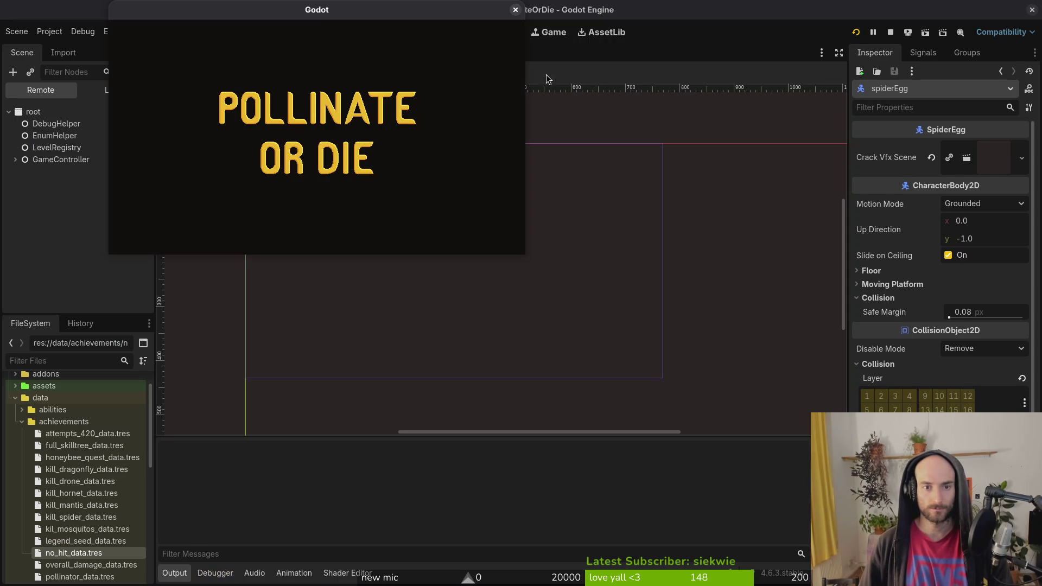
# Maximize the game window, load the spider level from the debug selector, and play it.
pyautogui.doubleClick(424, 16)
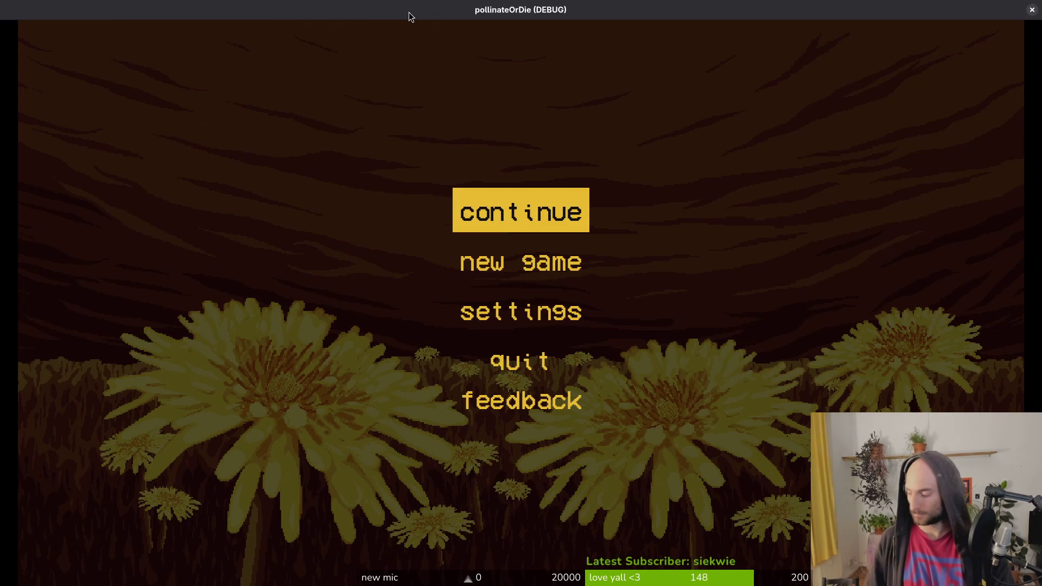
pyautogui.press('Return')
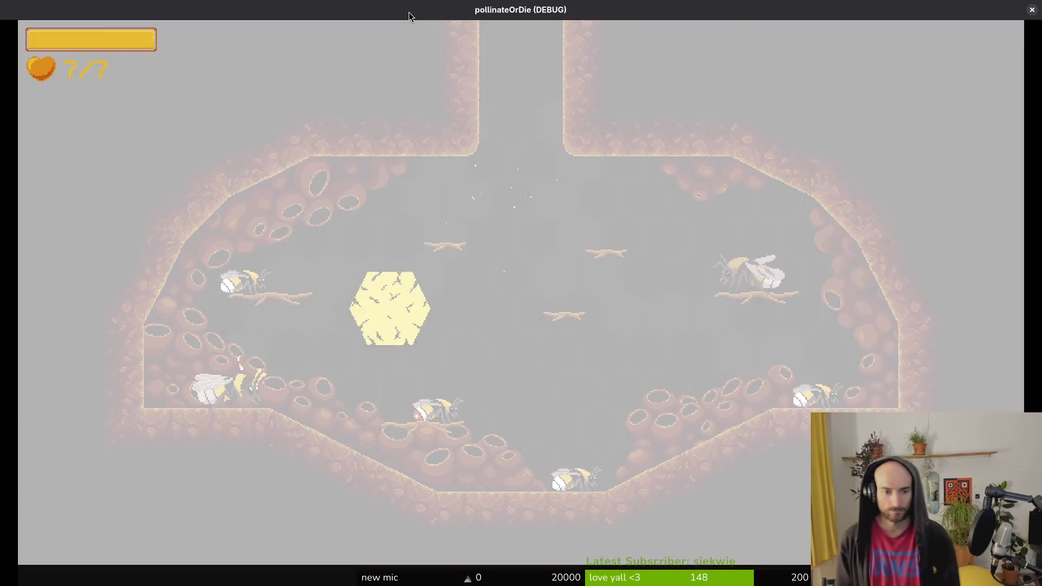
pyautogui.press('F1')
pyautogui.press('Return')
pyautogui.press('Right')
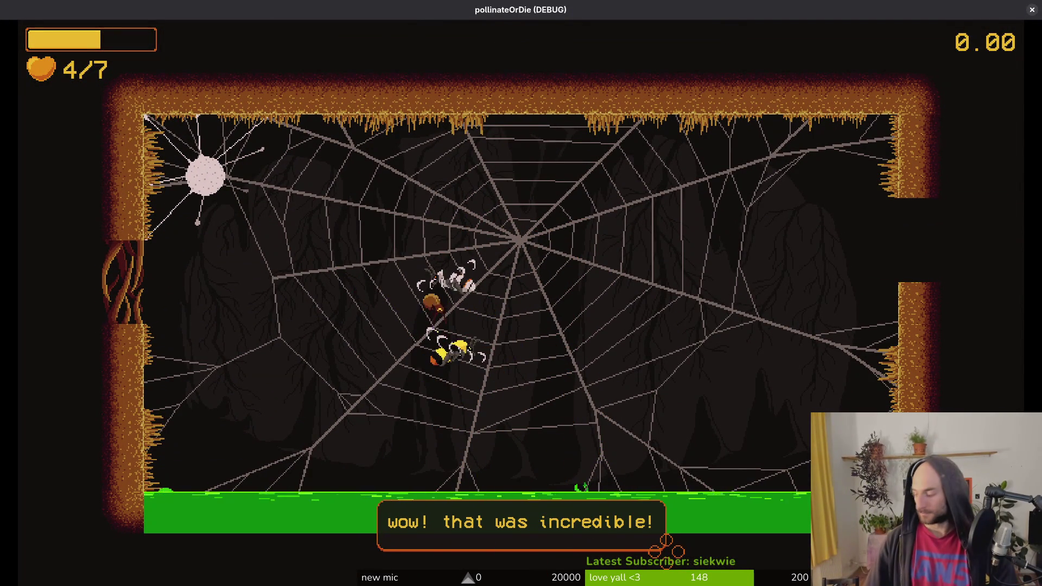
# Close the game and select hatchTimer in the spider_egg scene tree.
pyautogui.click(1031, 10)
pyautogui.click(15, 130)
pyautogui.click(35, 178)
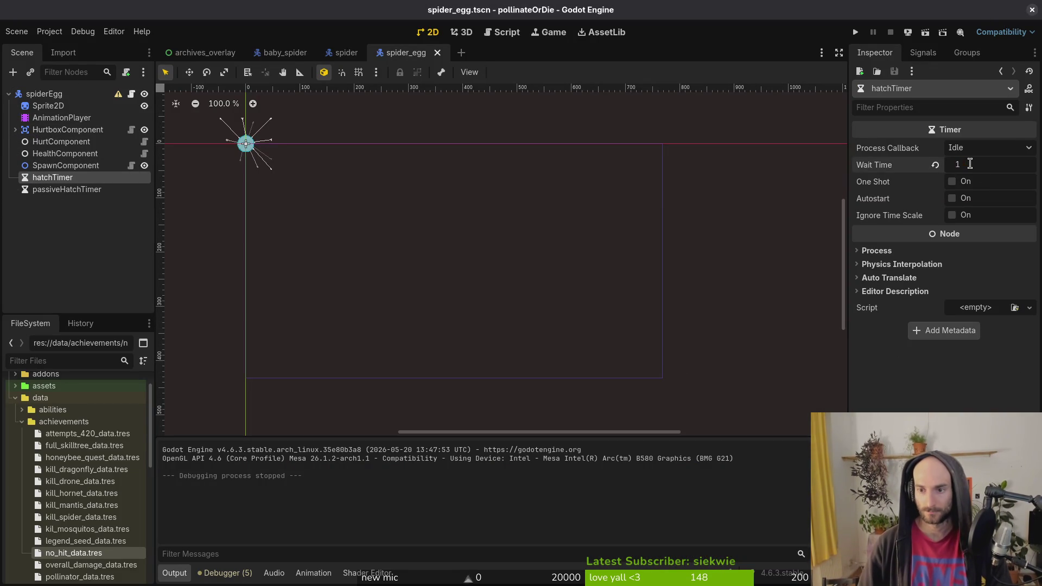
# Set hatchTimer's wait time to 1.3 s and save the scene.
pyautogui.write('.3')
pyautogui.press('Return')
pyautogui.hotkey('ctrl', 's')
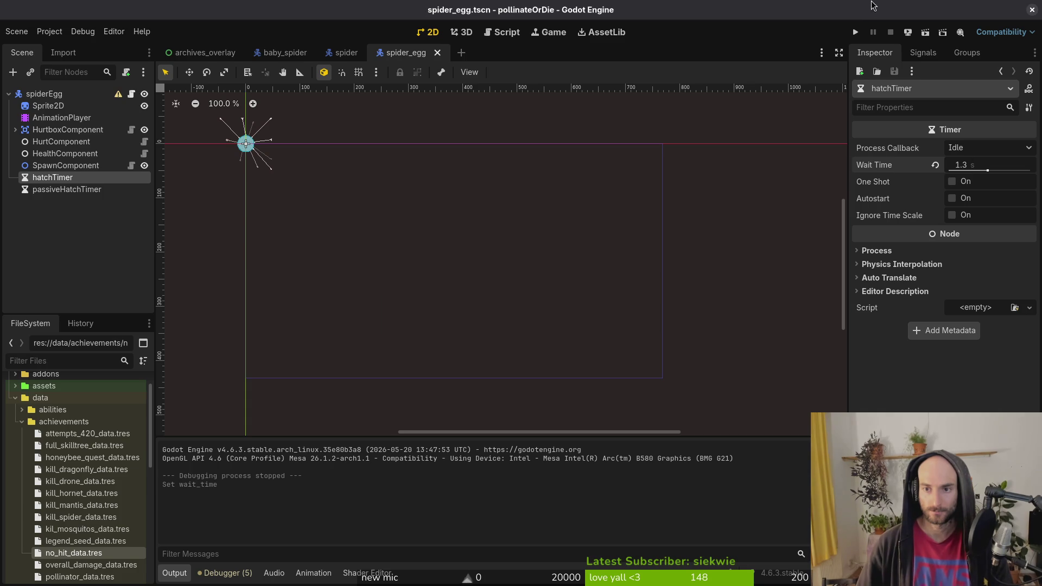
# Run the game, load the spider level, pause it, and switch to the egg script.
pyautogui.click(851, 34)
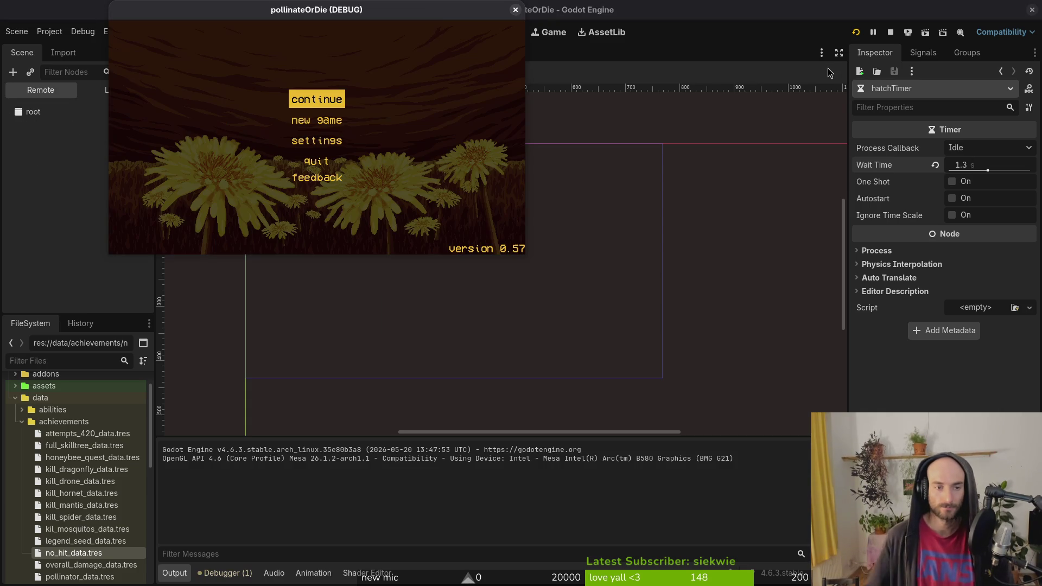
pyautogui.press('Return')
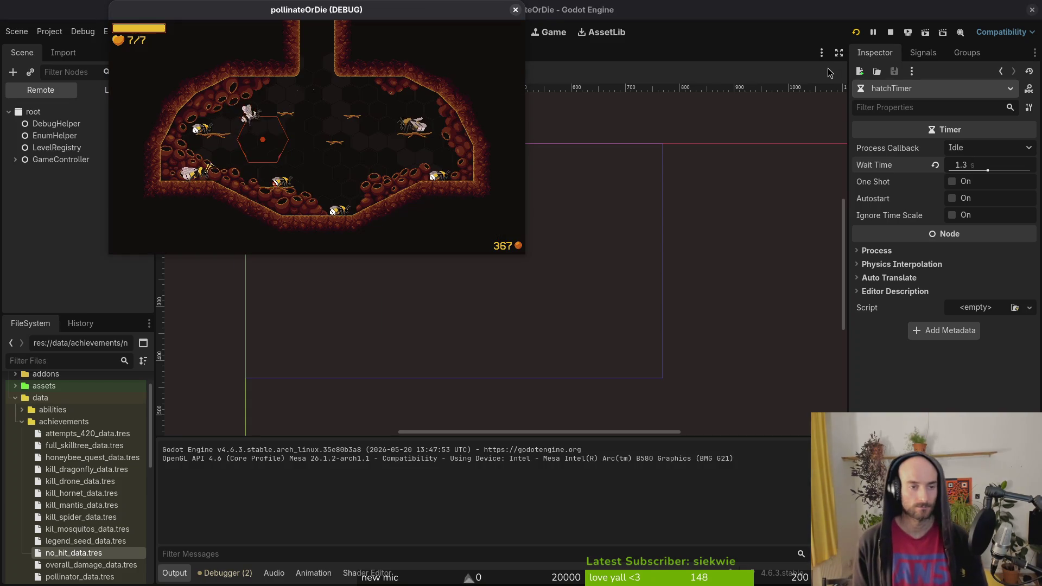
pyautogui.press('Escape')
pyautogui.press('Return')
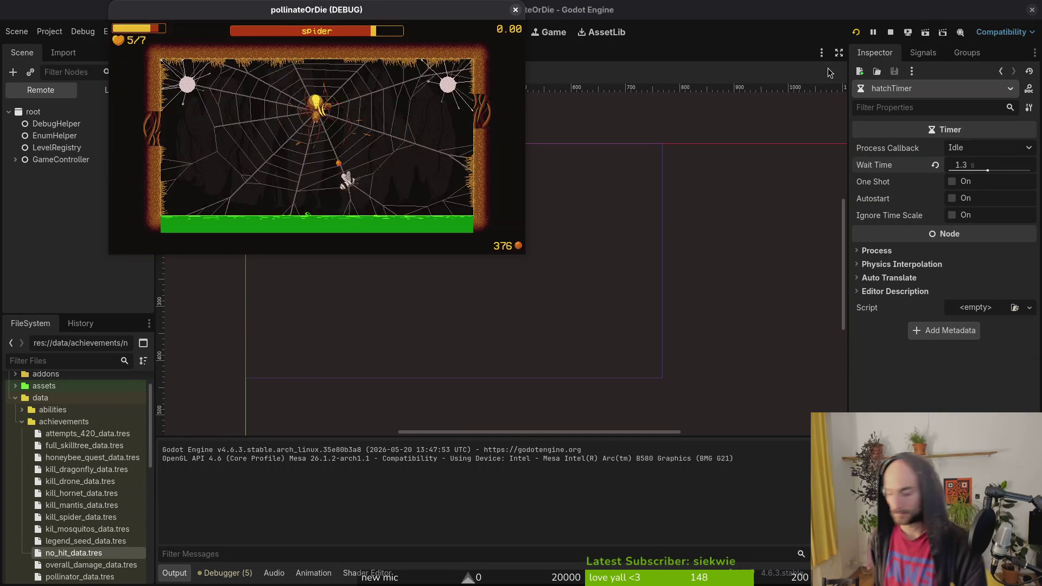
pyautogui.press('Escape')
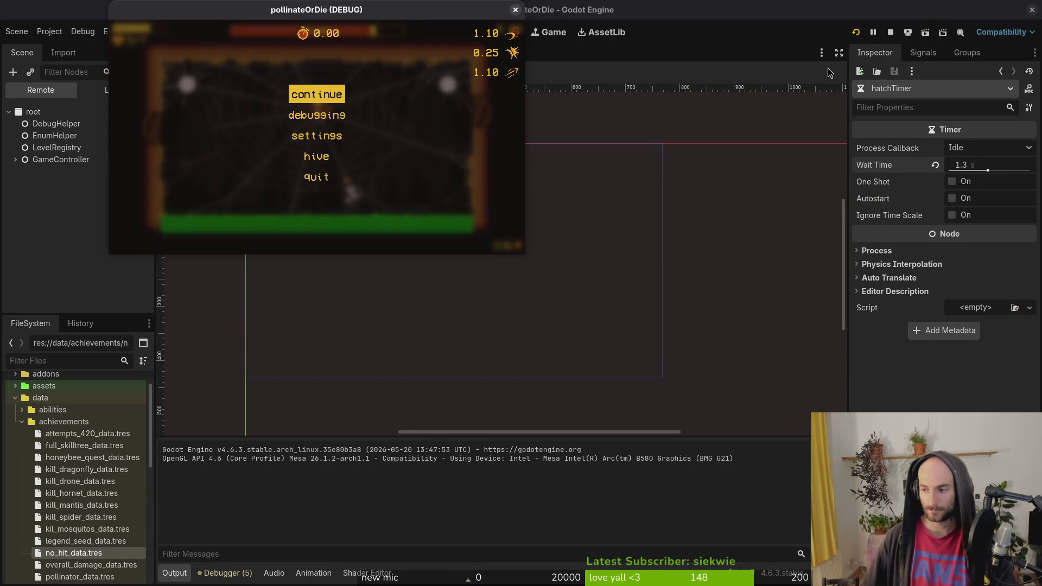
pyautogui.hotkey('alt', 'Tab')
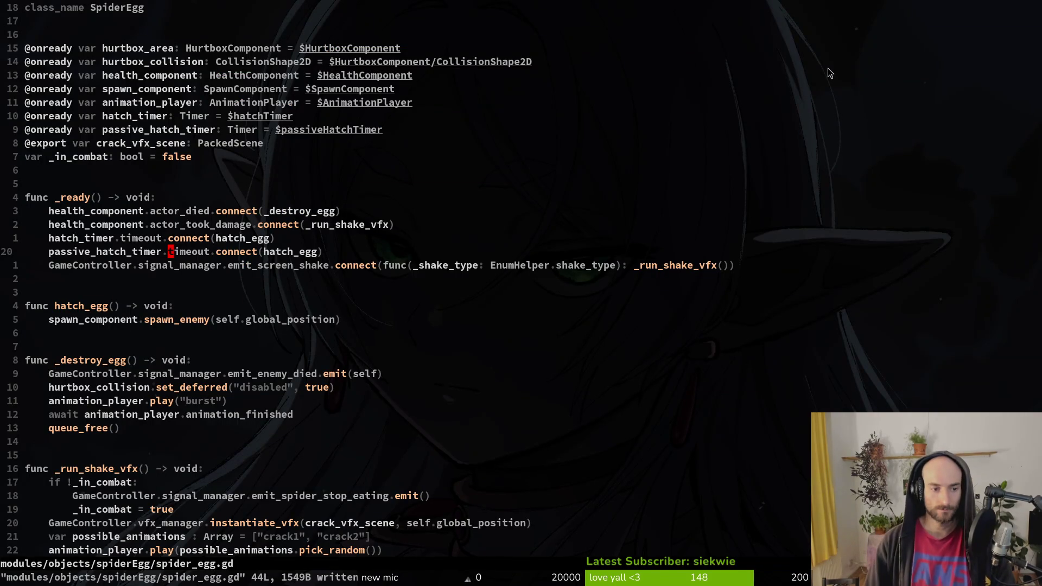
# Open vfx.manager.gd with the fuzzy file finder and save it with :w.
pyautogui.hotkey('ctrl', '6')
pyautogui.hotkey('ctrl', '6')
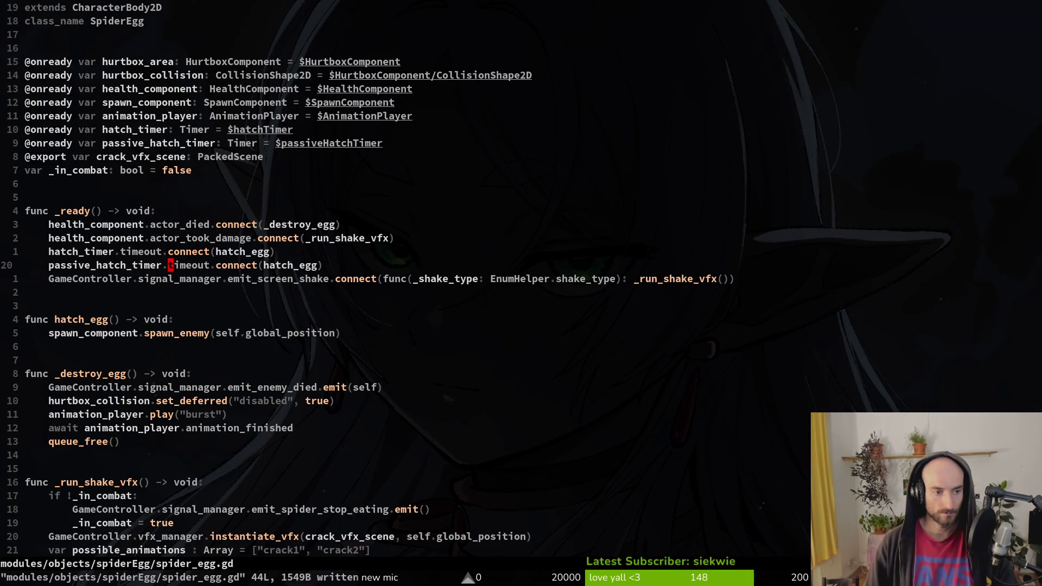
pyautogui.hotkey('ctrl', 'p')
pyautogui.write('vfxmanager')
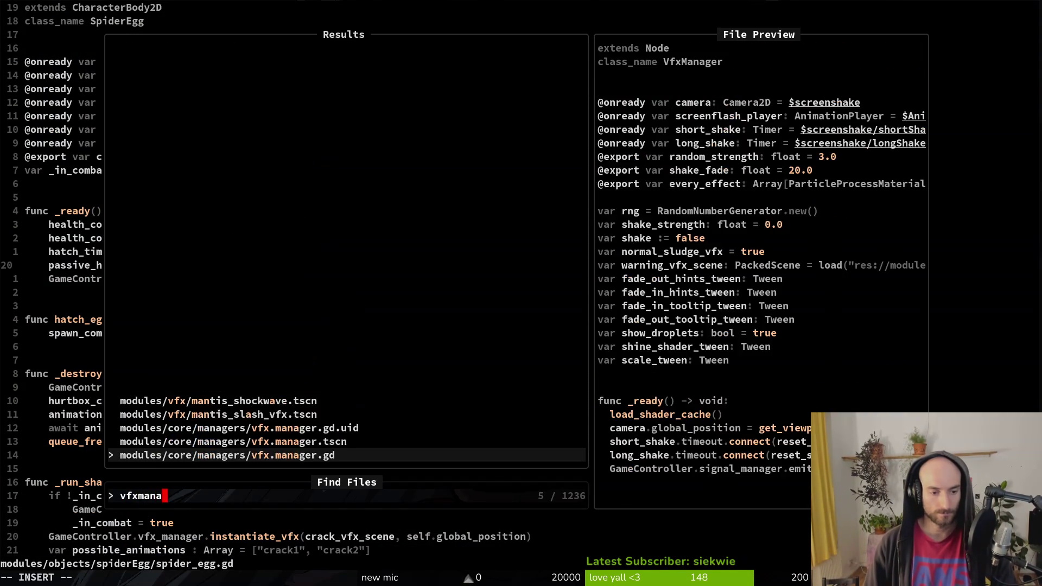
pyautogui.press('Return')
pyautogui.write(':w')
pyautogui.press('Return')
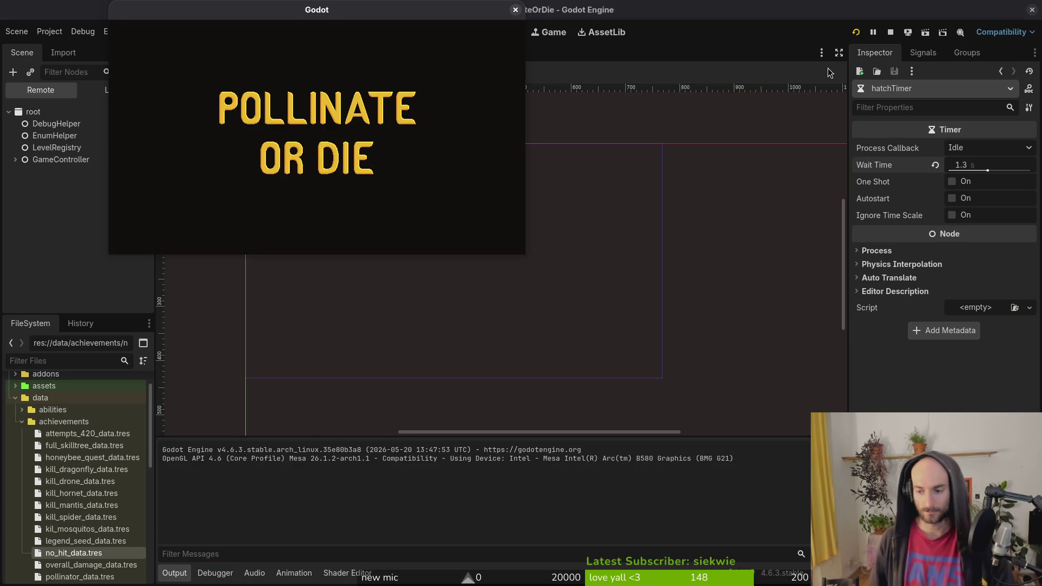
# Start the spider level from the debug level select and playtest it.
pyautogui.press('Return')
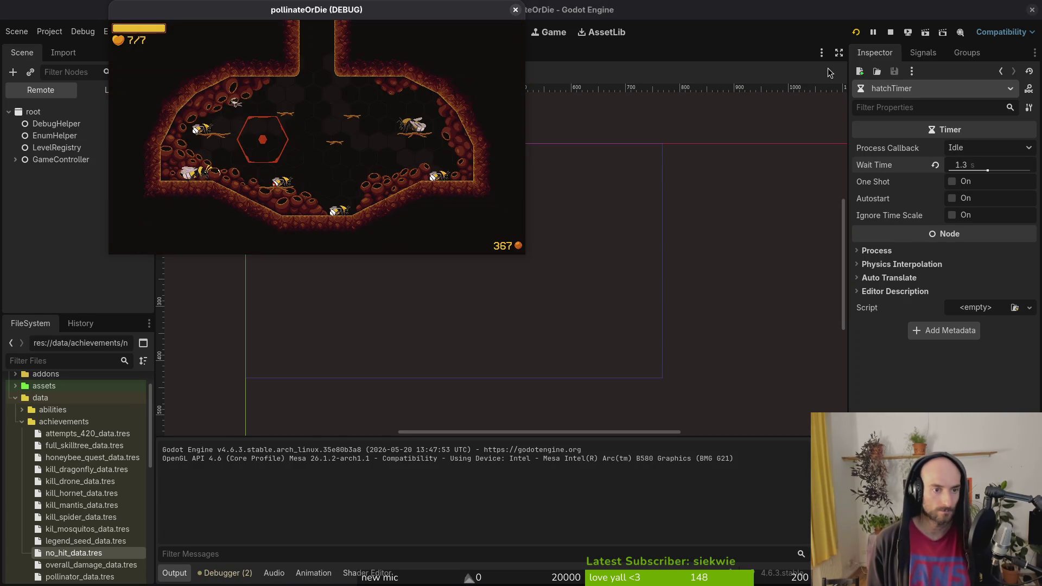
pyautogui.press('Escape')
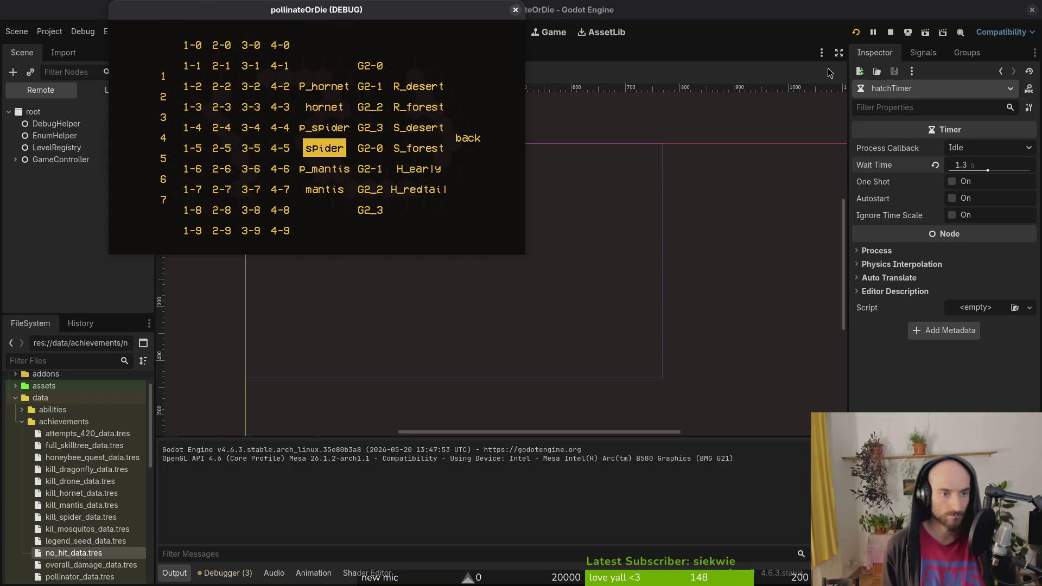
pyautogui.press('Return')
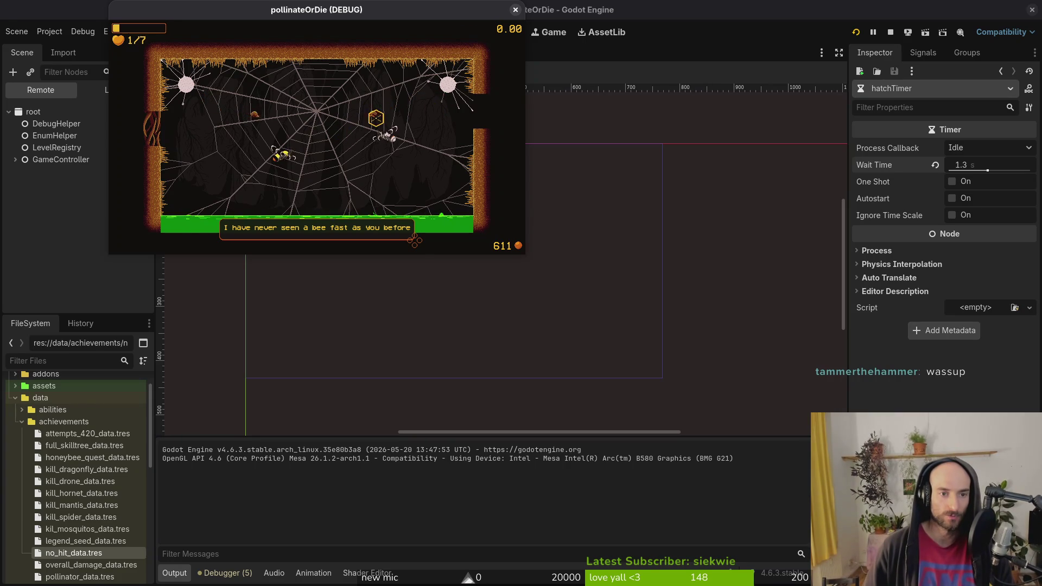
# Return to the Neovim editor and bring up the project file finder.
pyautogui.hotkey('alt', 'Tab')
pyautogui.hotkey('alt', 'Tab')
pyautogui.hotkey('alt', 'Tab')
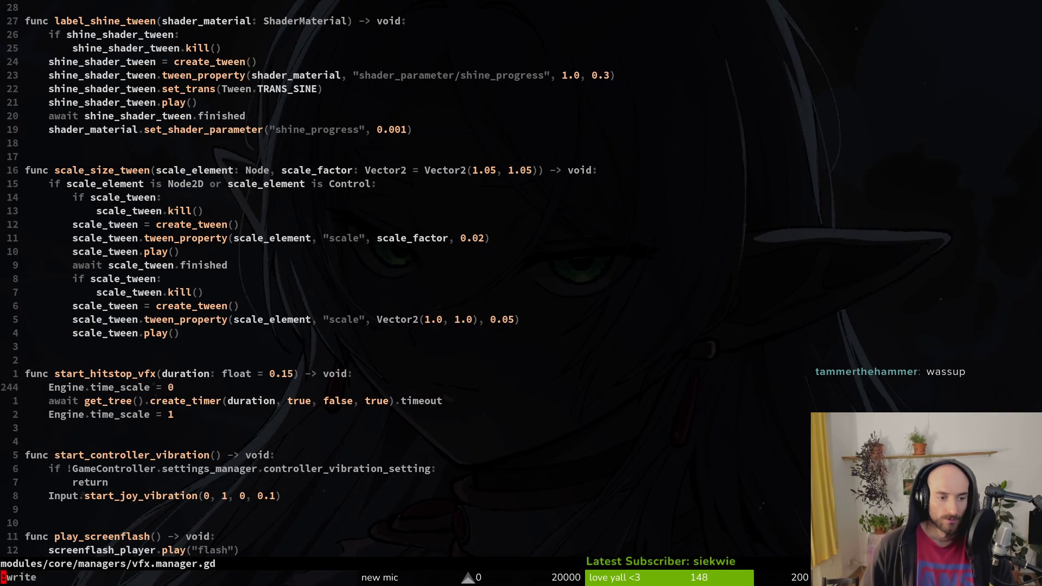
pyautogui.hotkey('alt', 'Tab')
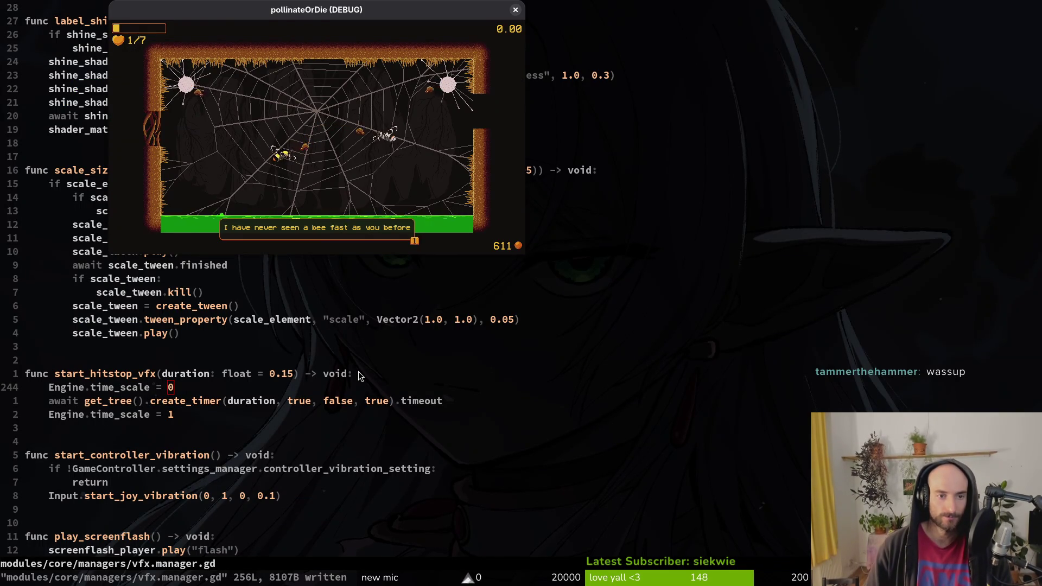
pyautogui.hotkey('alt', 'Tab')
pyautogui.hotkey('ctrl', 'p')
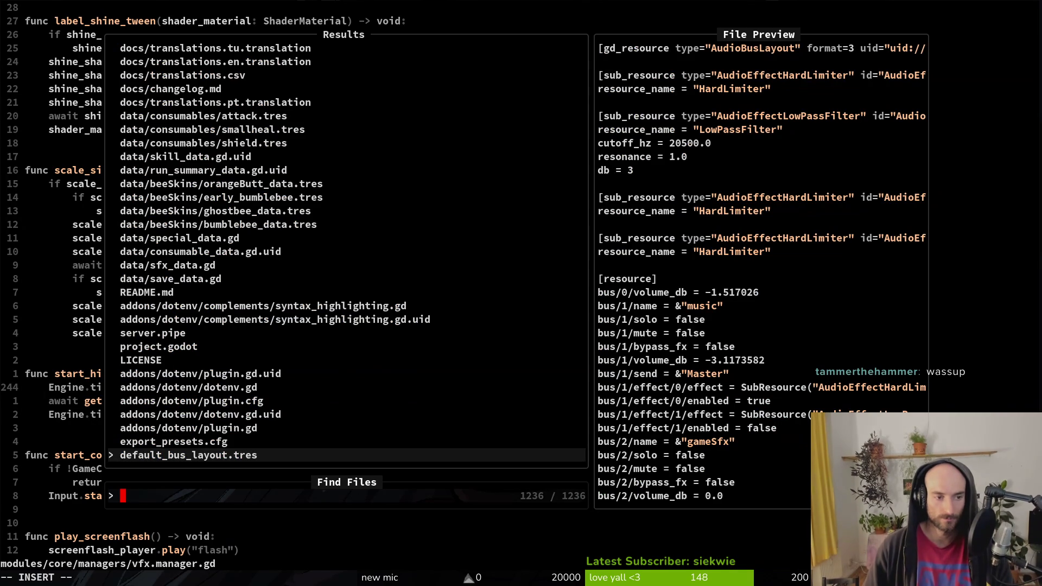
# Open spider_egg.gd and duplicate the screen-shake connection line.
pyautogui.press('Escape')
pyautogui.hotkey('ctrl', 'p')
pyautogui.write('spiderEgg')
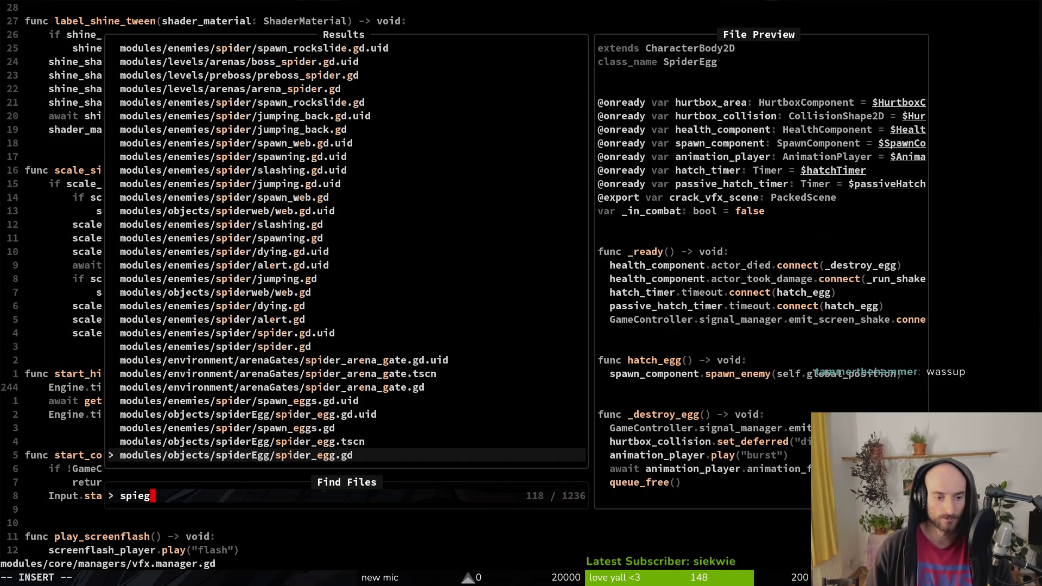
pyautogui.press('Return')
pyautogui.press('k')
pyautogui.press('k')
pyautogui.press('k')
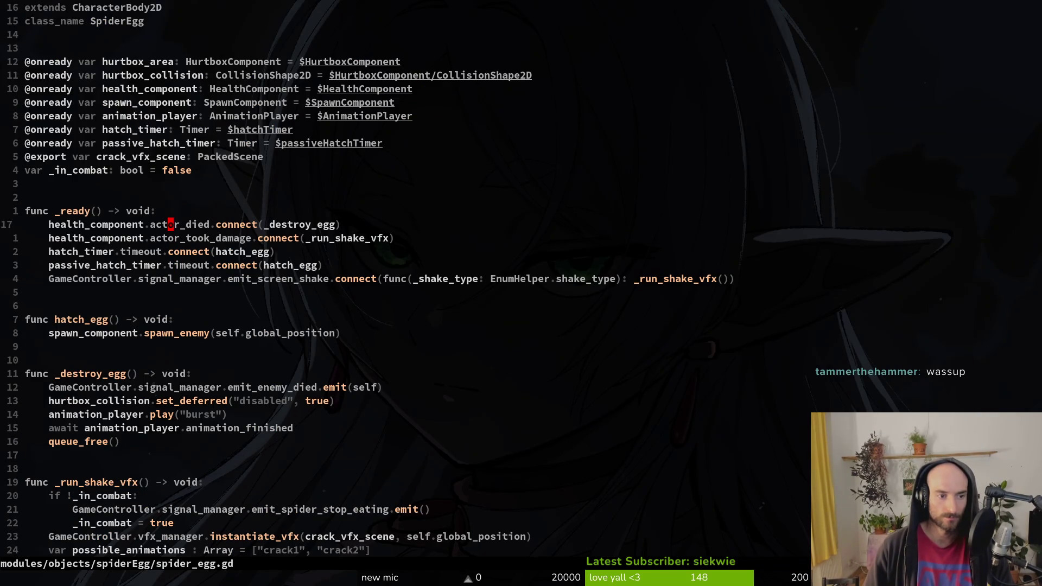
pyautogui.press('j')
pyautogui.press('j')
pyautogui.press('j')
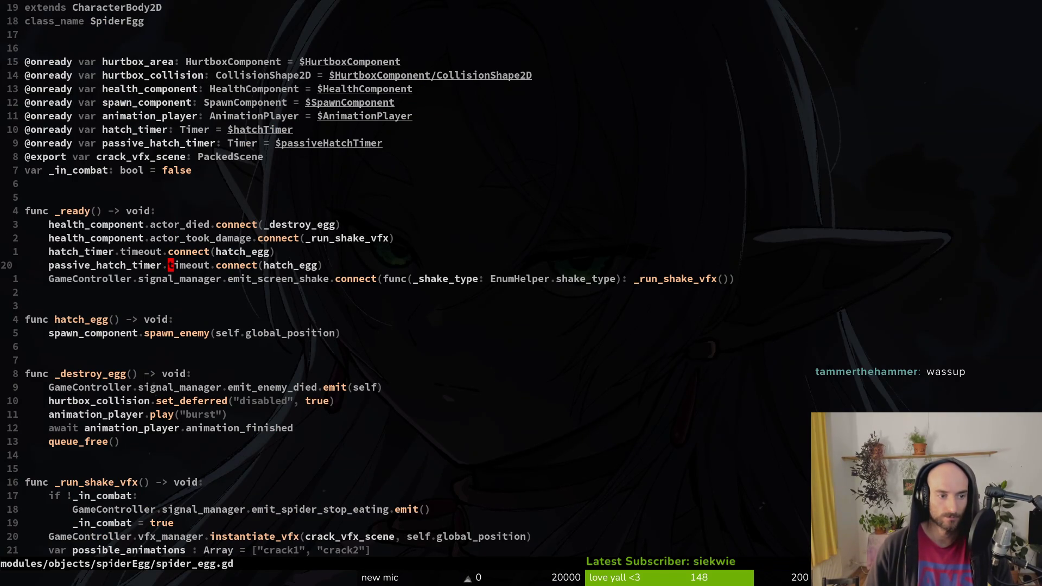
pyautogui.press('j')
pyautogui.press('y')
pyautogui.press('y')
pyautogui.press('p')
# On the copy, change the signal to emit_boss_died and the lambda parameter to _boss.
pyautogui.press('w')
pyautogui.press('w')
pyautogui.press('w')
pyautogui.write('cwemit')
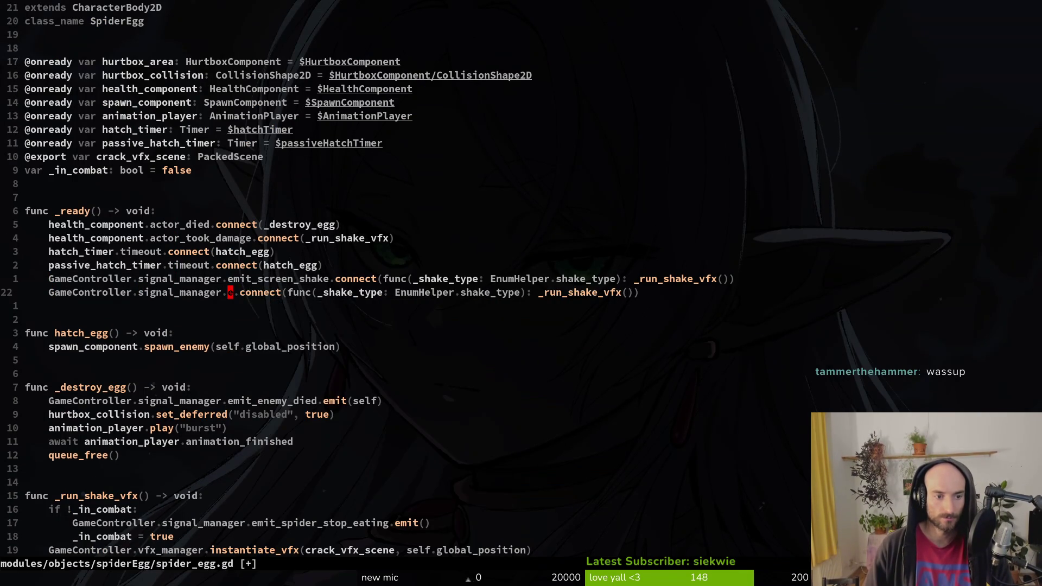
pyautogui.write('_boss_died')
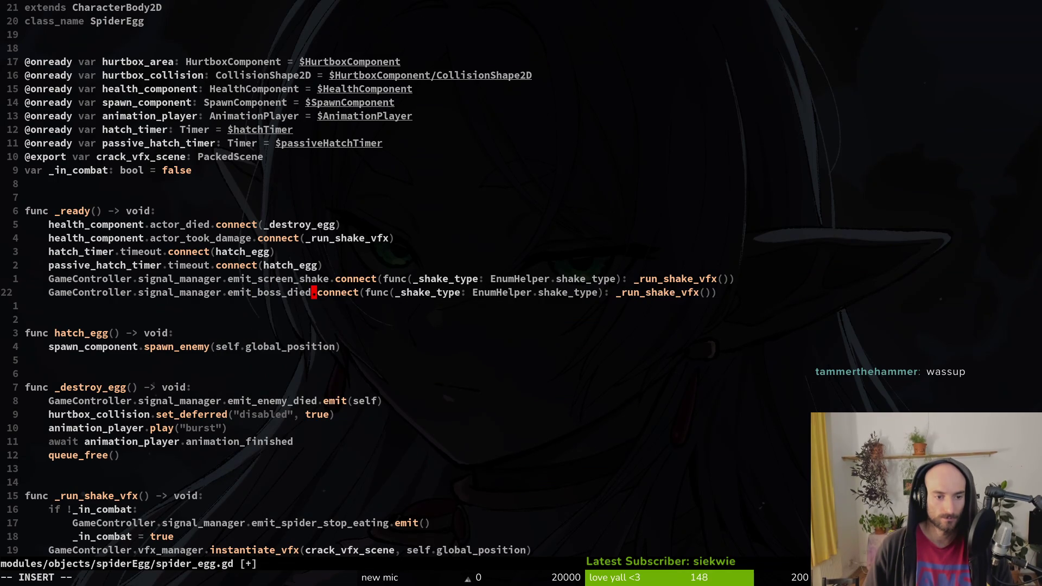
pyautogui.press('Escape')
pyautogui.press('w')
pyautogui.press('w')
pyautogui.press('w')
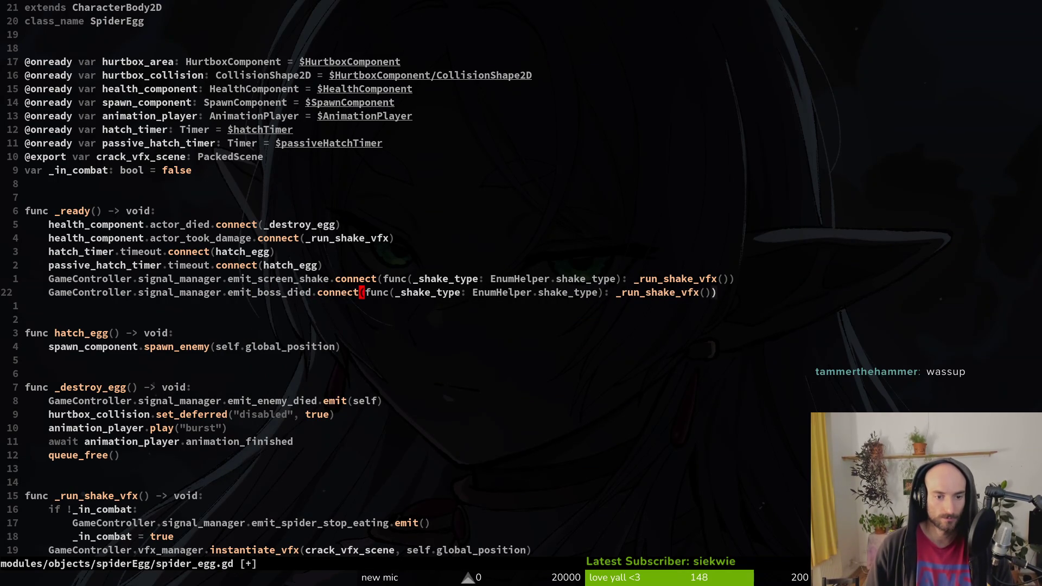
pyautogui.write('lcw_boss')
pyautogui.press('Escape')
# Replace the parameter's EnumHelper shake type with Boss.
pyautogui.press('W')
pyautogui.press('f')
pyautogui.press('.')
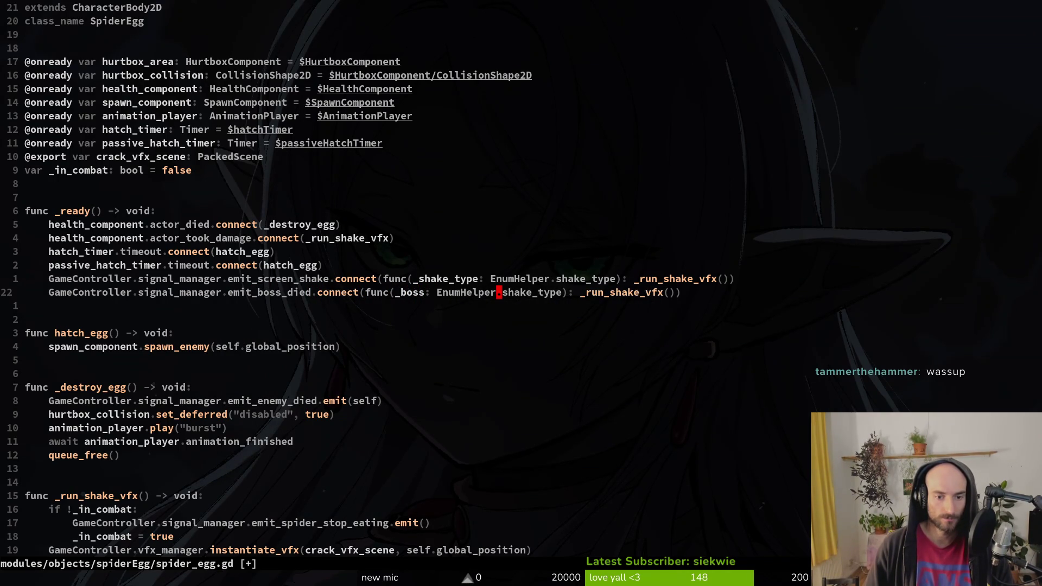
pyautogui.press('c')
pyautogui.press('t')
pyautogui.press(')')
pyautogui.press('BackSpace')
pyautogui.hotkey('ctrl', 'w')
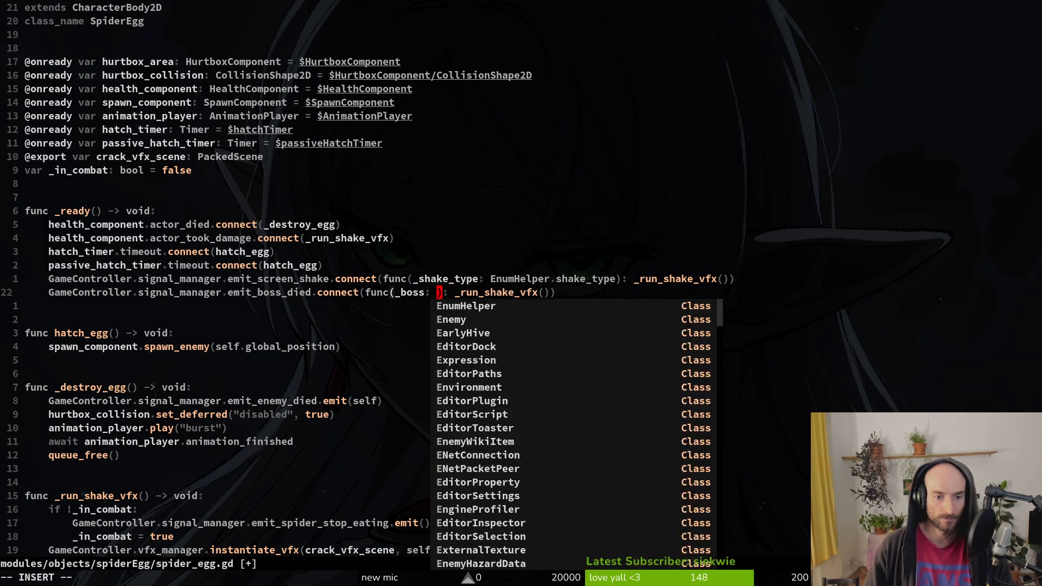
pyautogui.write('Bos')
pyautogui.press('Escape')
pyautogui.write('as')
pyautogui.press('Escape')
pyautogui.press('W')
# Swap the _run_shake_vfx call for passive_hatch_timer.stop() and save spider_egg.gd.
pyautogui.press('f')
pyautogui.press('(')
pyautogui.press('a')
pyautogui.press('BackSpace')
pyautogui.press('BackSpace')
pyautogui.press('BackSpace')
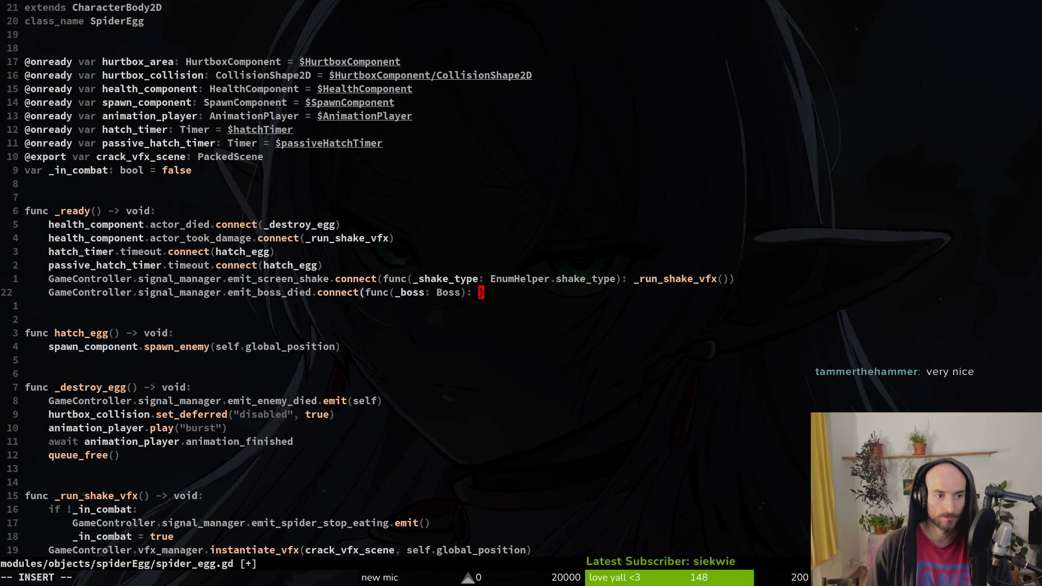
pyautogui.write('passive_hatch_timer.stop()')
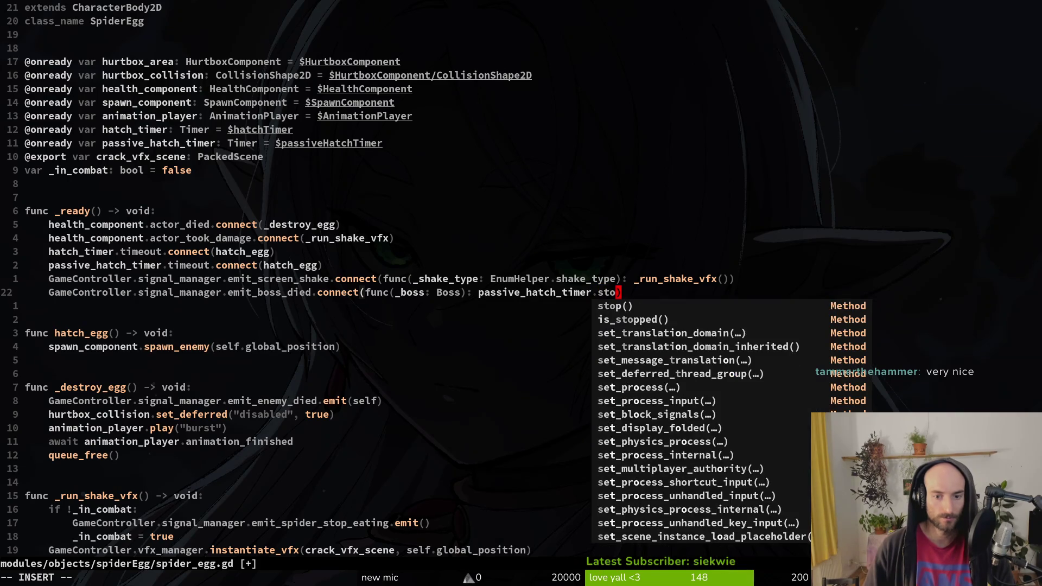
pyautogui.press('Escape')
pyautogui.write(':write')
pyautogui.press('Return')
# Relaunch the game to test, close it, and quit Neovim with :q.
pyautogui.press('F5')
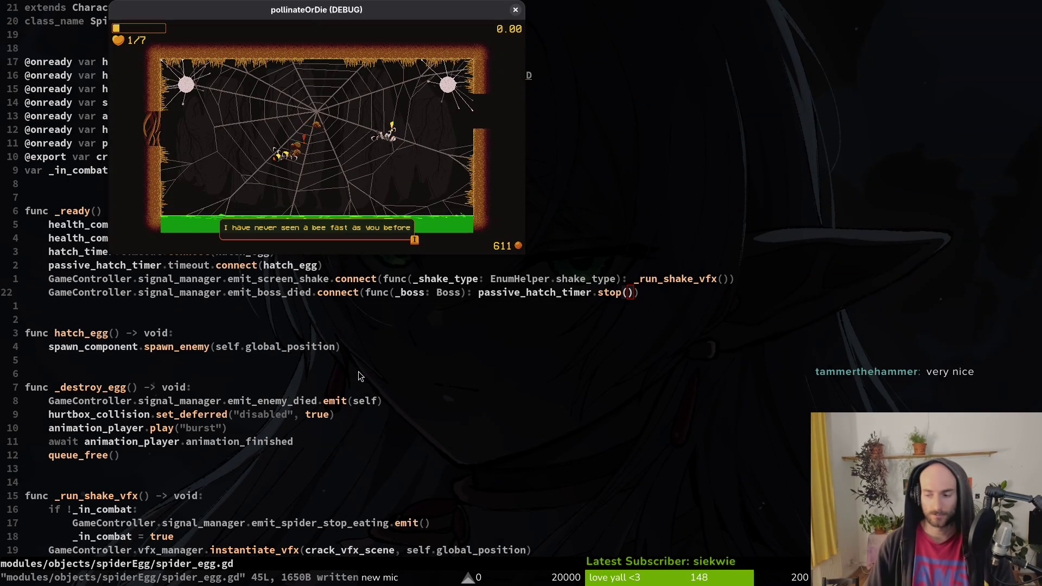
pyautogui.press('F5')
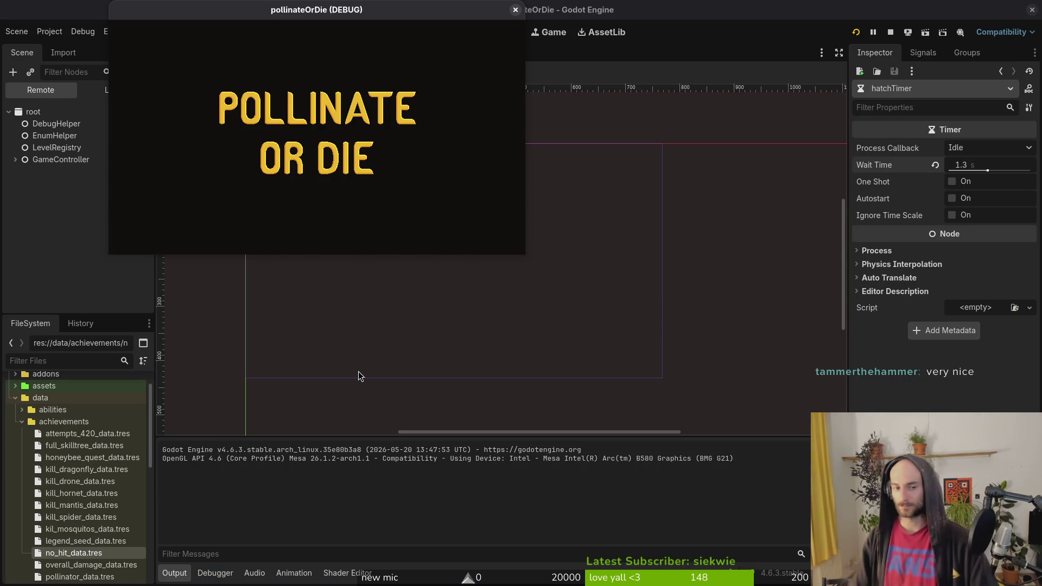
pyautogui.click(516, 9)
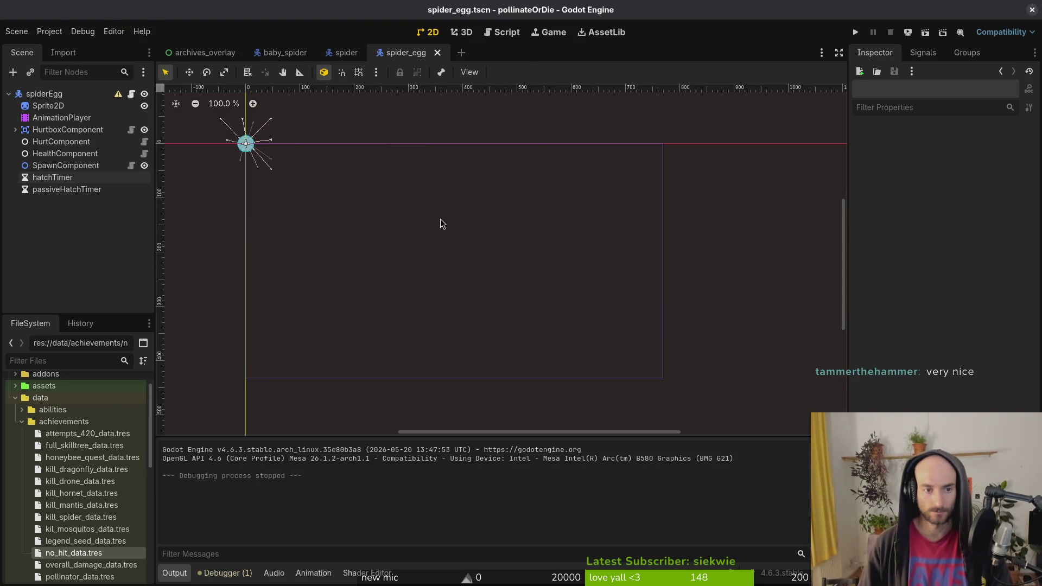
pyautogui.hotkey('alt', 'Tab')
pyautogui.write(':q')
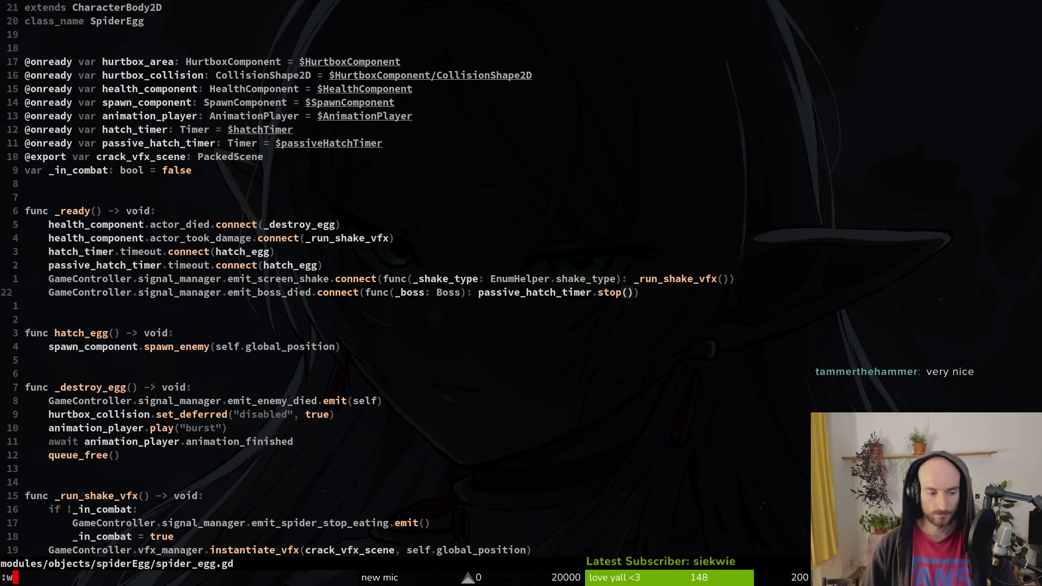
pyautogui.press('Return')
# Run tig and view the baby_spider.tscn diff.
pyautogui.write('tig')
pyautogui.press('Return')
pyautogui.press('Down')
pyautogui.press('Return')
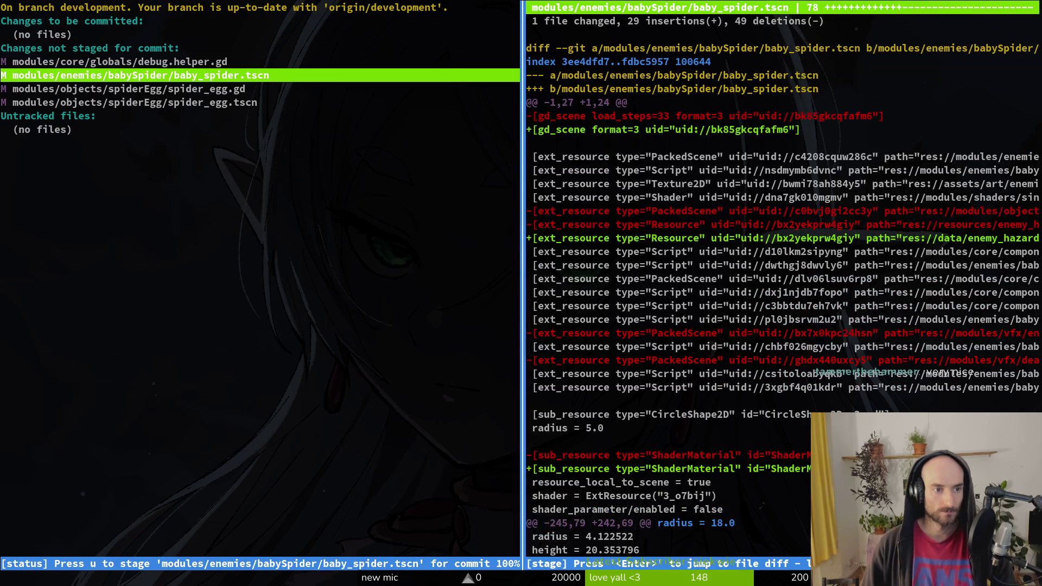
# Stage baby_spider.tscn, spider_egg.gd and spider_egg.tscn, leaving debug.helper.gd unstaged.
pyautogui.press('u')
pyautogui.press('u')
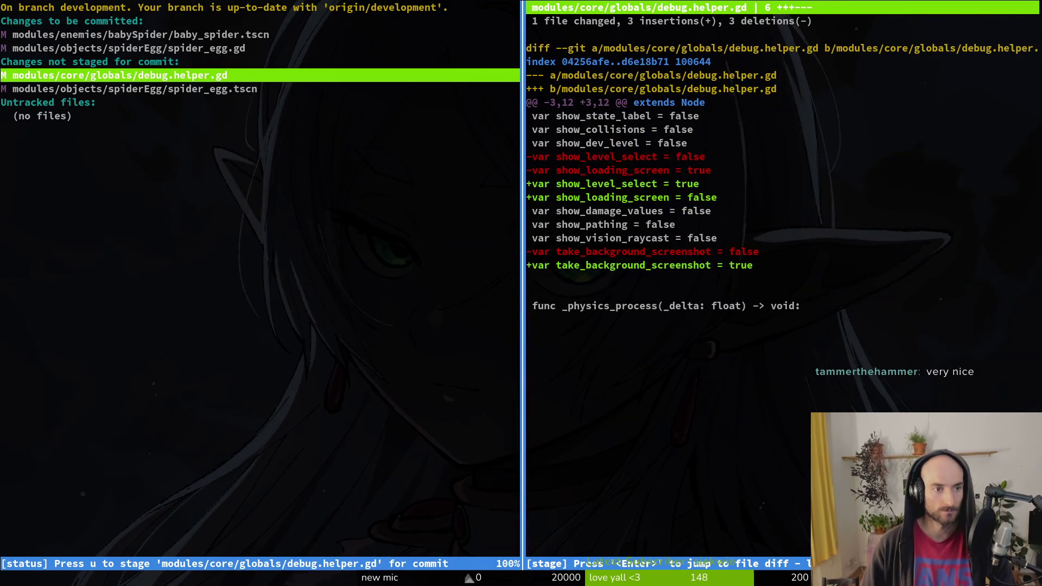
pyautogui.press('Down')
pyautogui.write('uqgit comit')
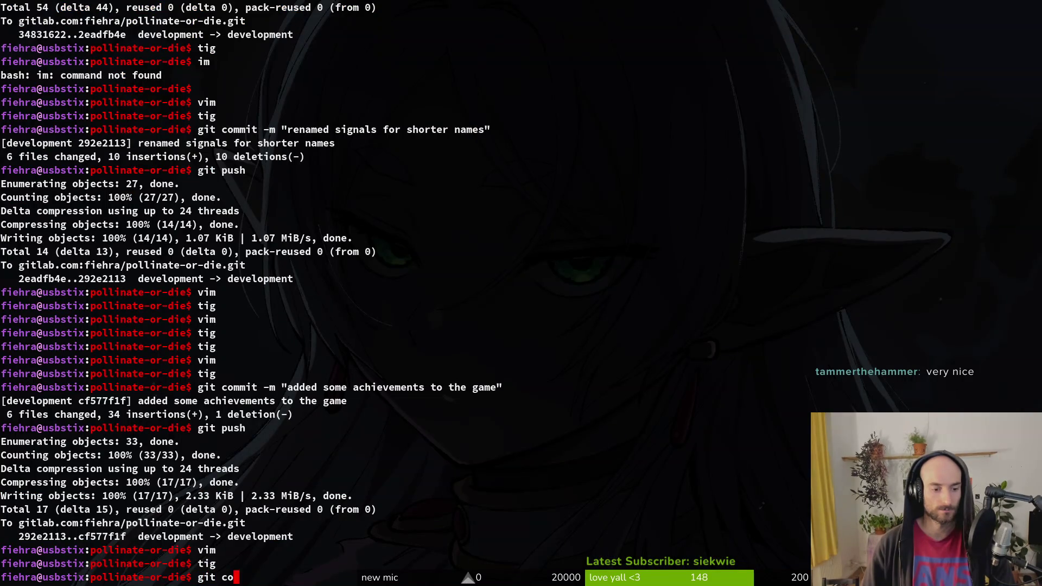
# Commit with message 'added passive hatch timer and reduced baby spawn…' and run git push.
pyautogui.press('BackSpace')
pyautogui.write('mit -m "ad')
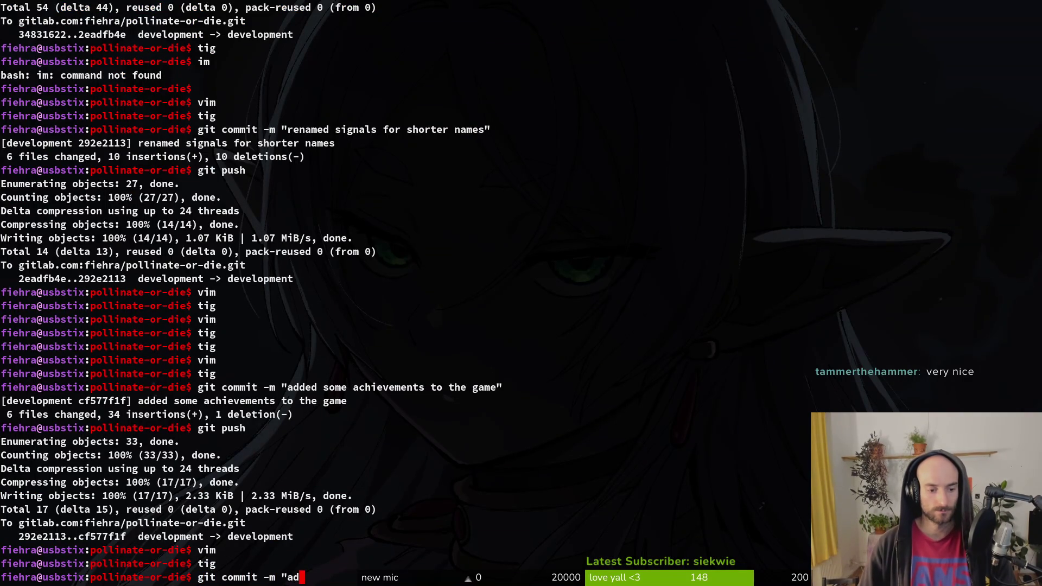
pyautogui.write('ded passive ha')
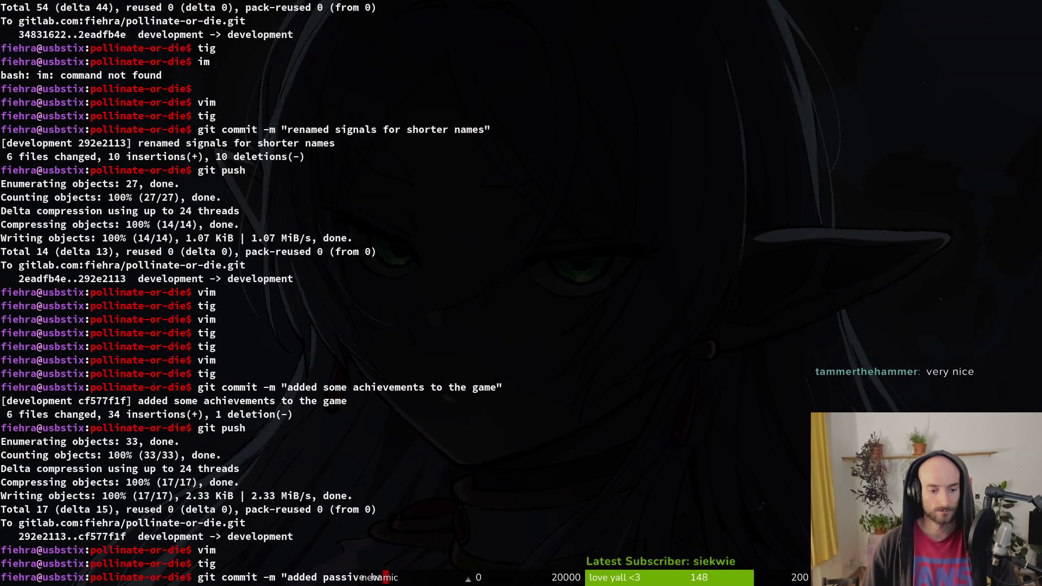
pyautogui.write('tch timer and')
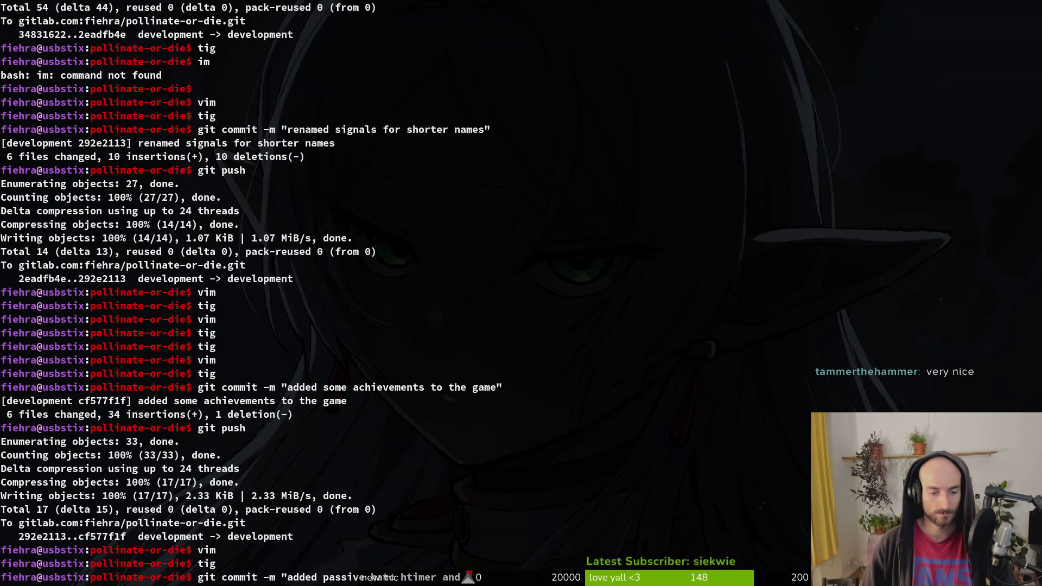
pyautogui.write(' reduced bab')
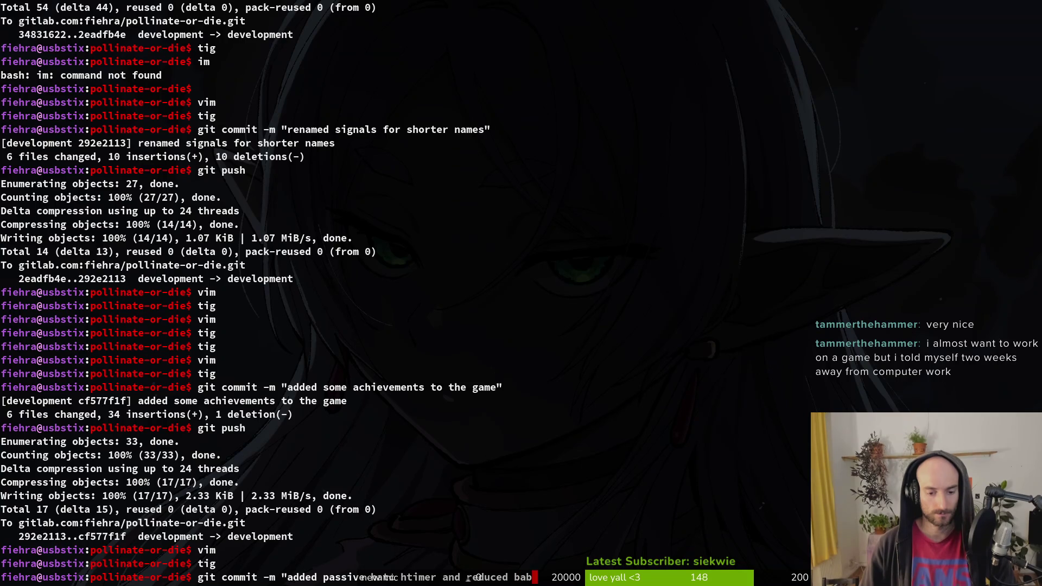
pyautogui.write('y spawn')
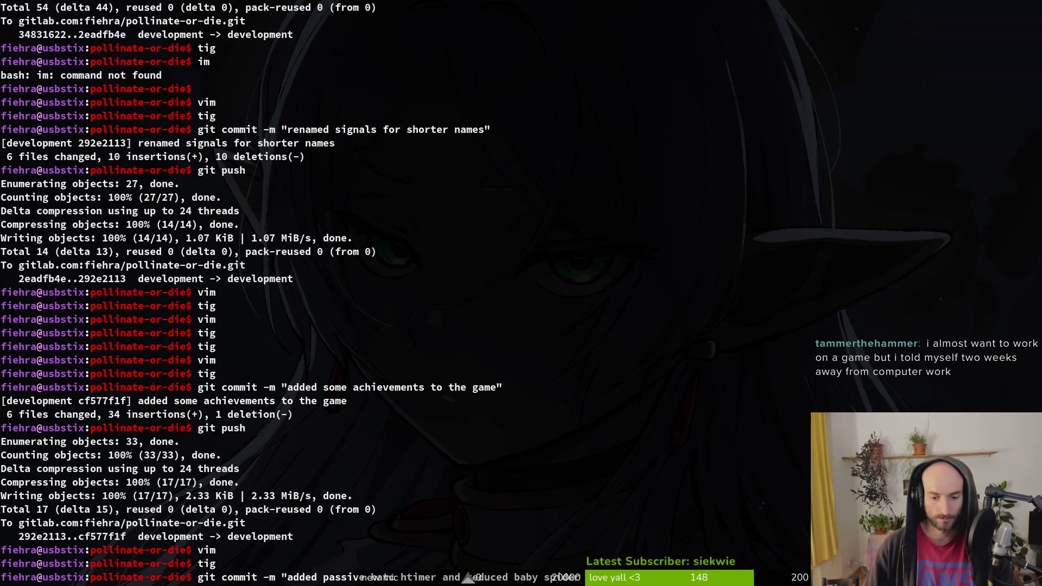
pyautogui.press('Return')
pyautogui.write('git push')
pyautogui.press('Return')
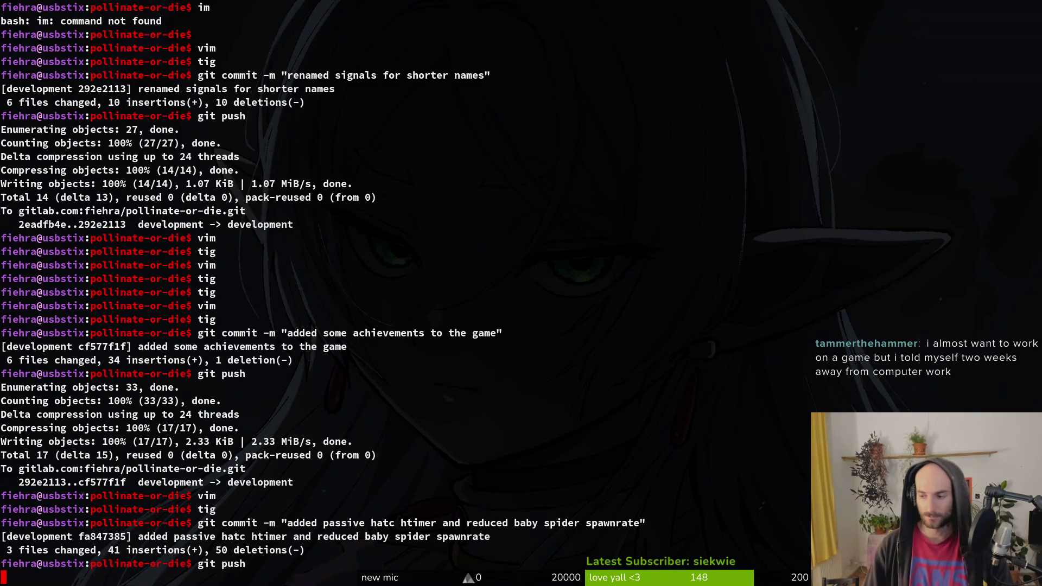
# Wait for git push to land commit fa847385 on the GitLab development branch.
pyautogui.press('super')
pyautogui.press('super')
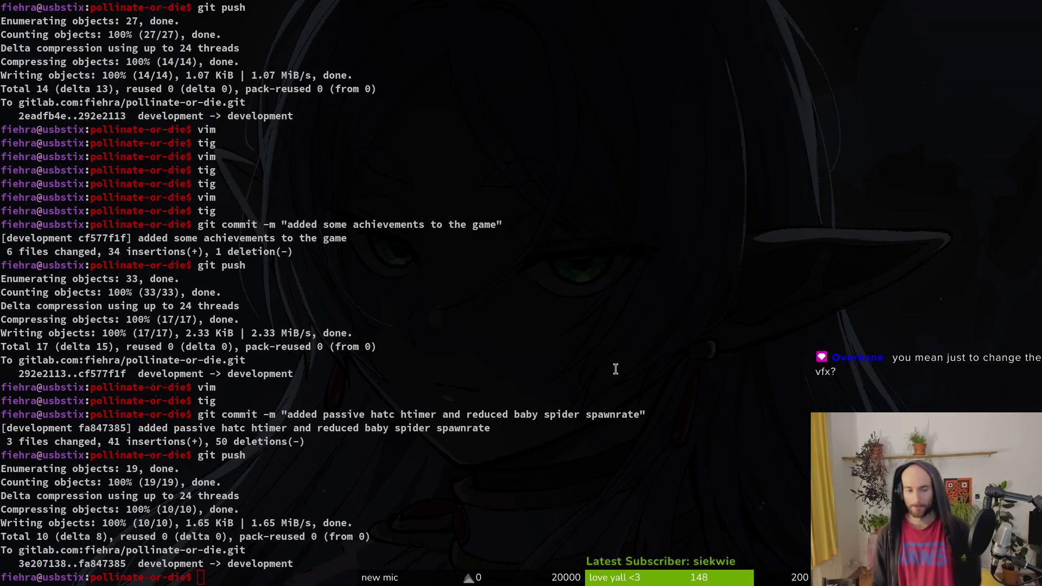
# Check the repo in tig, return to Godot, then switch to Aseprite's achievements-Sheet.aseprite.
pyautogui.write('tig')
pyautogui.press('Return')
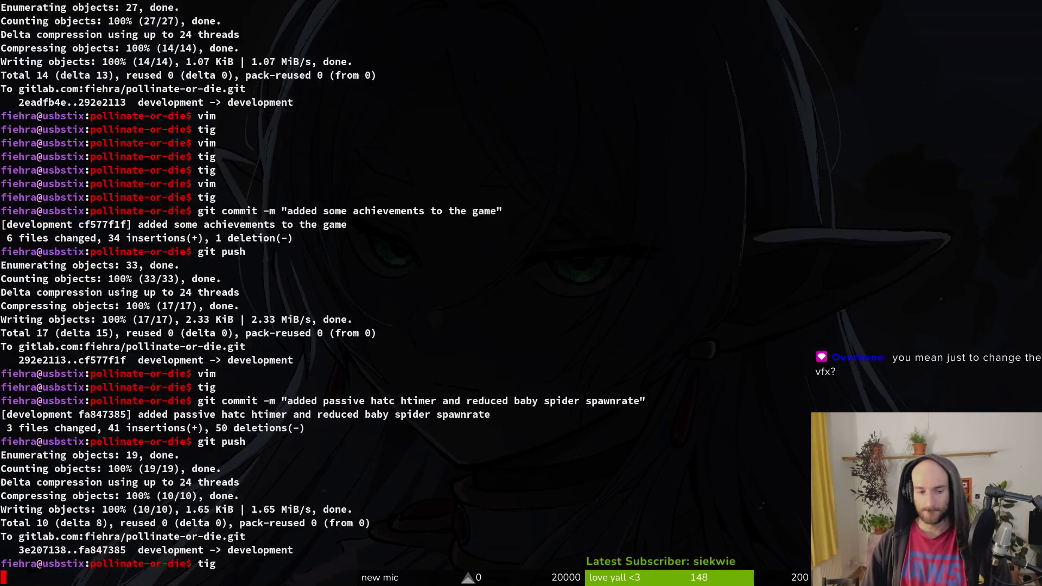
pyautogui.press('q')
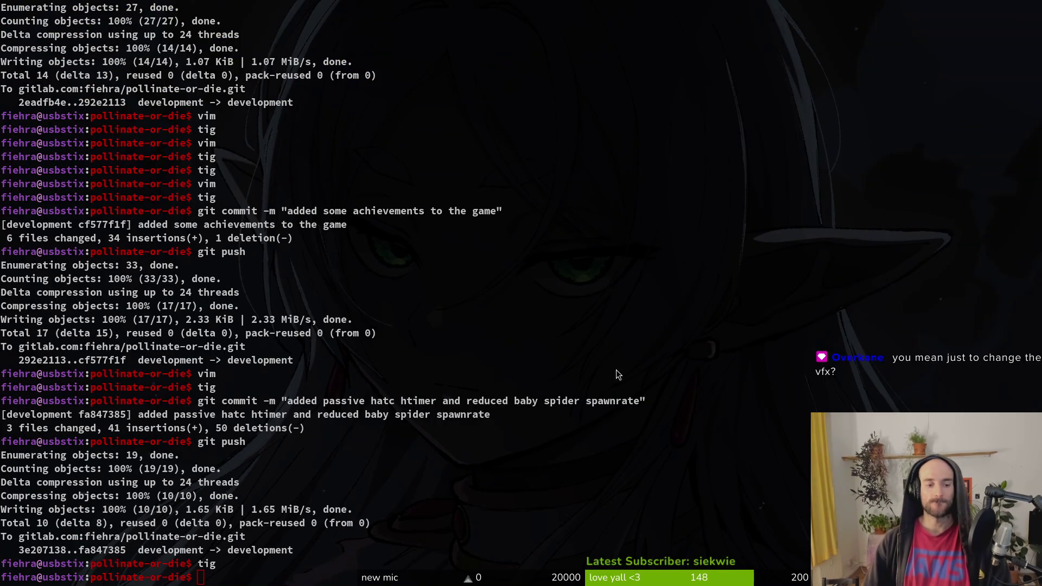
pyautogui.hotkey('alt', 'Tab')
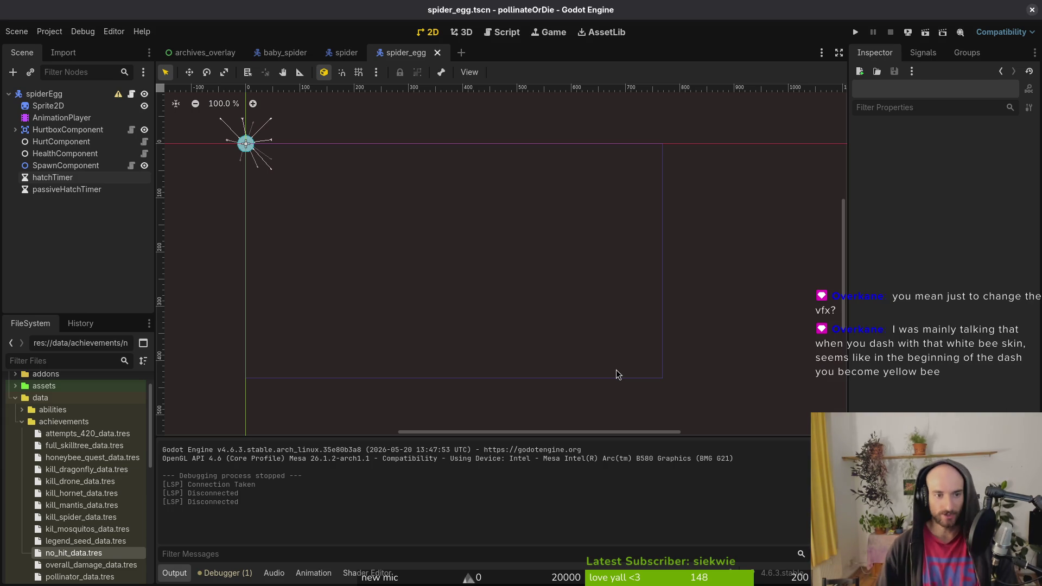
pyautogui.press('super')
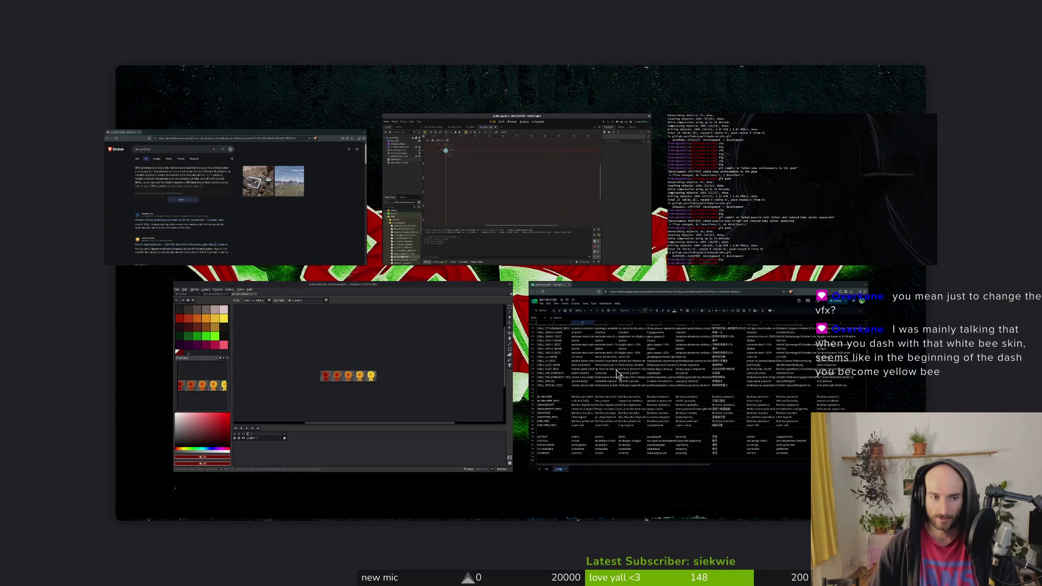
pyautogui.press('super')
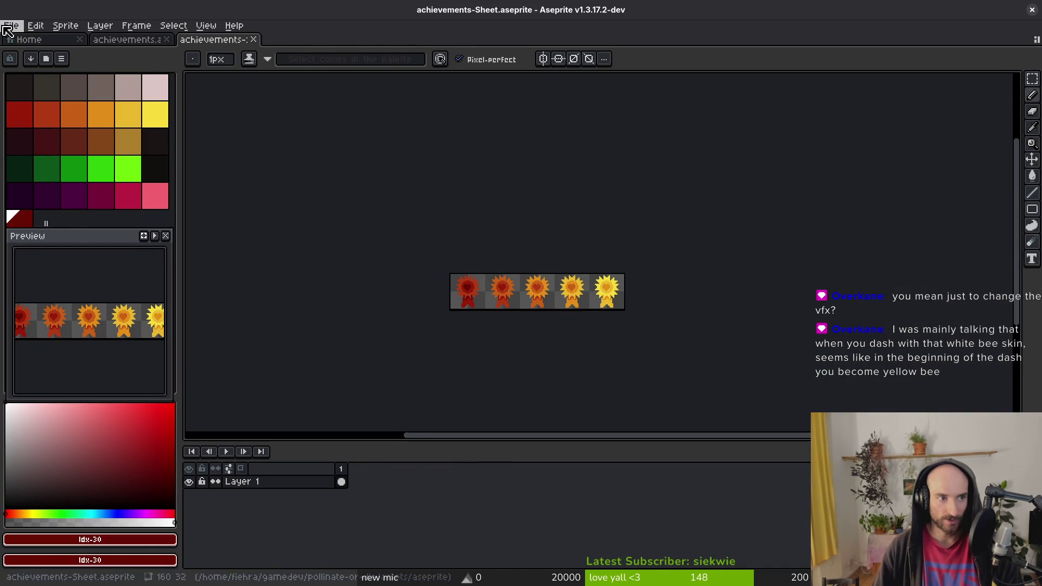
# Open bumblebee.aseprite from the recent files and enlarge the timeline to show more layers.
pyautogui.click(12, 39)
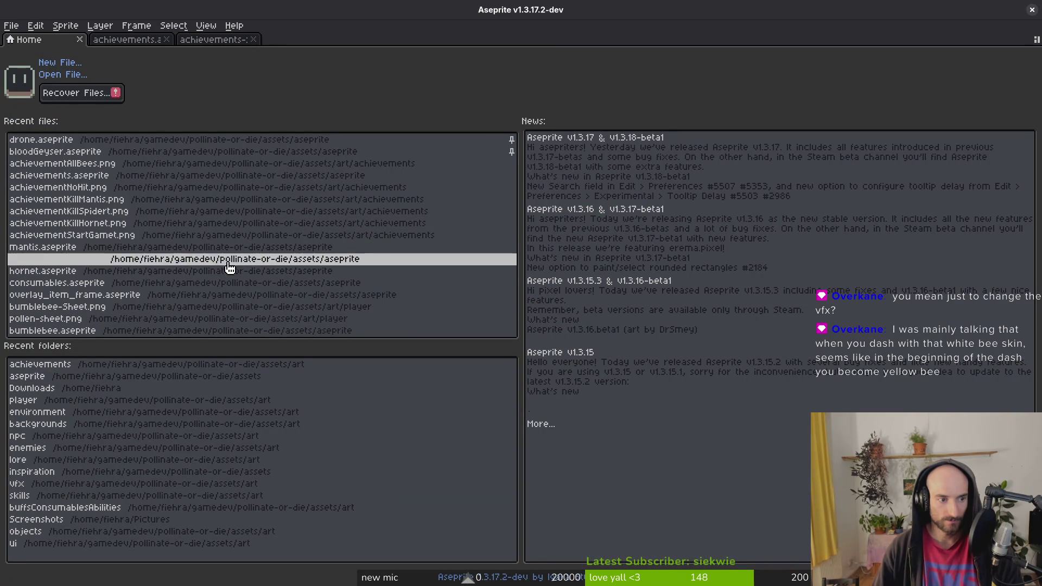
pyautogui.click(128, 331)
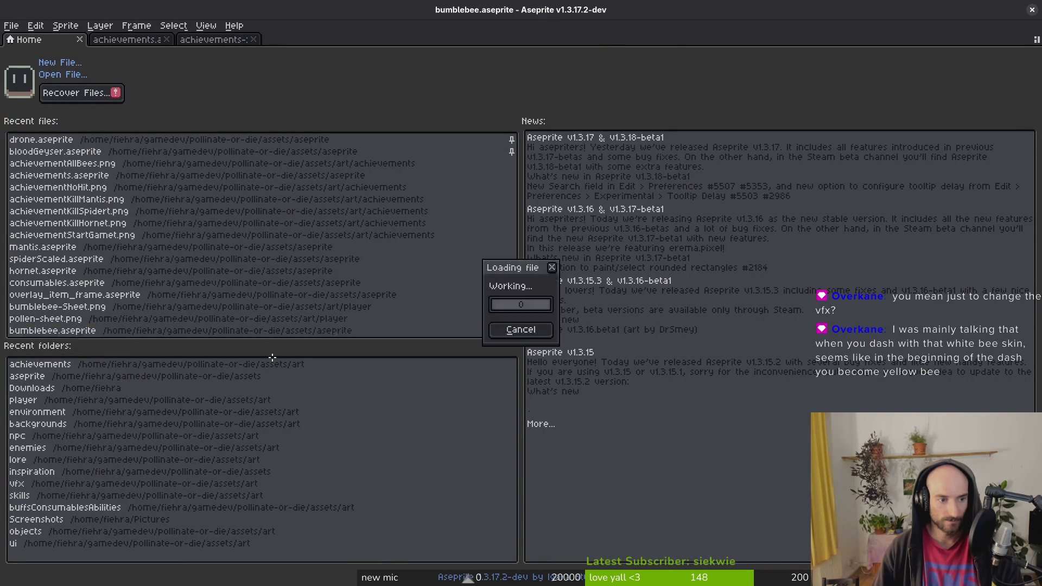
pyautogui.moveTo(600, 438)
pyautogui.mouseDown()
pyautogui.moveTo(615, 177)
pyautogui.moveTo(636, 197)
pyautogui.moveTo(632, 214)
pyautogui.mouseUp()
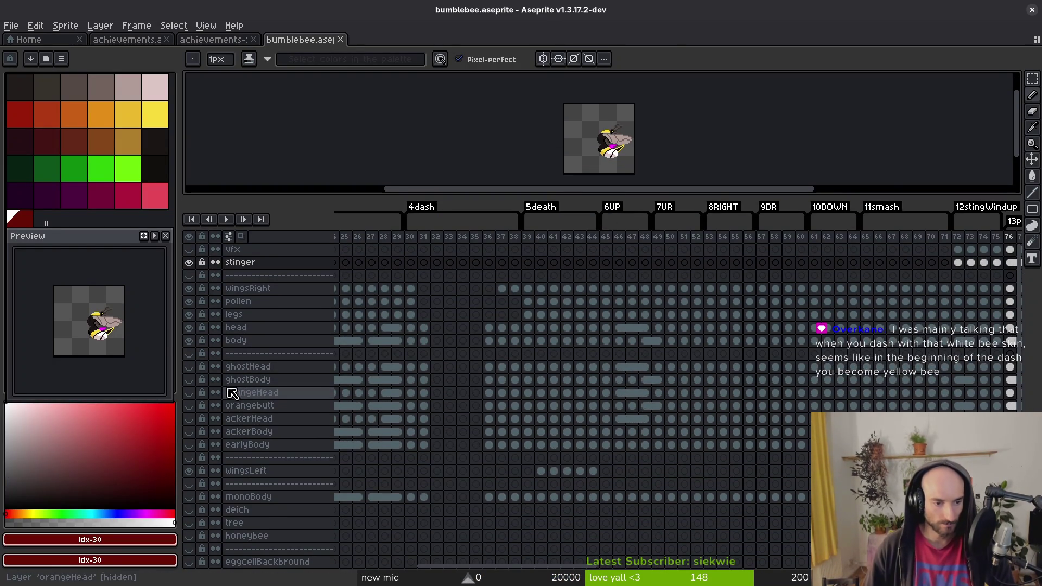
# Make the ghostBody layer visible and select its cel at frame 30.
pyautogui.click(188, 379)
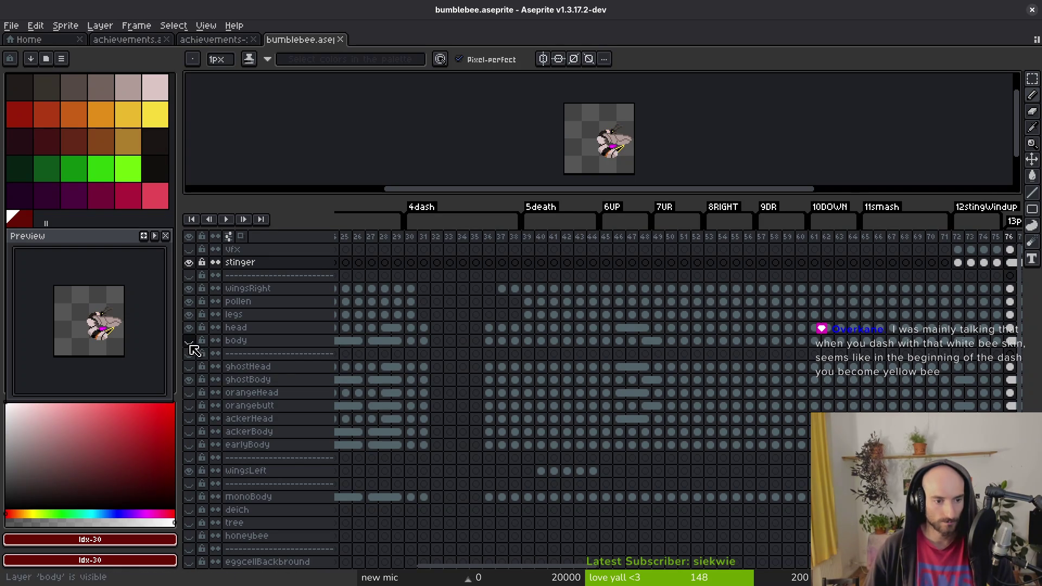
pyautogui.click(728, 382)
pyautogui.hscroll(6, 654, 435)
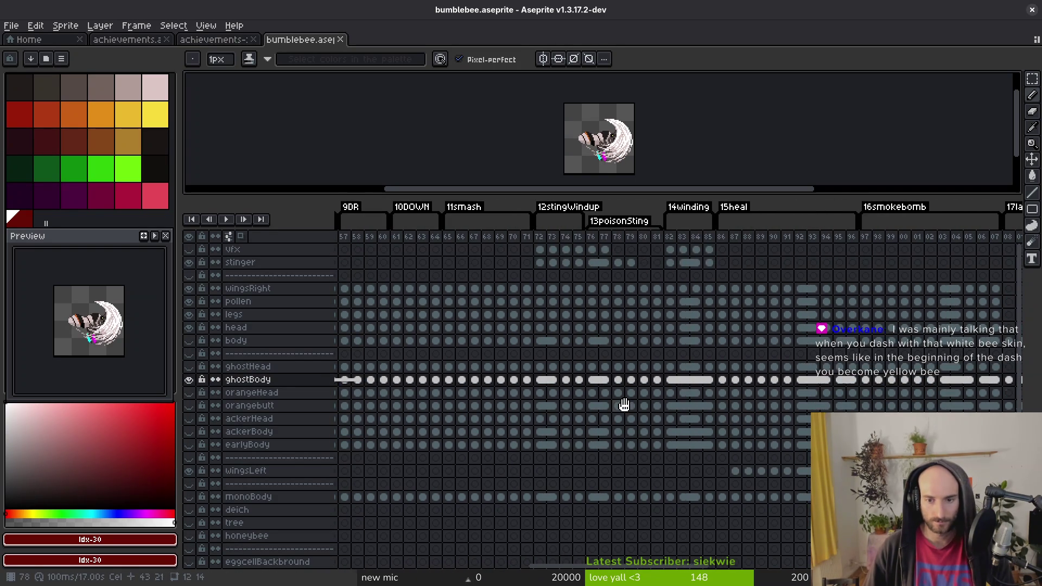
pyautogui.hscroll(-3, 729, 394)
pyautogui.hscroll(-8, 728, 393)
pyautogui.click(535, 379)
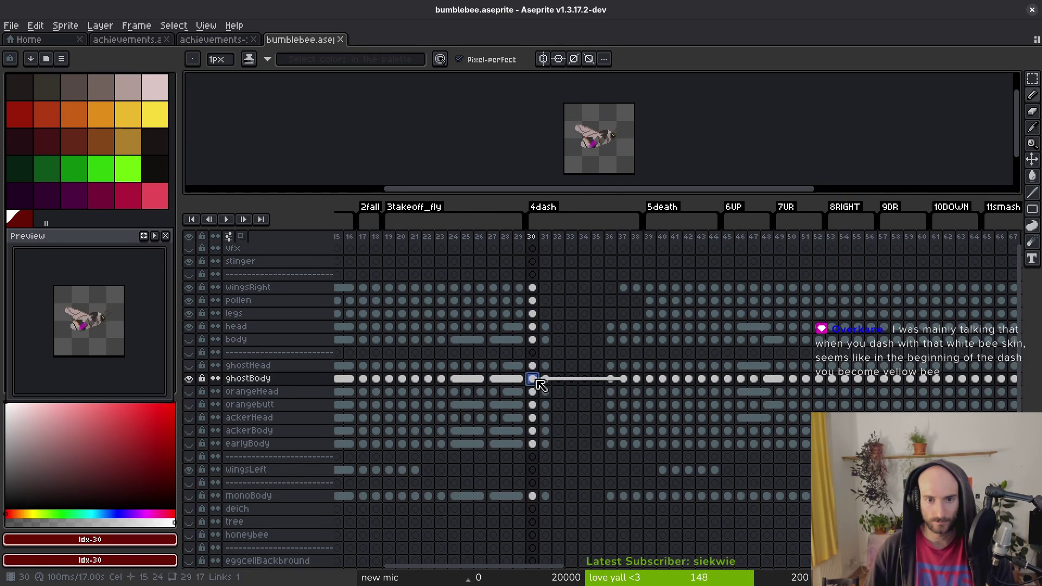
pyautogui.scroll(5, 619, 144)
# Step through dash frames 26–32 and link the ghostBody cels for frames 31–36.
pyautogui.press('Right')
pyautogui.press('Right')
pyautogui.press('Right')
pyautogui.press('Right')
pyautogui.press('Right')
pyautogui.press('Right')
pyautogui.press('Left')
pyautogui.press('Left')
pyautogui.press('Left')
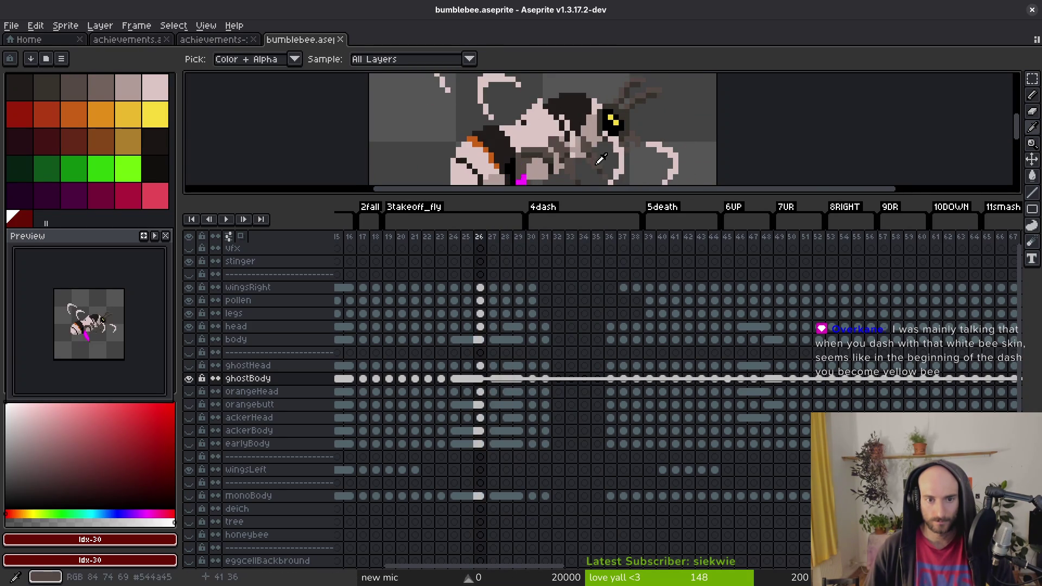
pyautogui.press('Right')
pyautogui.press('Right')
pyautogui.press('Right')
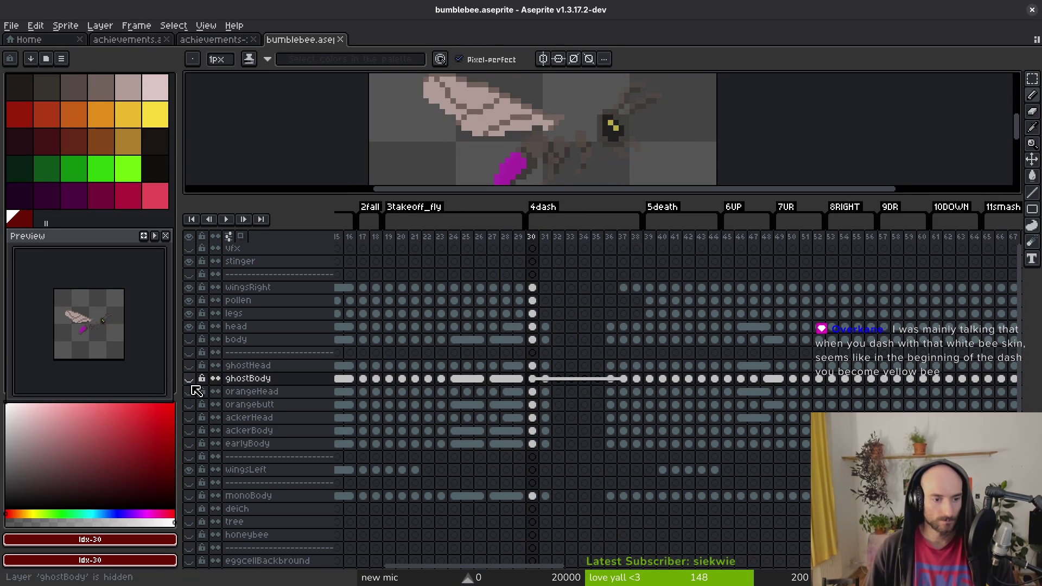
pyautogui.press('Right')
pyautogui.press('Right')
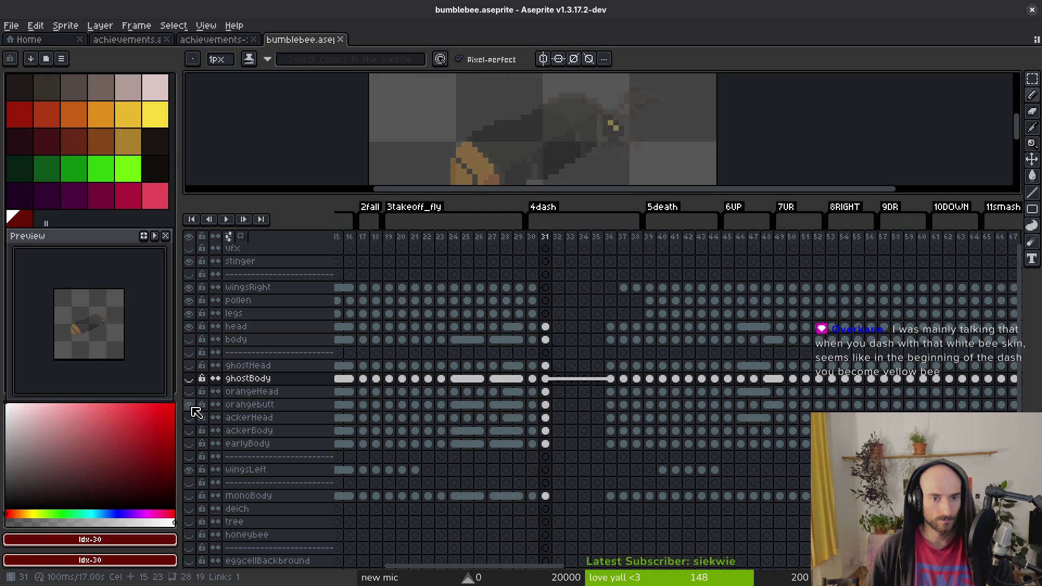
pyautogui.hotkey('ctrl', 'z')
pyautogui.press('Left')
pyautogui.press('Left')
pyautogui.press('Right')
# Show the body layer again, save bumblebee.aseprite, and run the game from Godot.
pyautogui.press('Left')
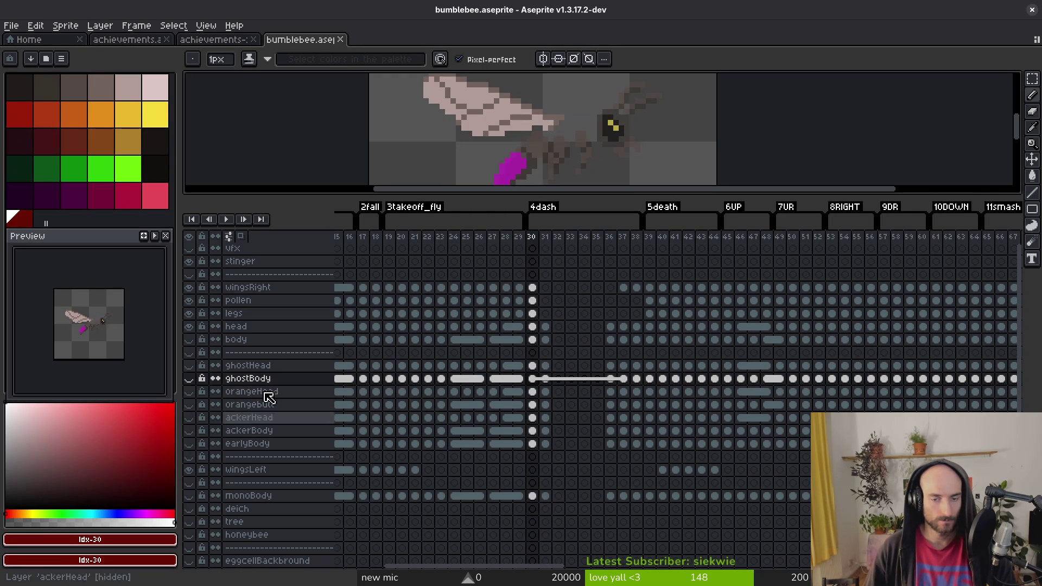
pyautogui.click(191, 339)
pyautogui.hotkey('ctrl', 's')
pyautogui.press('Left')
pyautogui.hotkey('ctrl', 's')
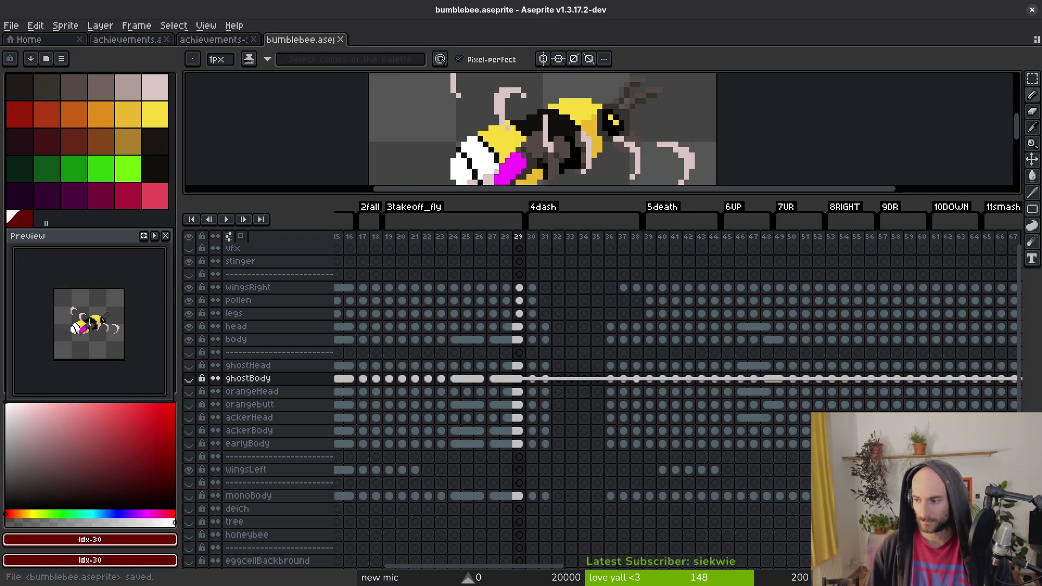
pyautogui.hotkey('alt', 'Tab')
pyautogui.click(860, 31)
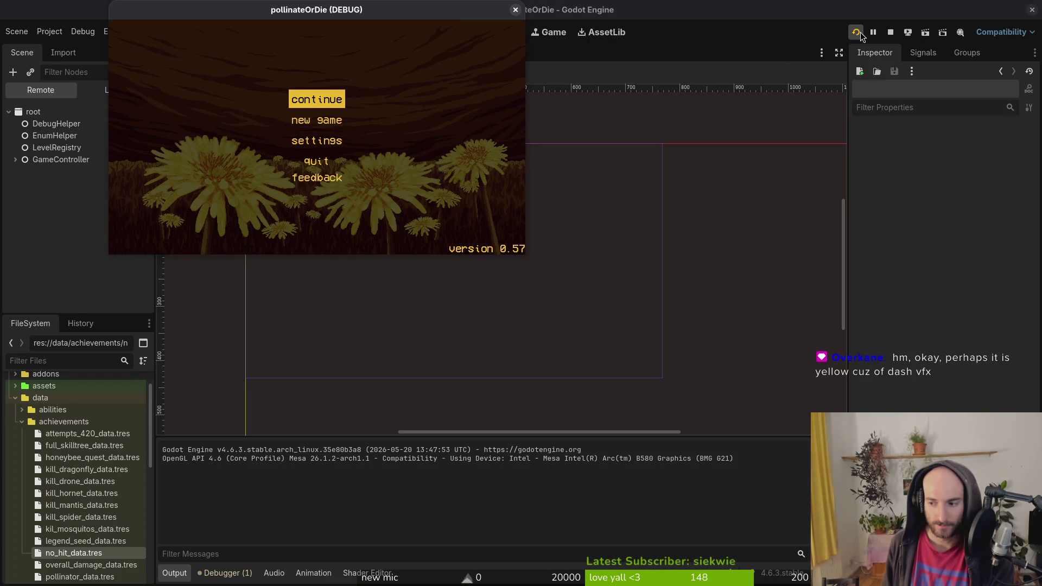
# Continue the saved game into the hive level with the game window maximized.
pyautogui.press('Return')
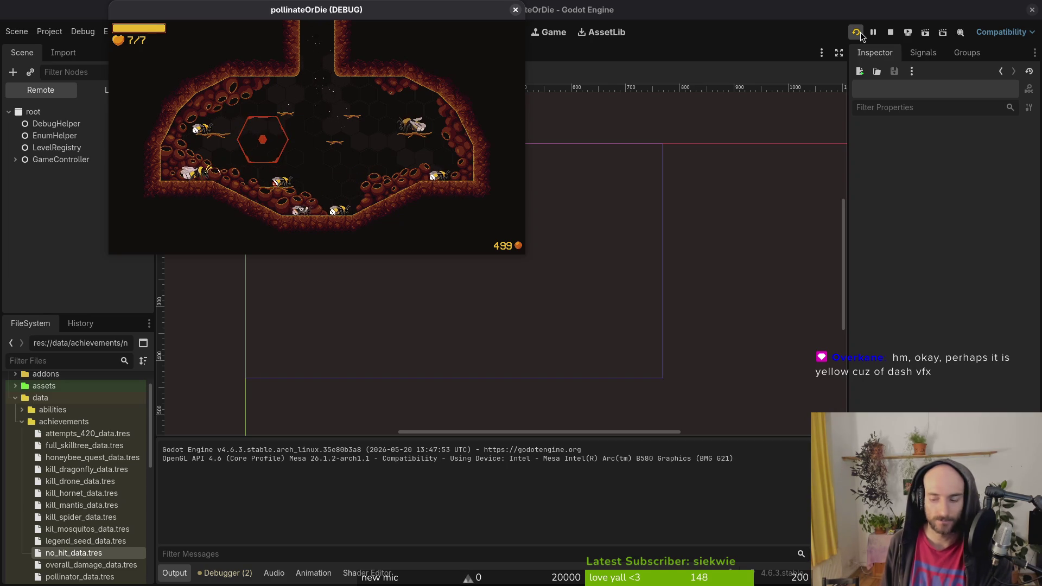
pyautogui.doubleClick(382, 15)
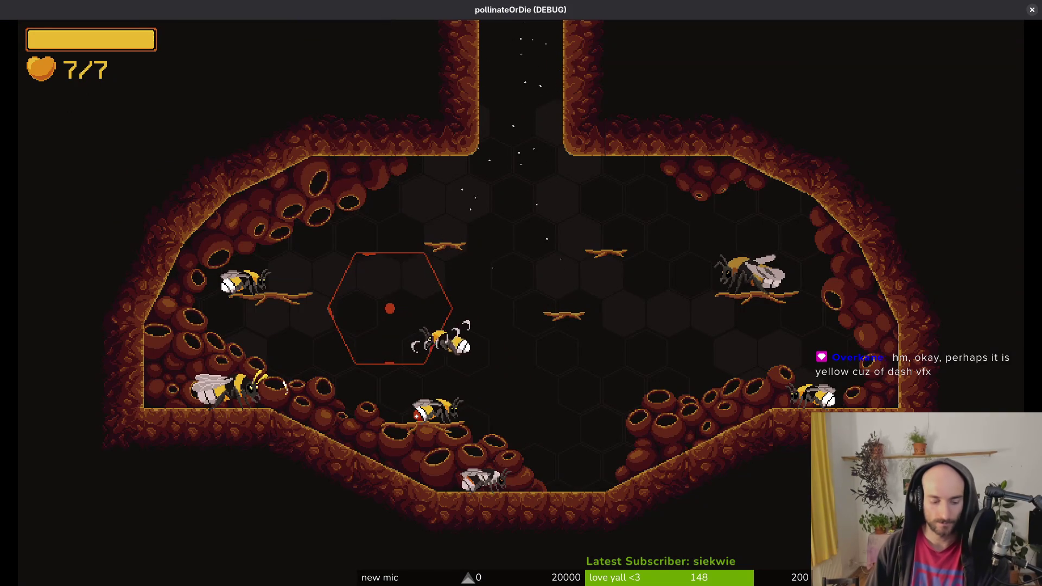
pyautogui.hotkey('alt', 'Tab')
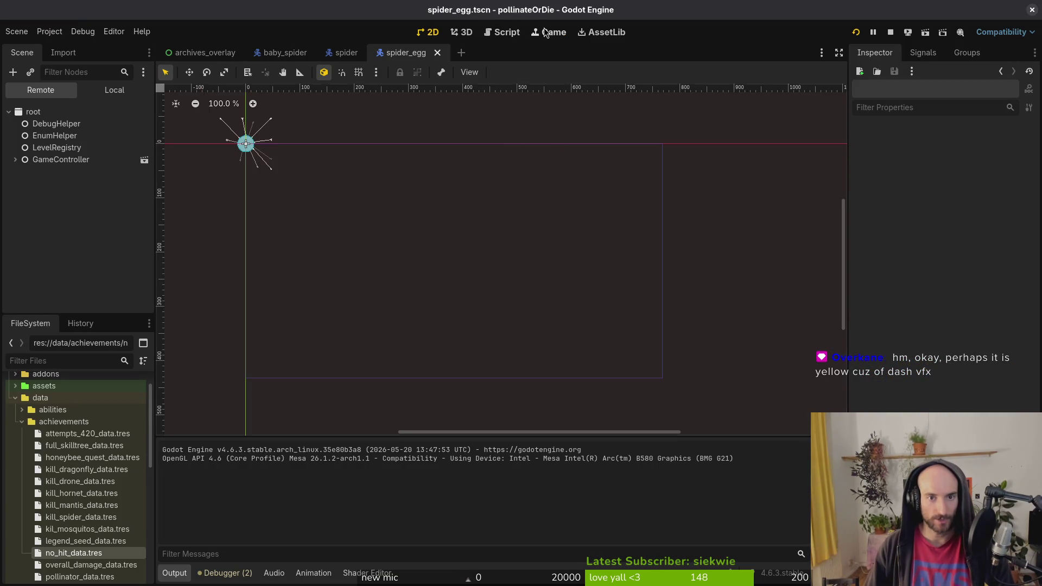
# Slow the running game to 1/8 speed, then 1/16 speed, in the Game workspace.
pyautogui.click(548, 32)
pyautogui.click(207, 72)
pyautogui.click(220, 102)
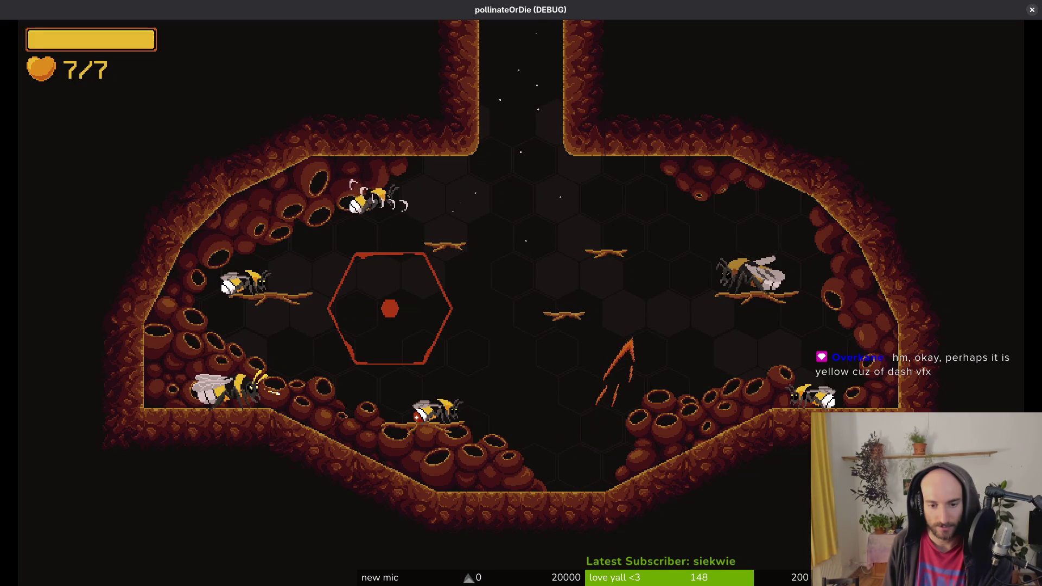
pyautogui.hotkey('alt', 'Tab')
pyautogui.hotkey('alt', 'Tab')
pyautogui.hotkey('alt', 'Tab')
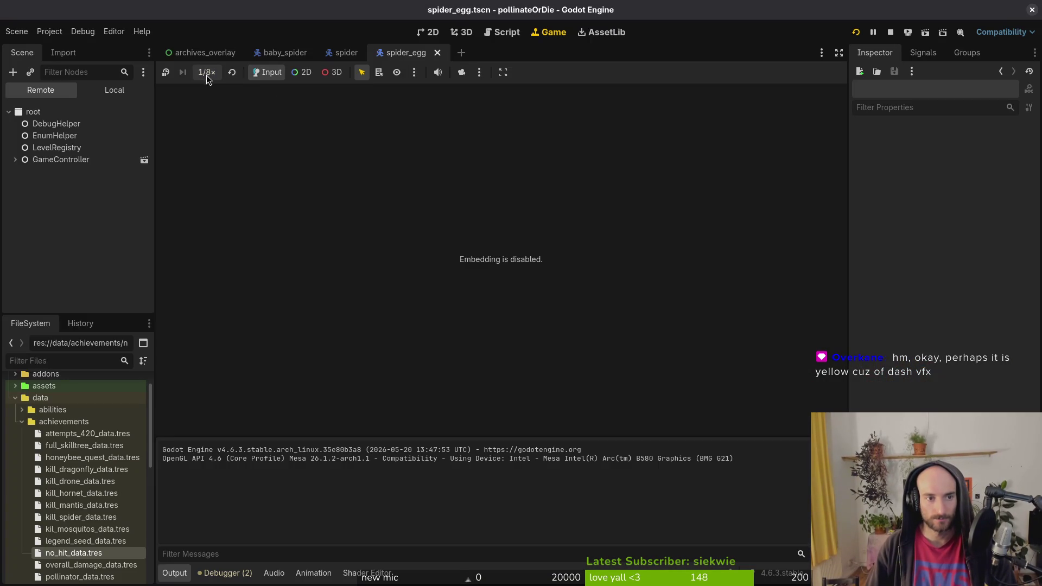
pyautogui.click(207, 72)
pyautogui.click(214, 88)
pyautogui.hotkey('alt', 'Tab')
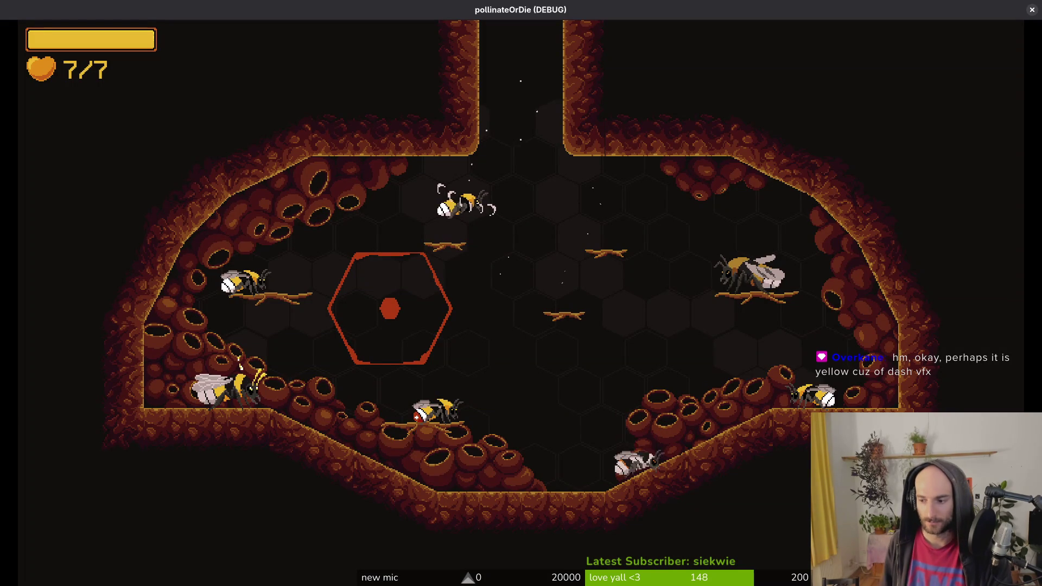